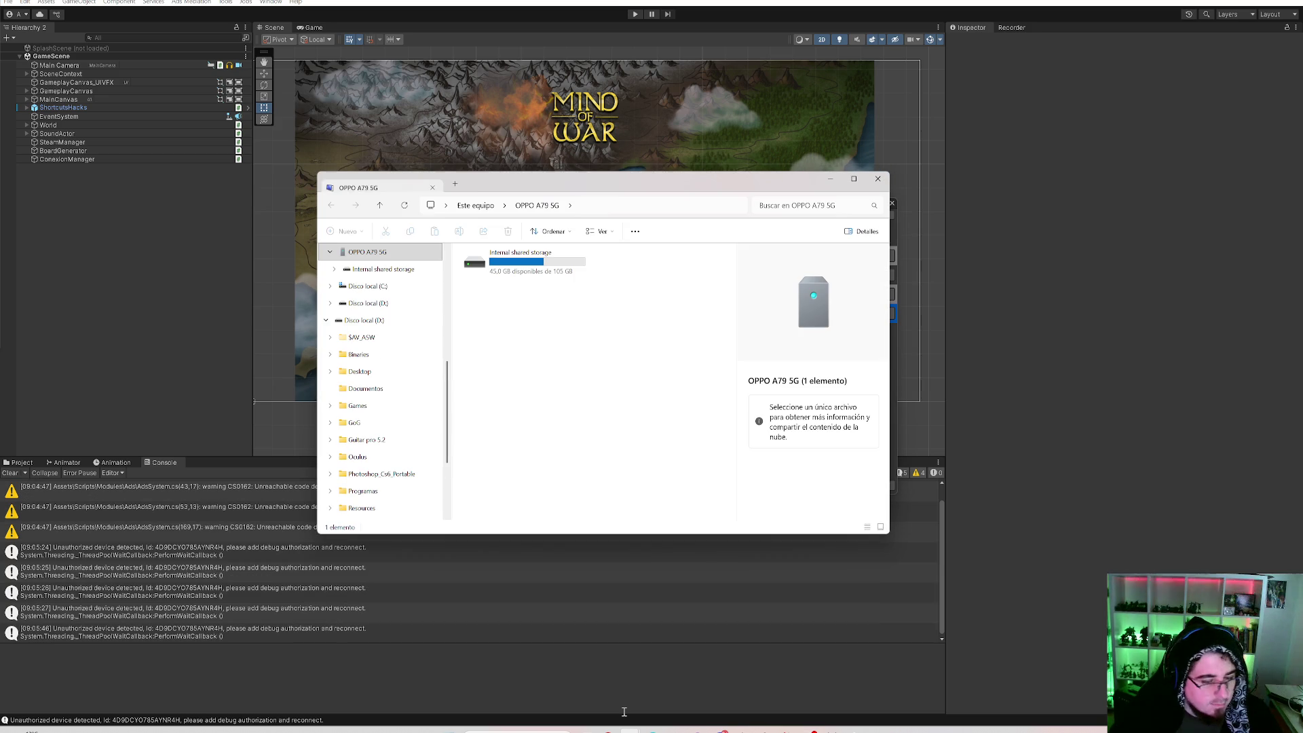
Permanently delete both old APKs from the phone's Internal shared storage Games folder.
{"action": "double_click", "coordinate": [517, 266]}
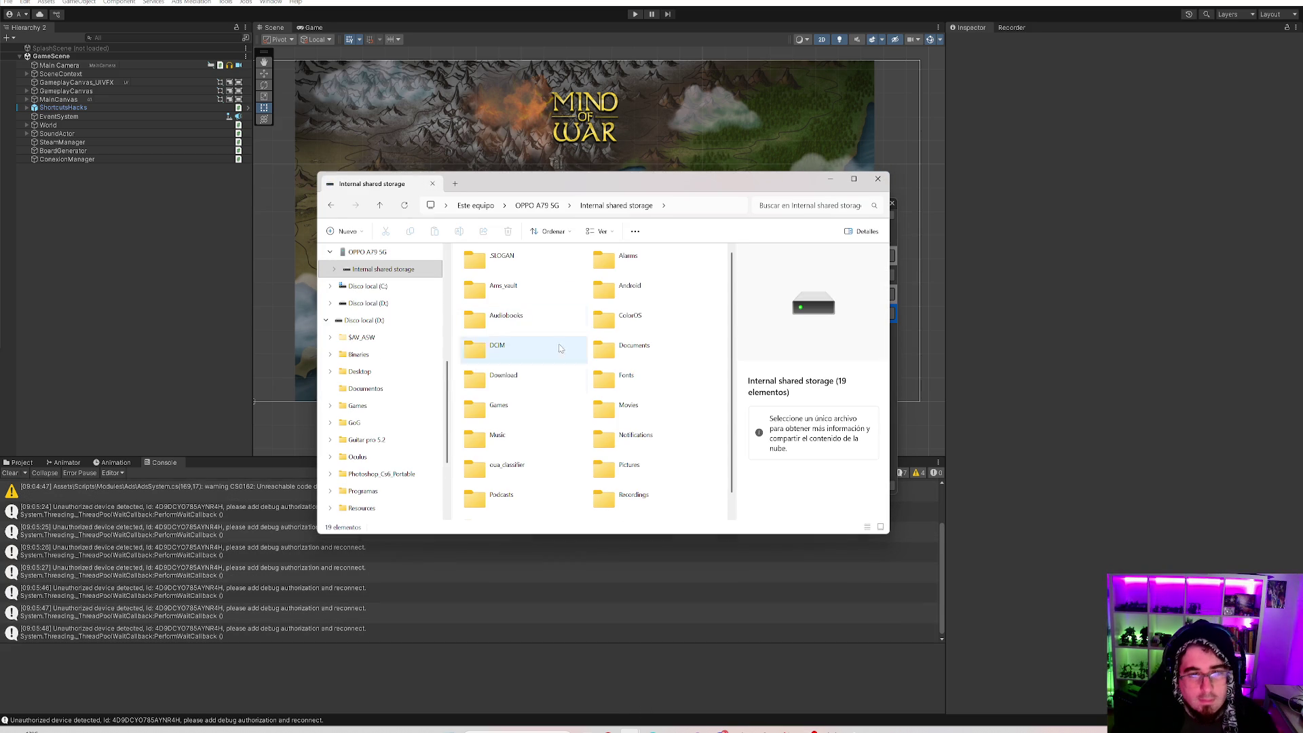
{"action": "left_click", "coordinate": [527, 403]}
{"action": "double_click", "coordinate": [527, 403]}
{"action": "left_click_drag", "start_coordinate": [668, 309], "coordinate": [453, 243]}
{"action": "key", "text": "shift+Delete"}
{"action": "left_click", "coordinate": [704, 354]}
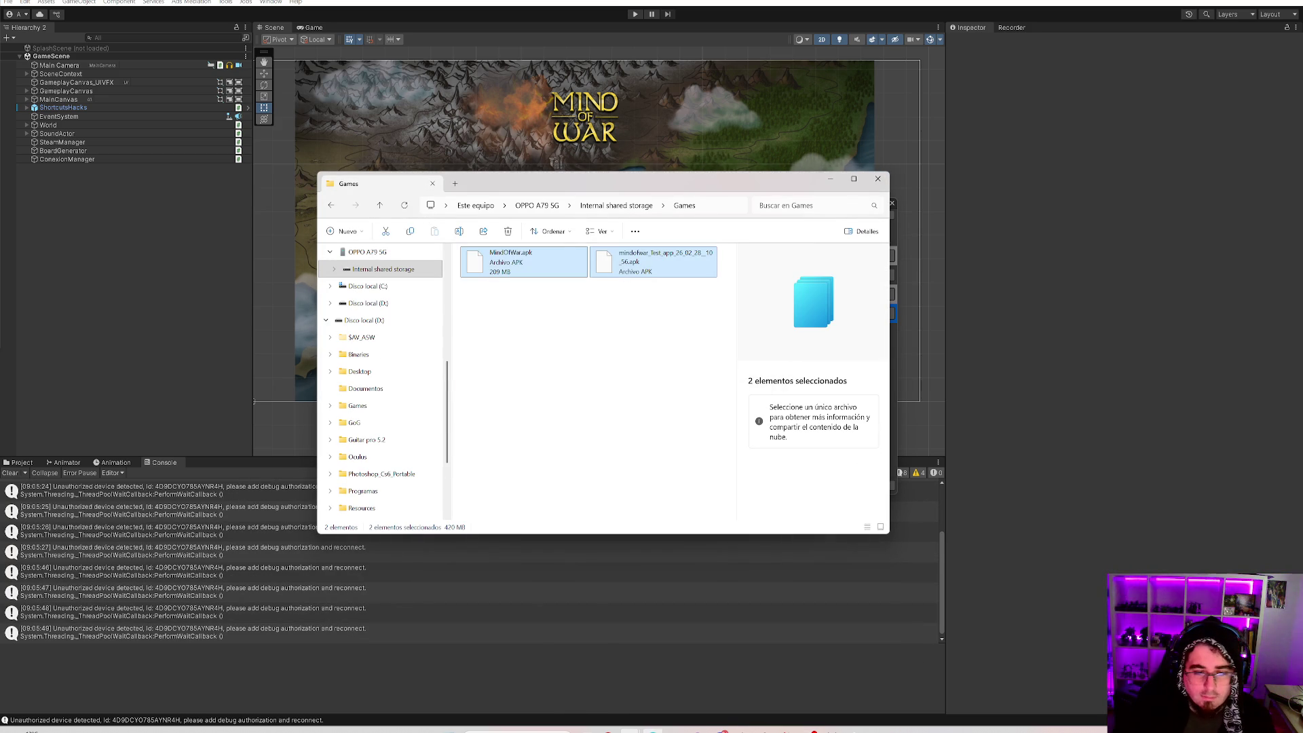
Delete the 8:57 build folder in D:\UnityBuilds\Builds and select MindOfWar.apk in the 09:04 build.
{"action": "mouse_move", "coordinate": [630, 730]}
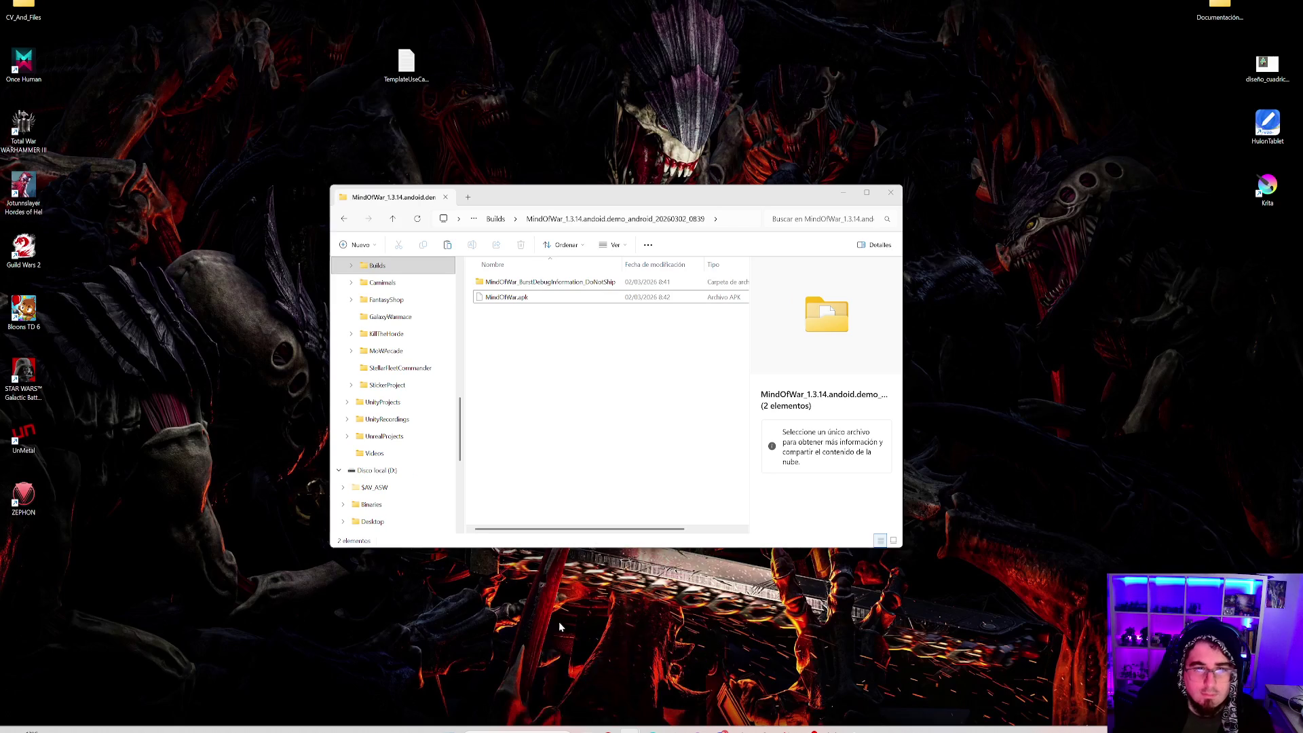
{"action": "left_click", "coordinate": [579, 676]}
{"action": "left_click", "coordinate": [495, 218]}
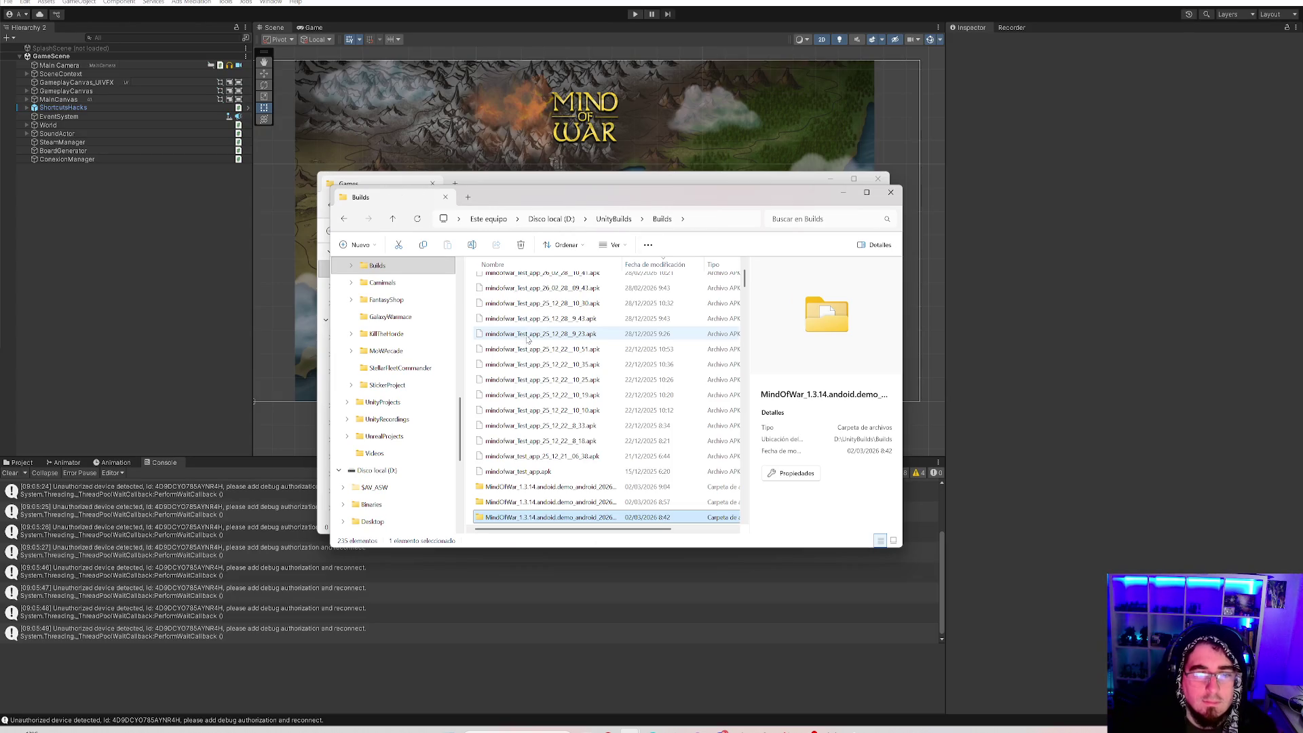
{"action": "left_click", "coordinate": [538, 502]}
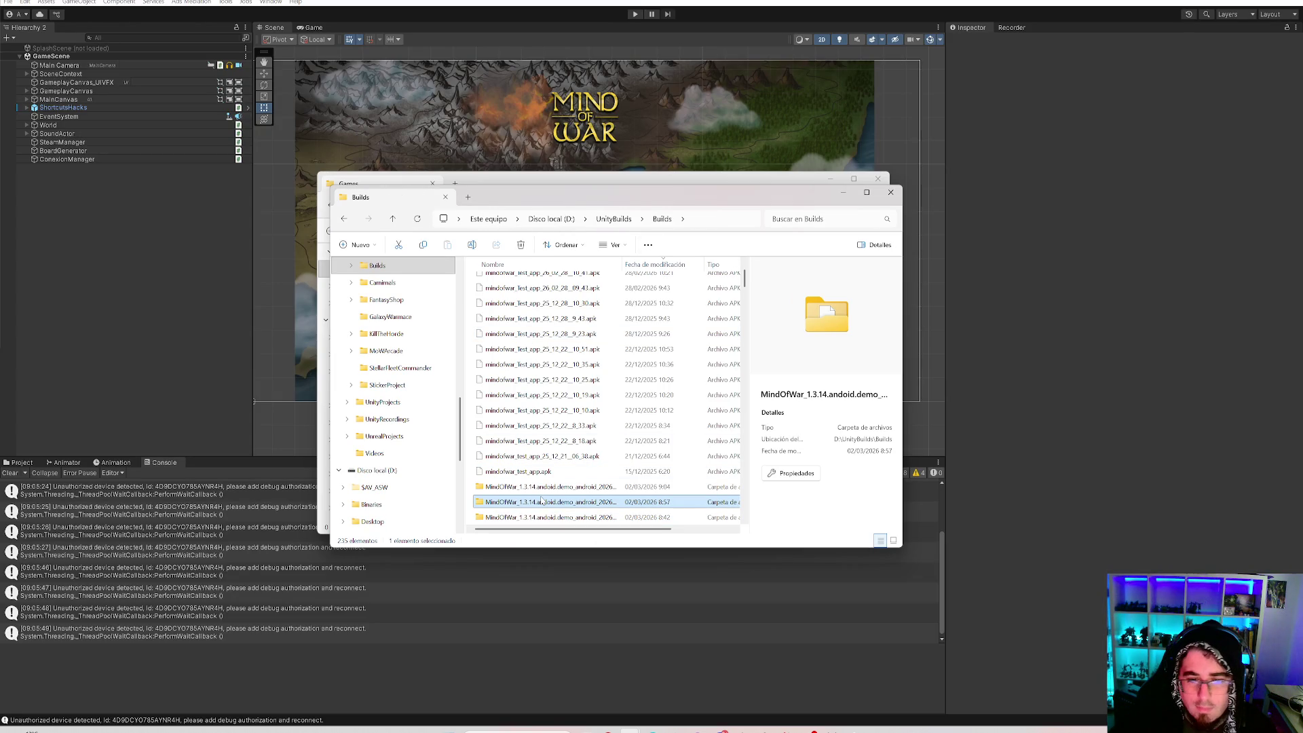
{"action": "key", "text": "Delete"}
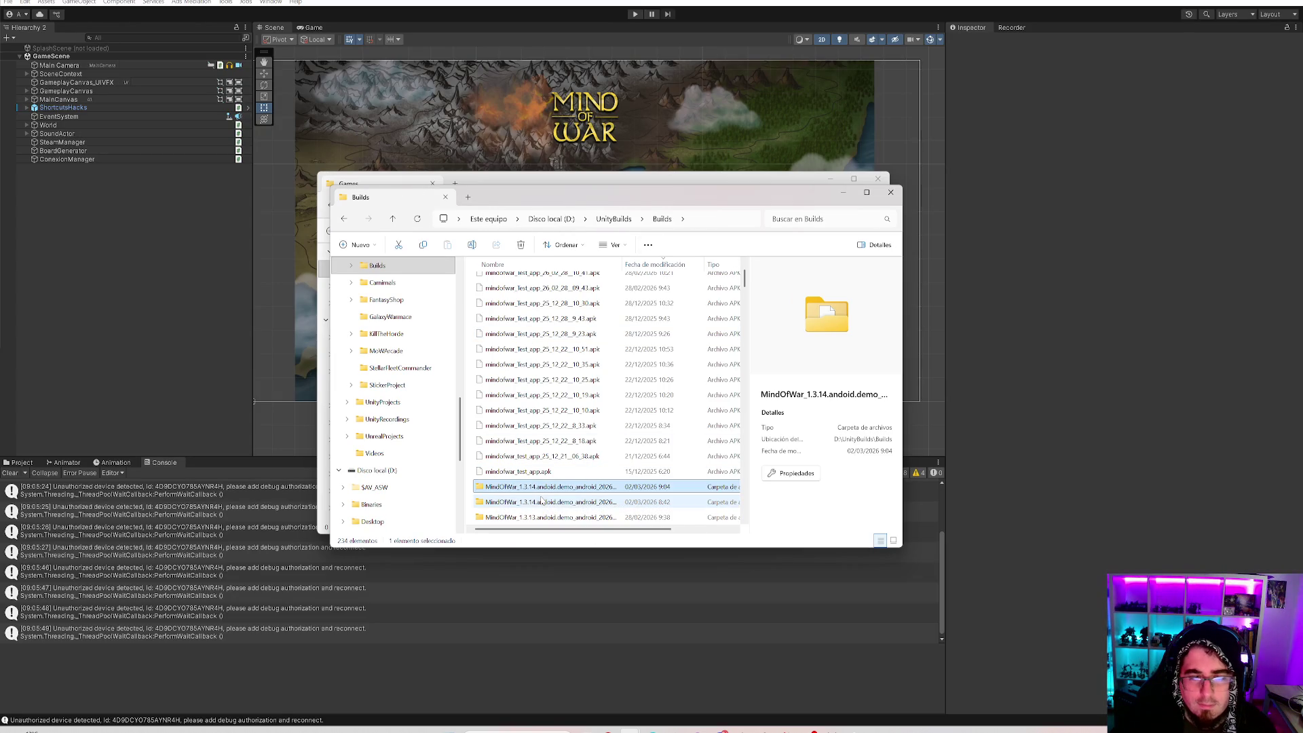
{"action": "key", "text": "Return"}
{"action": "left_click", "coordinate": [574, 298]}
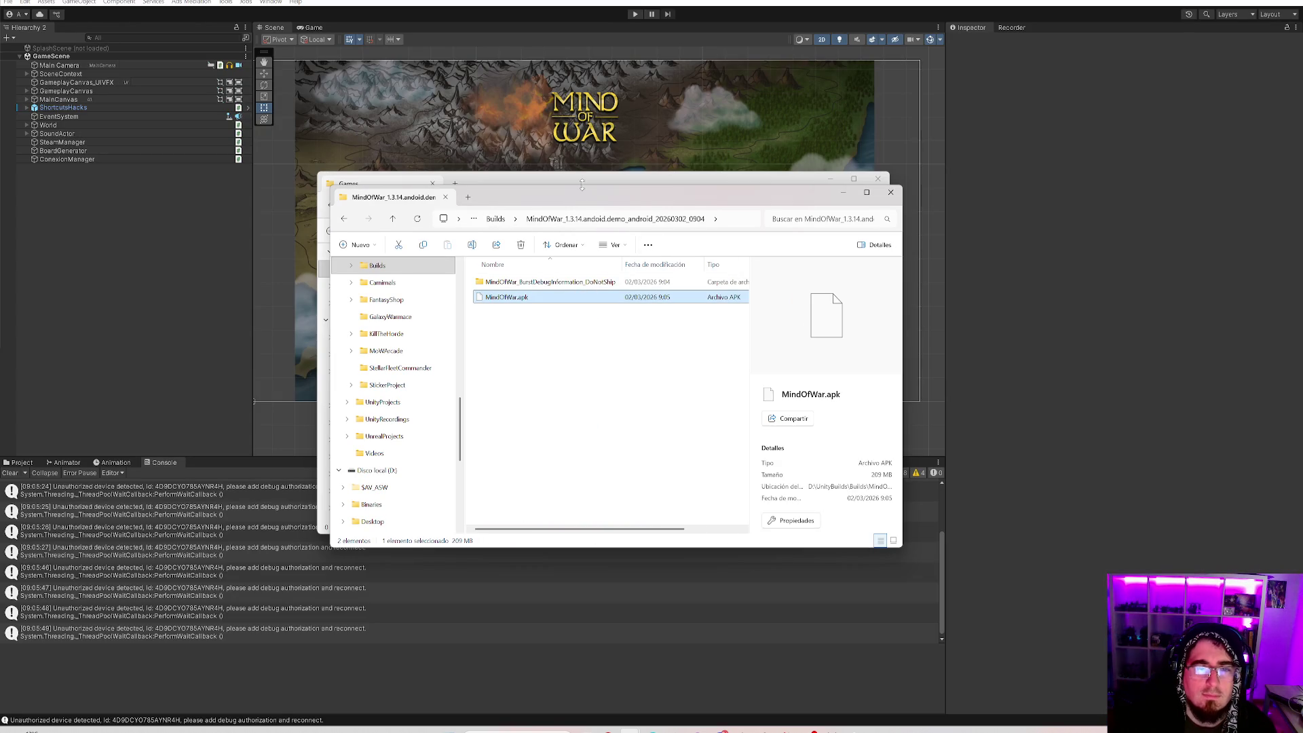
{"action": "left_click_drag", "start_coordinate": [577, 202], "coordinate": [868, 367]}
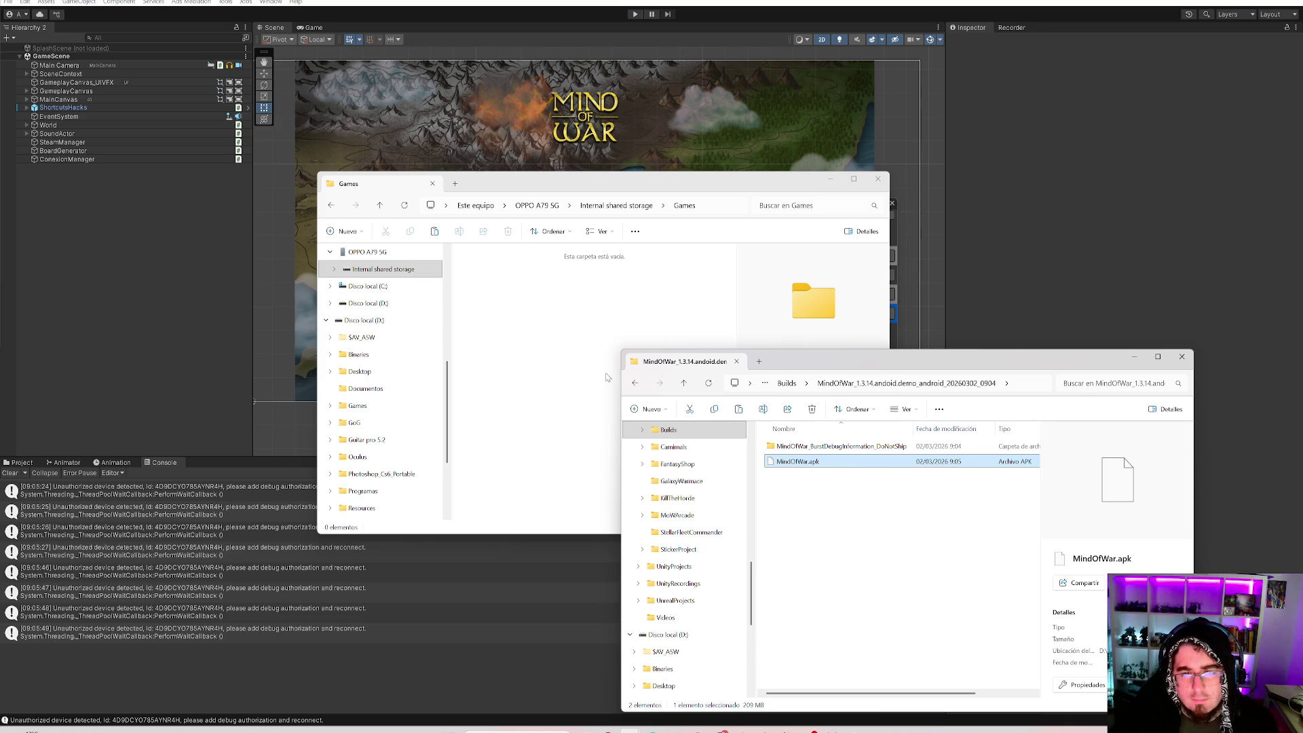
Paste MindOfWar.apk into the phone's Games folder, then close both Explorer windows.
{"action": "left_click", "coordinate": [495, 333]}
{"action": "key", "text": "ctrl+v"}
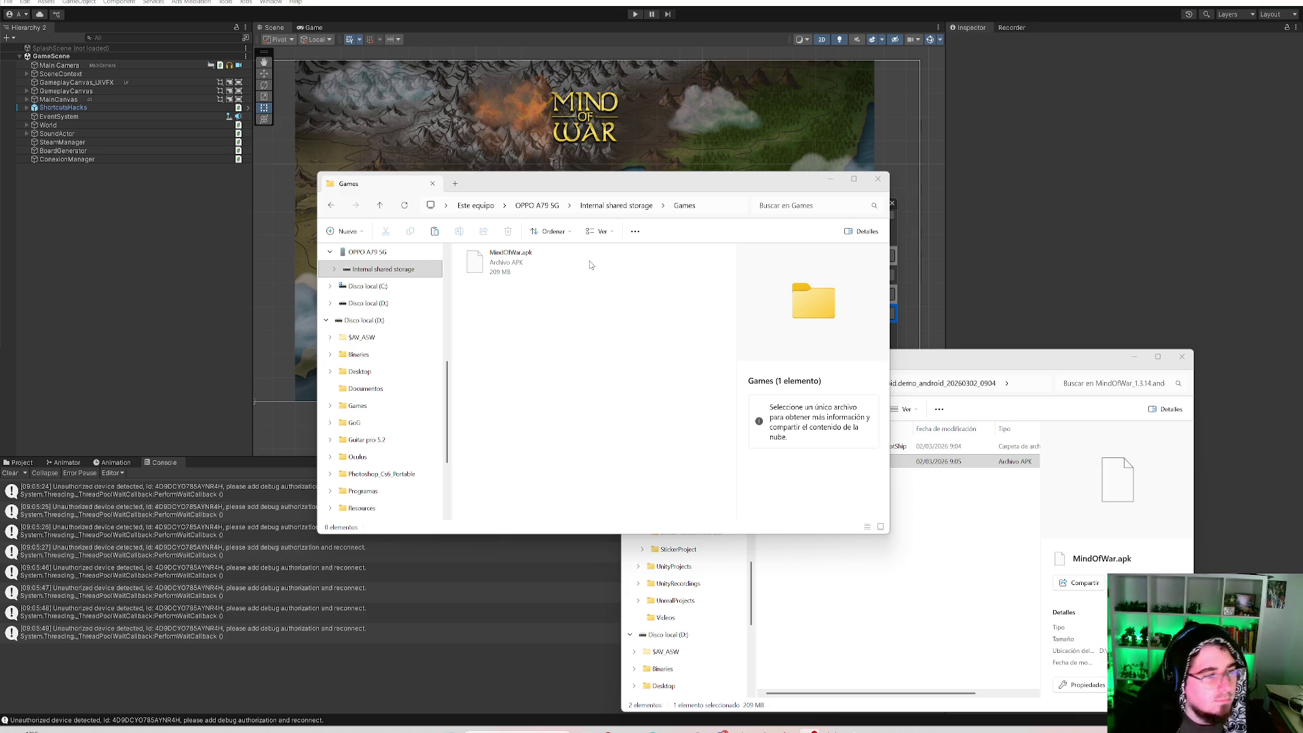
{"action": "left_click", "coordinate": [1181, 357]}
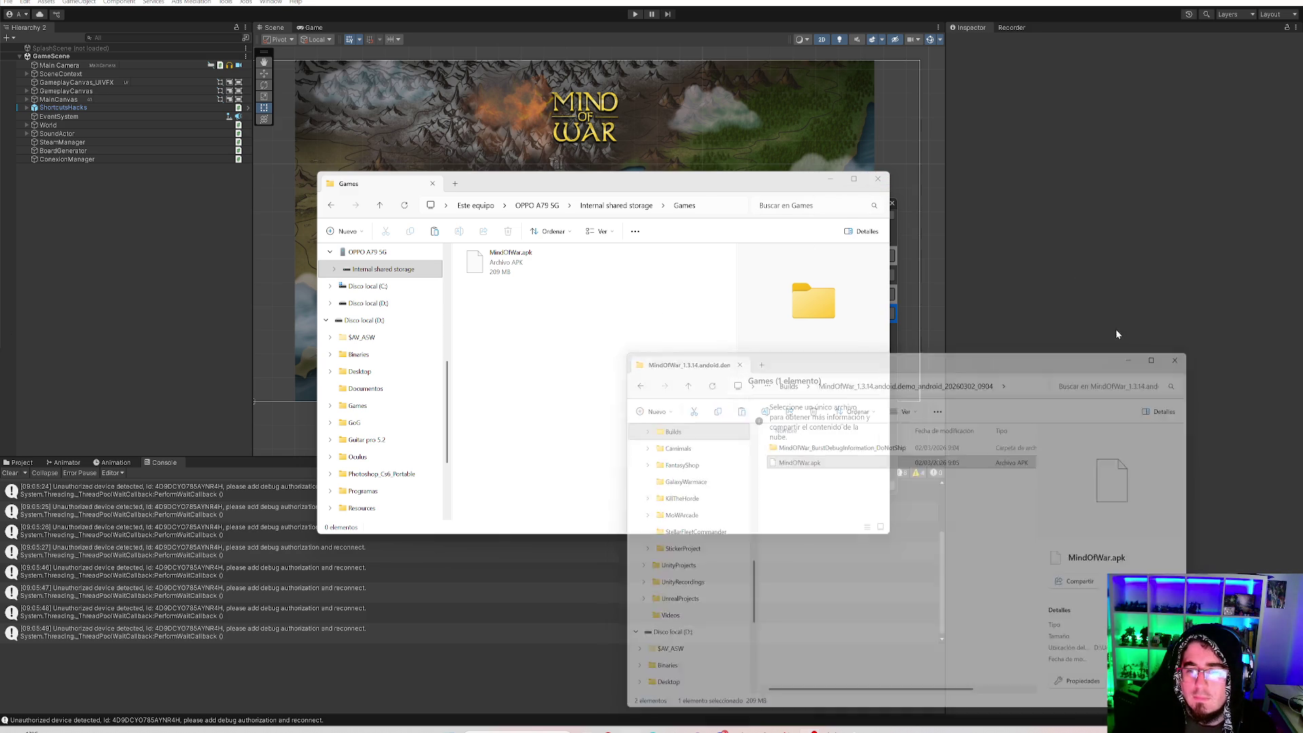
{"action": "left_click", "coordinate": [878, 180]}
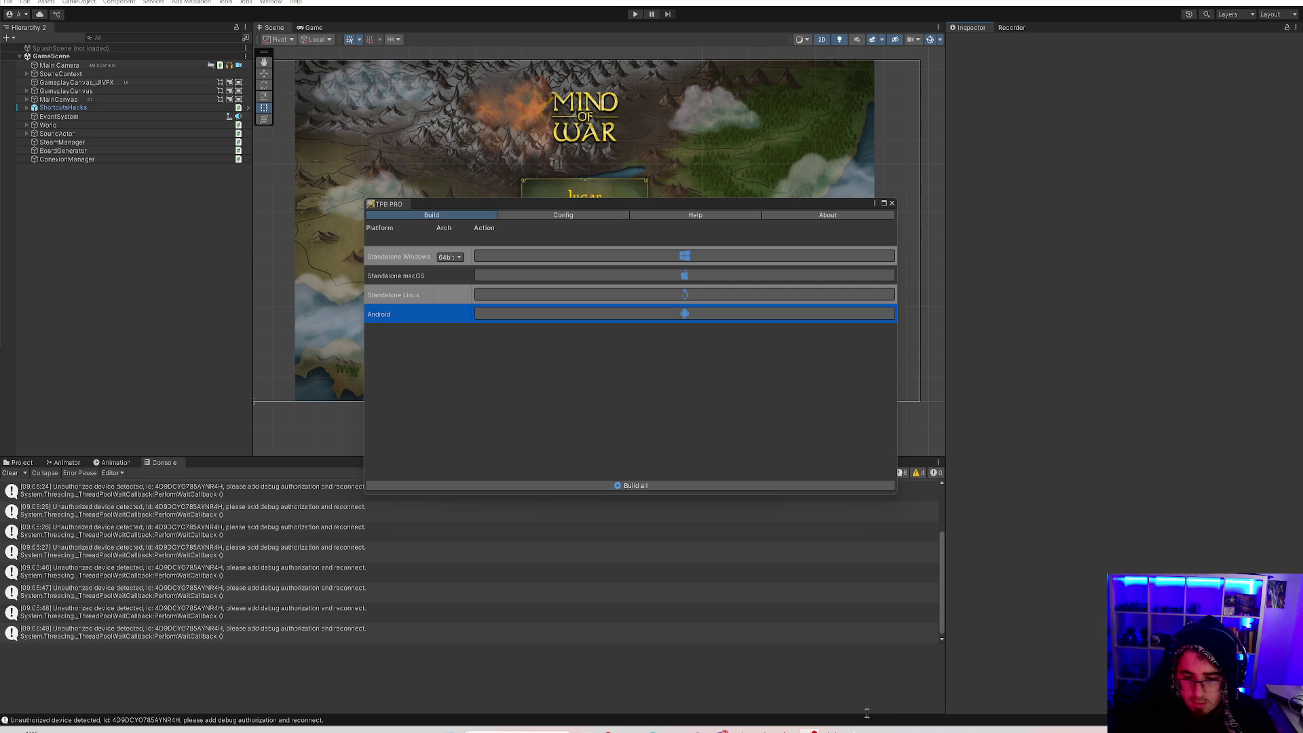
Switch from the Unity editor to Android Studio.
{"action": "left_click", "coordinate": [853, 730]}
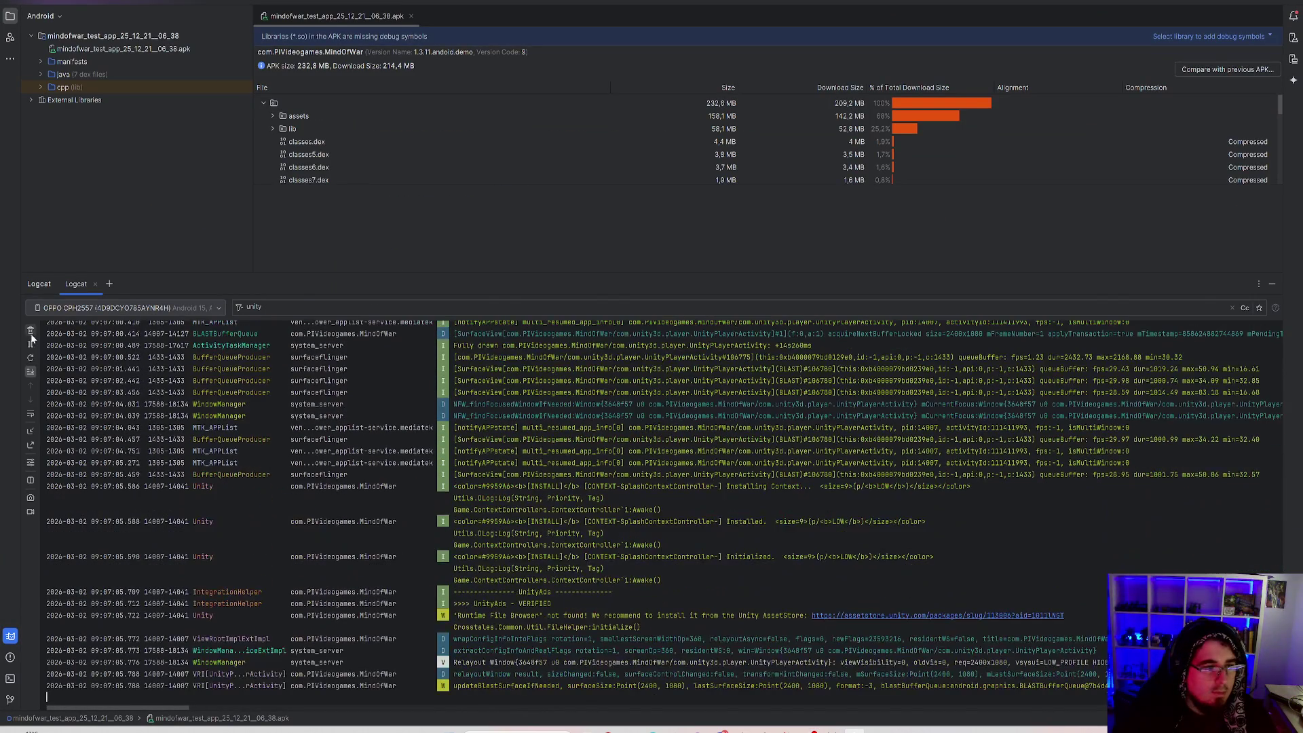
Clear the phone's Logcat output twice so only fresh entries appear.
{"action": "left_click", "coordinate": [31, 330]}
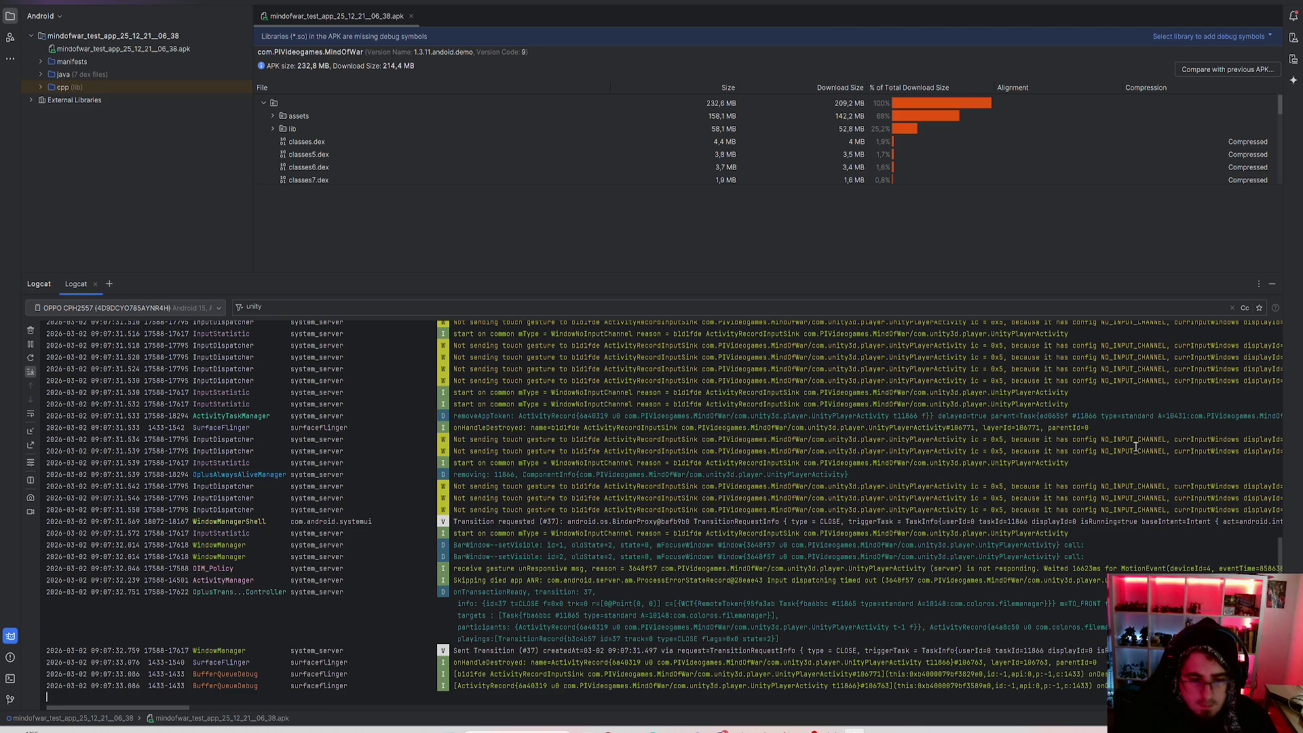
{"action": "scroll", "coordinate": [637, 627], "scroll_direction": "up", "scroll_amount": 3}
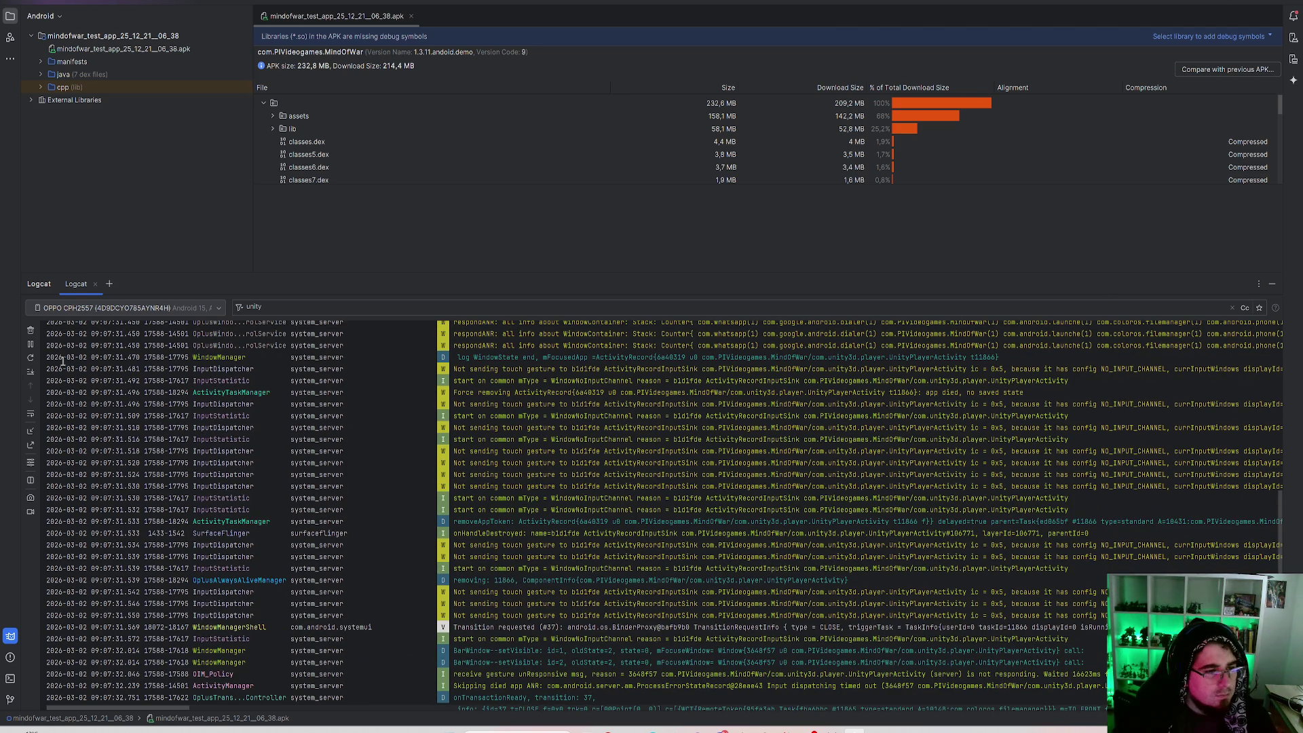
{"action": "left_click", "coordinate": [30, 329]}
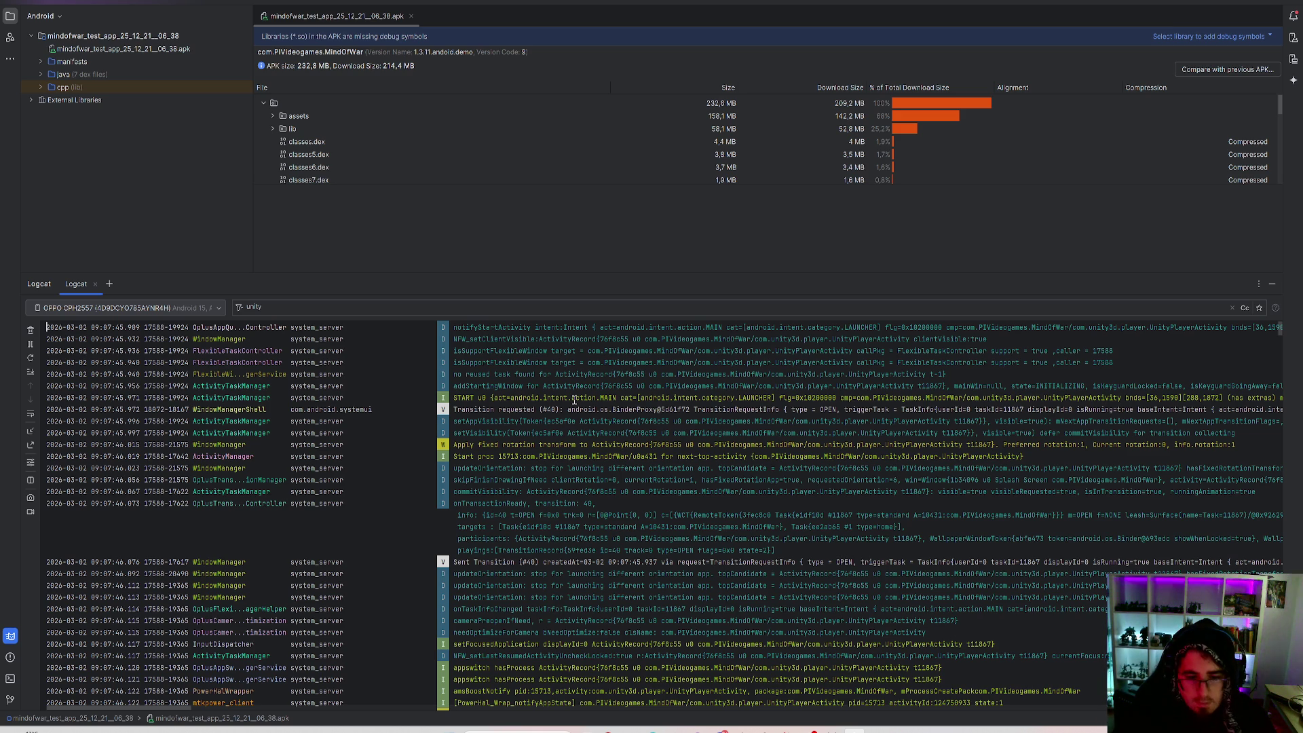
Scroll Logcat down to the latest battleground exit and analytics messages.
{"action": "scroll", "coordinate": [1162, 363], "scroll_direction": "down", "scroll_amount": 15}
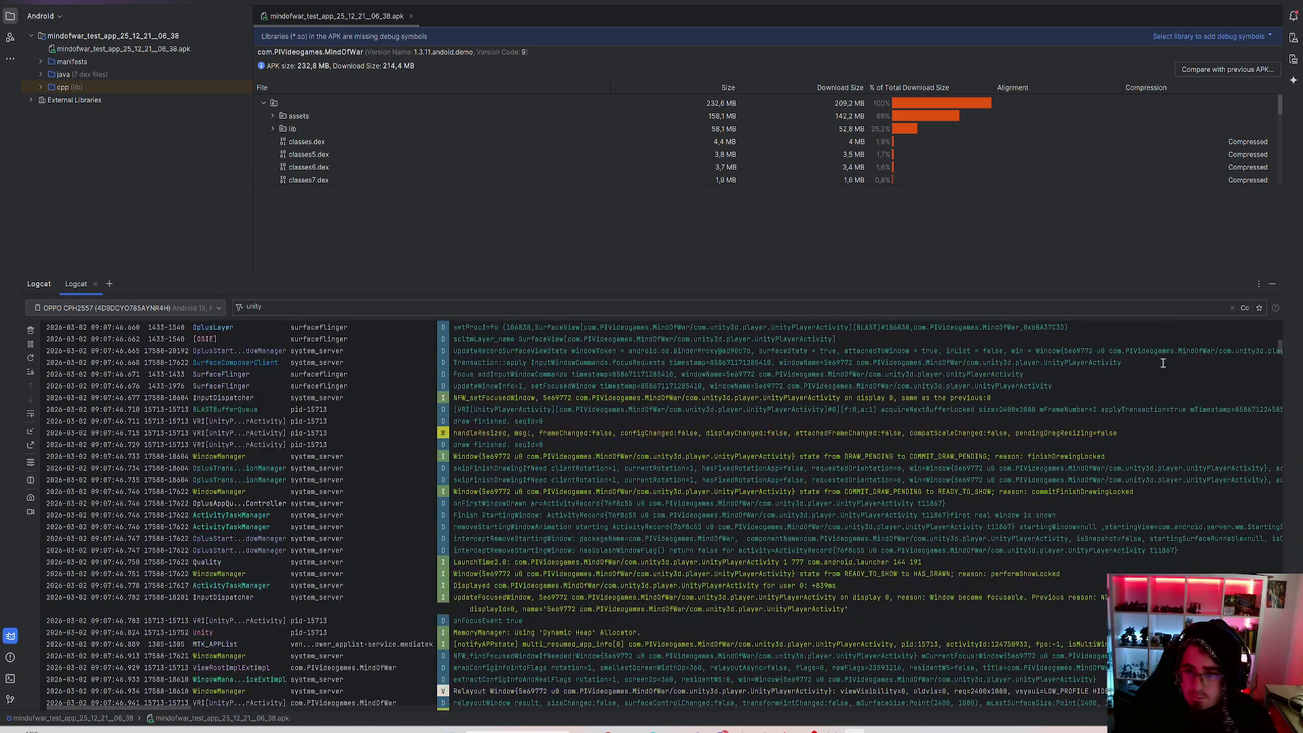
{"action": "left_click_drag", "start_coordinate": [1280, 354], "coordinate": [1285, 436]}
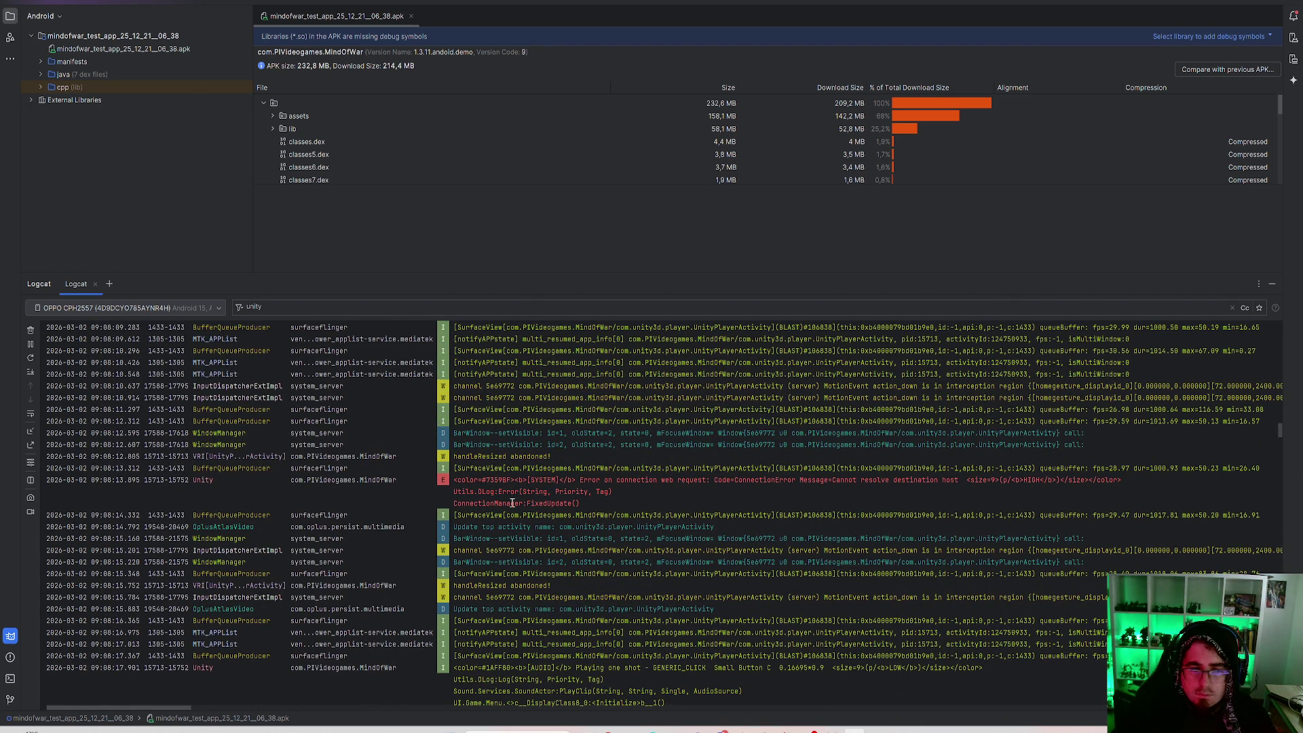
{"action": "scroll", "coordinate": [536, 482], "scroll_direction": "down", "scroll_amount": 7}
{"action": "scroll", "coordinate": [826, 467], "scroll_direction": "down", "scroll_amount": 15}
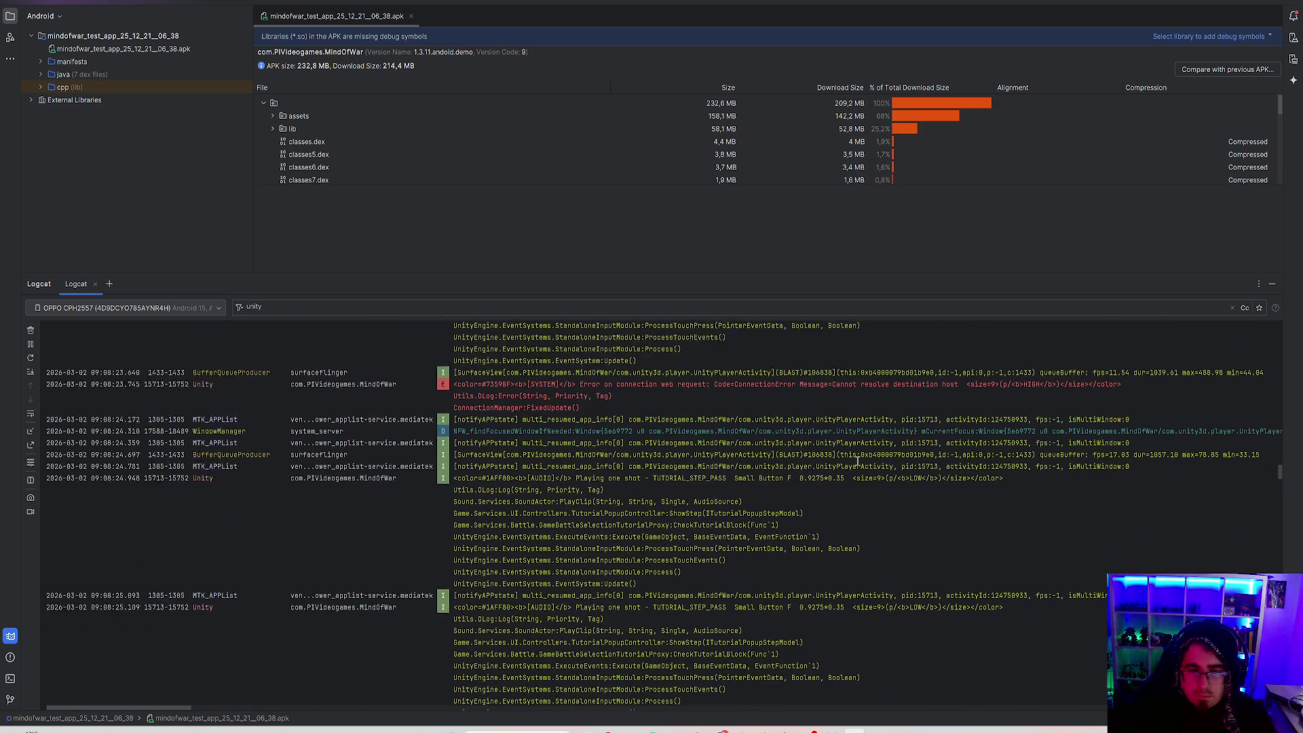
{"action": "scroll", "coordinate": [828, 459], "scroll_direction": "down", "scroll_amount": 1}
{"action": "scroll", "coordinate": [730, 408], "scroll_direction": "down", "scroll_amount": 10}
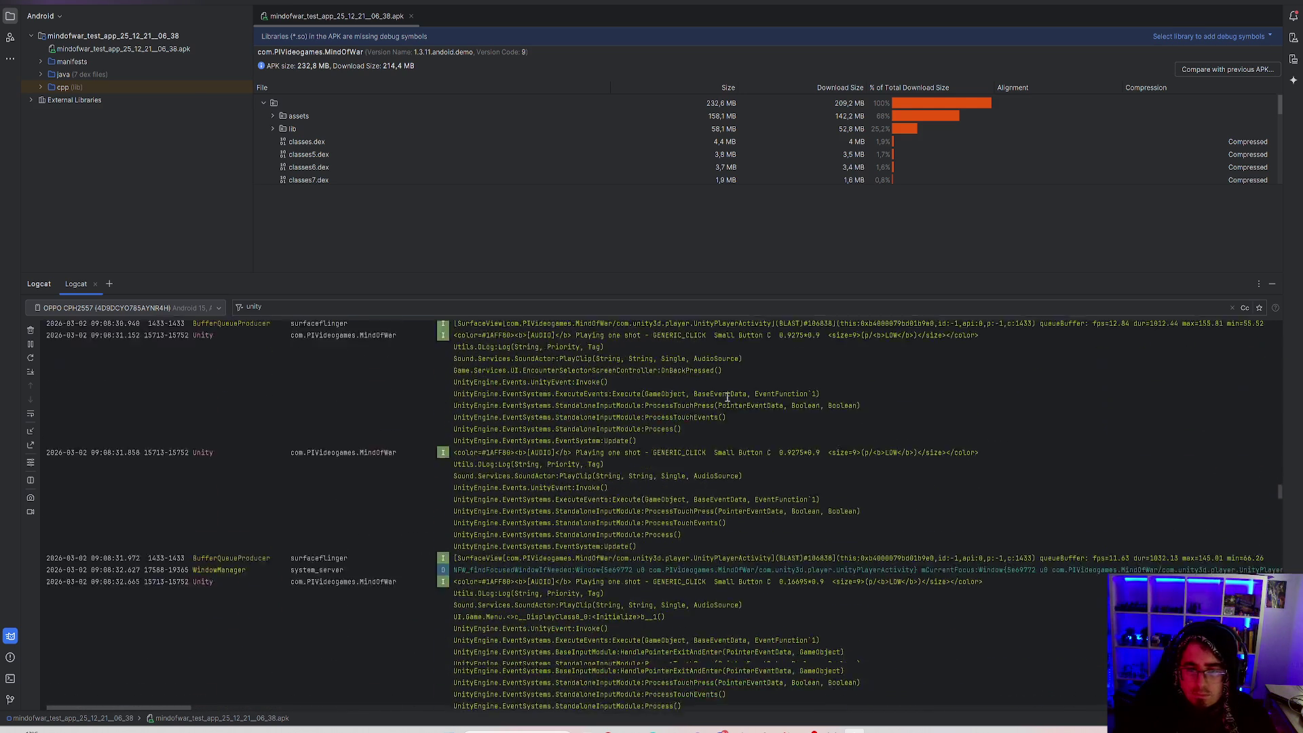
{"action": "left_click_drag", "start_coordinate": [1281, 506], "coordinate": [1280, 699]}
{"action": "scroll", "coordinate": [678, 509], "scroll_direction": "down", "scroll_amount": 10}
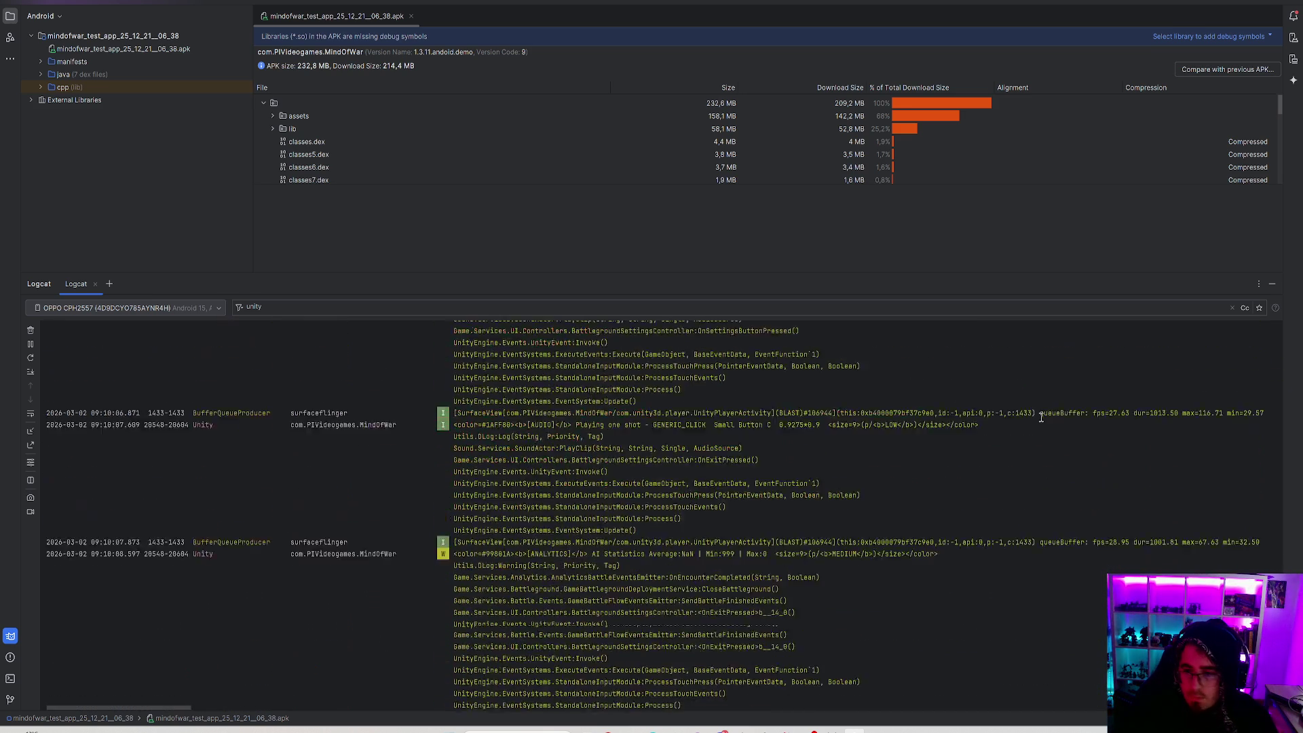
{"action": "scroll", "coordinate": [995, 441], "scroll_direction": "up", "scroll_amount": 8}
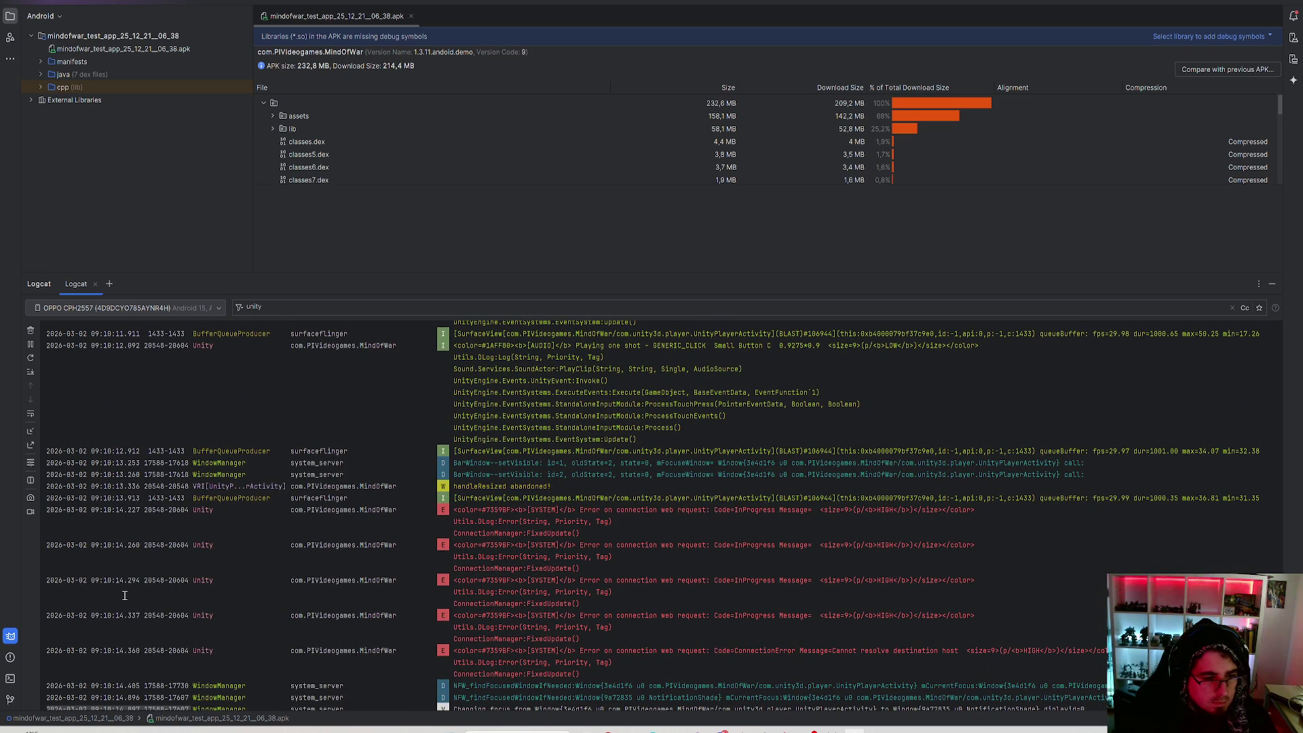
Highlight the red ConnectionManager web request errors, reading on to the DOTween capacity warning.
{"action": "mouse_move", "coordinate": [690, 580]}
{"action": "left_mouse_down"}
{"action": "mouse_move", "coordinate": [1072, 584]}
{"action": "mouse_move", "coordinate": [1060, 577]}
{"action": "left_mouse_up"}
{"action": "left_click", "coordinate": [1054, 585]}
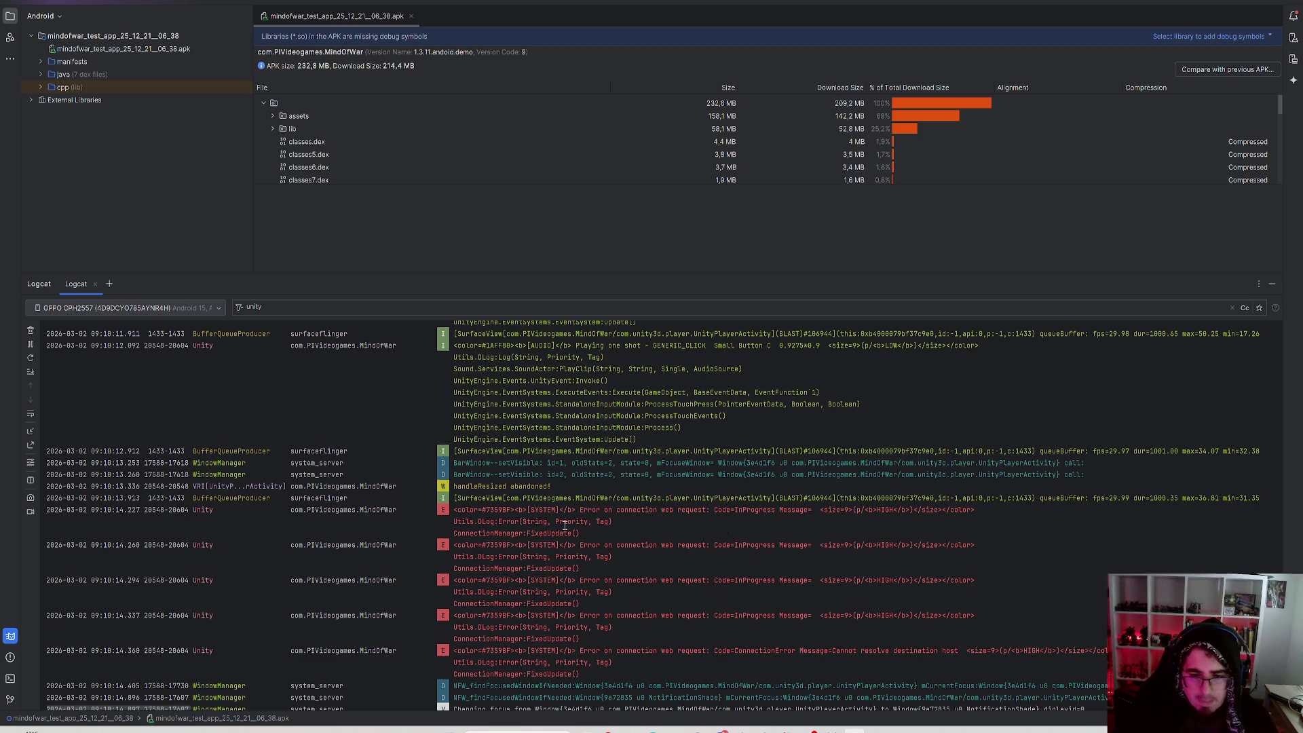
{"action": "scroll", "coordinate": [900, 516], "scroll_direction": "down", "scroll_amount": 1}
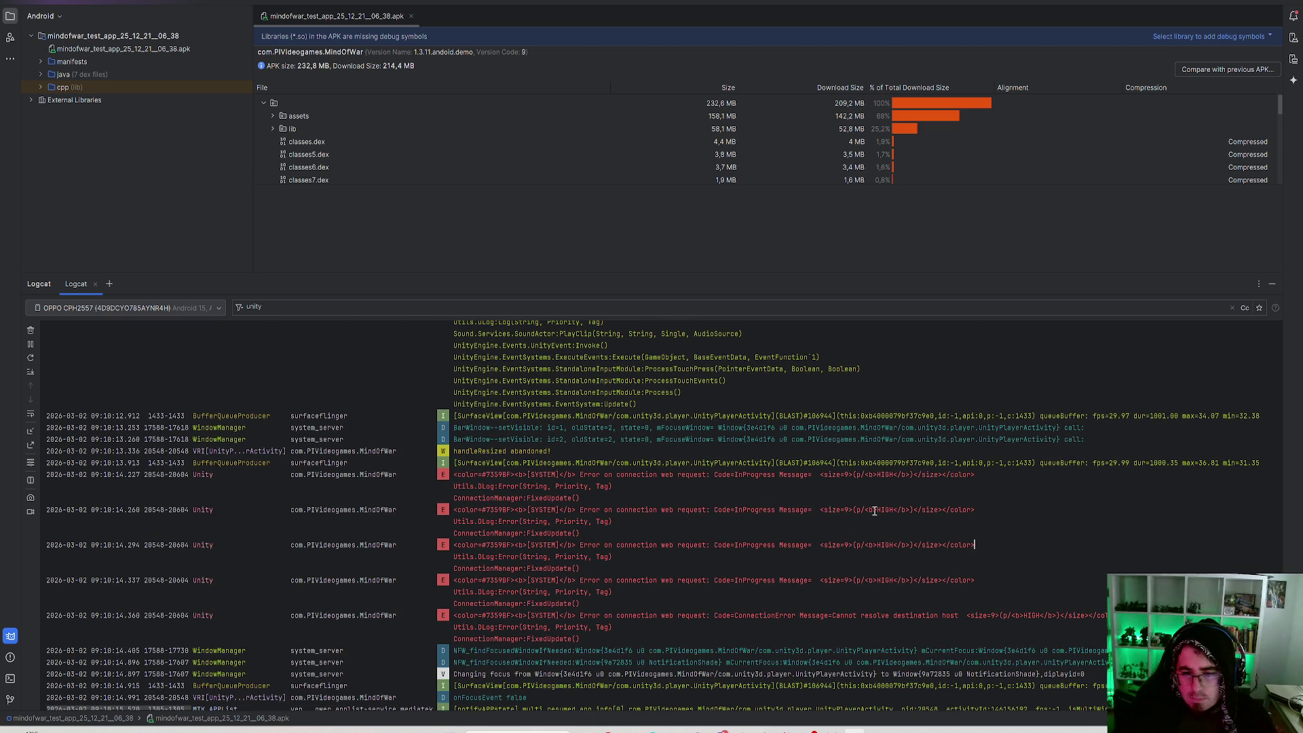
{"action": "scroll", "coordinate": [781, 479], "scroll_direction": "down", "scroll_amount": 1}
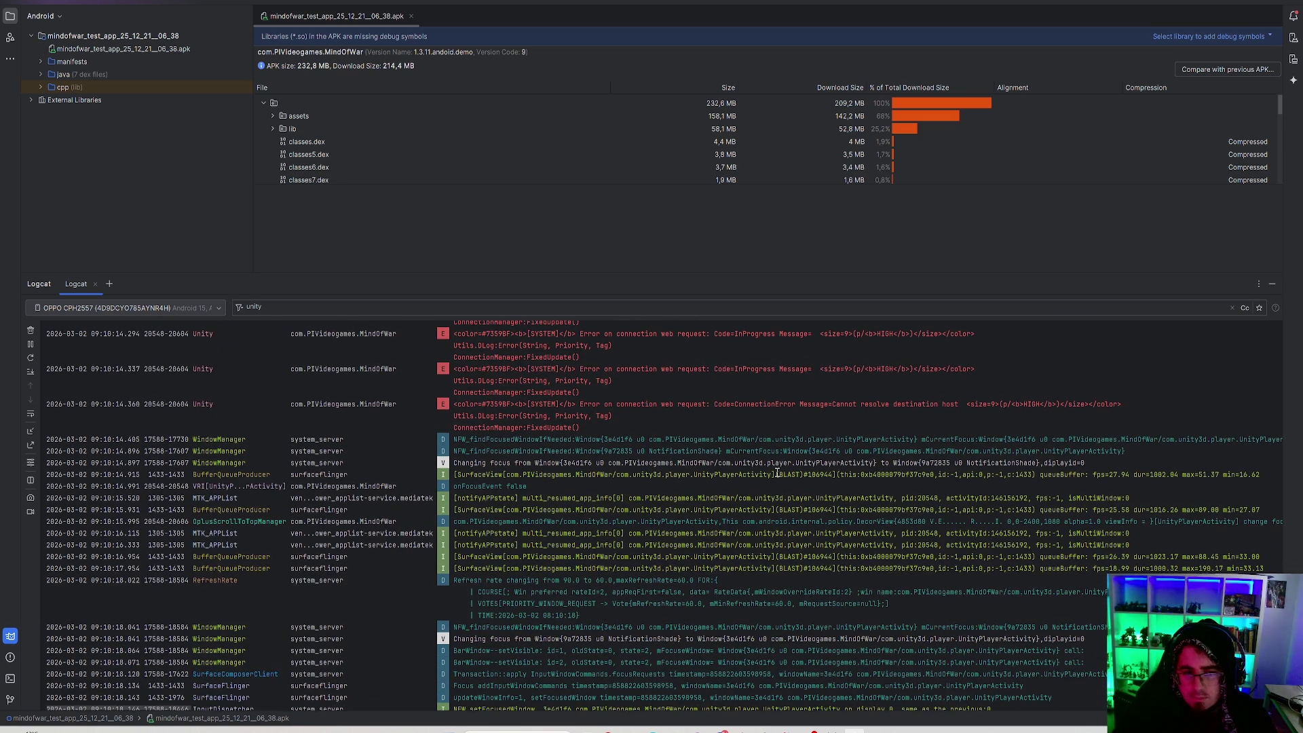
{"action": "scroll", "coordinate": [760, 448], "scroll_direction": "down", "scroll_amount": 1}
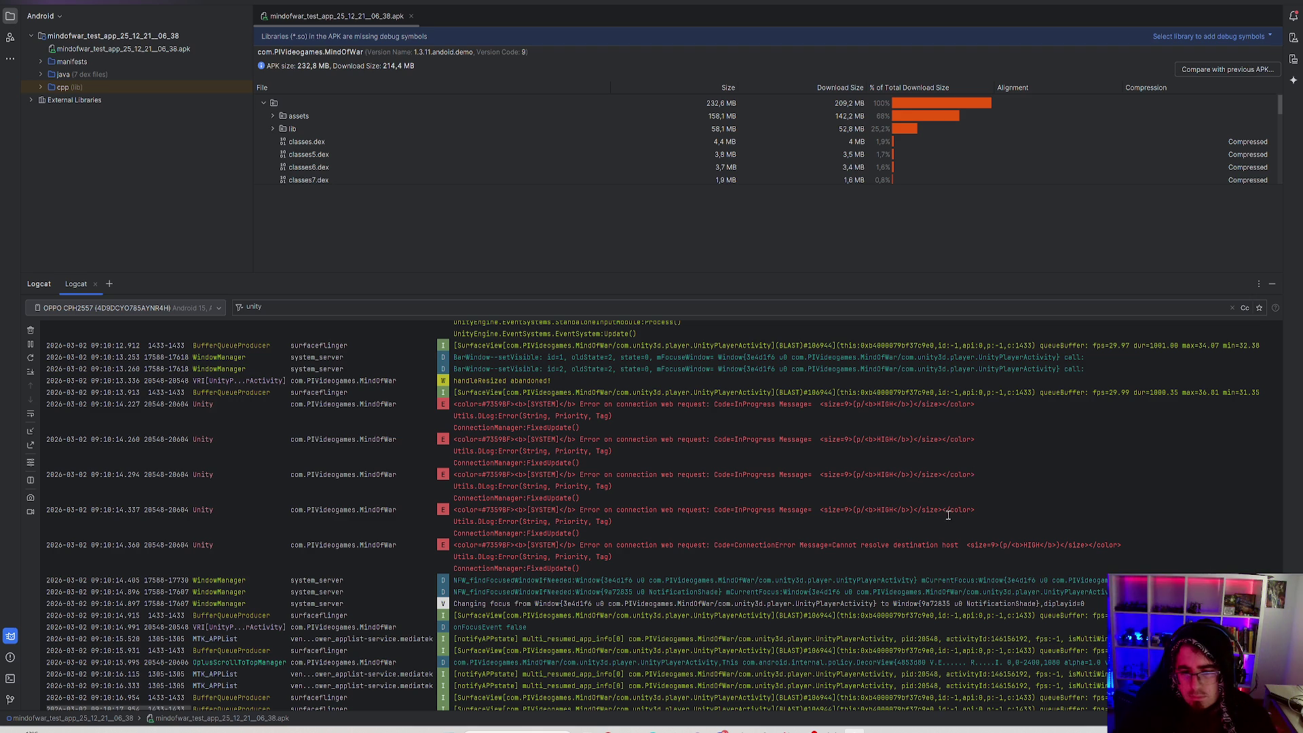
{"action": "scroll", "coordinate": [774, 541], "scroll_direction": "down", "scroll_amount": 10}
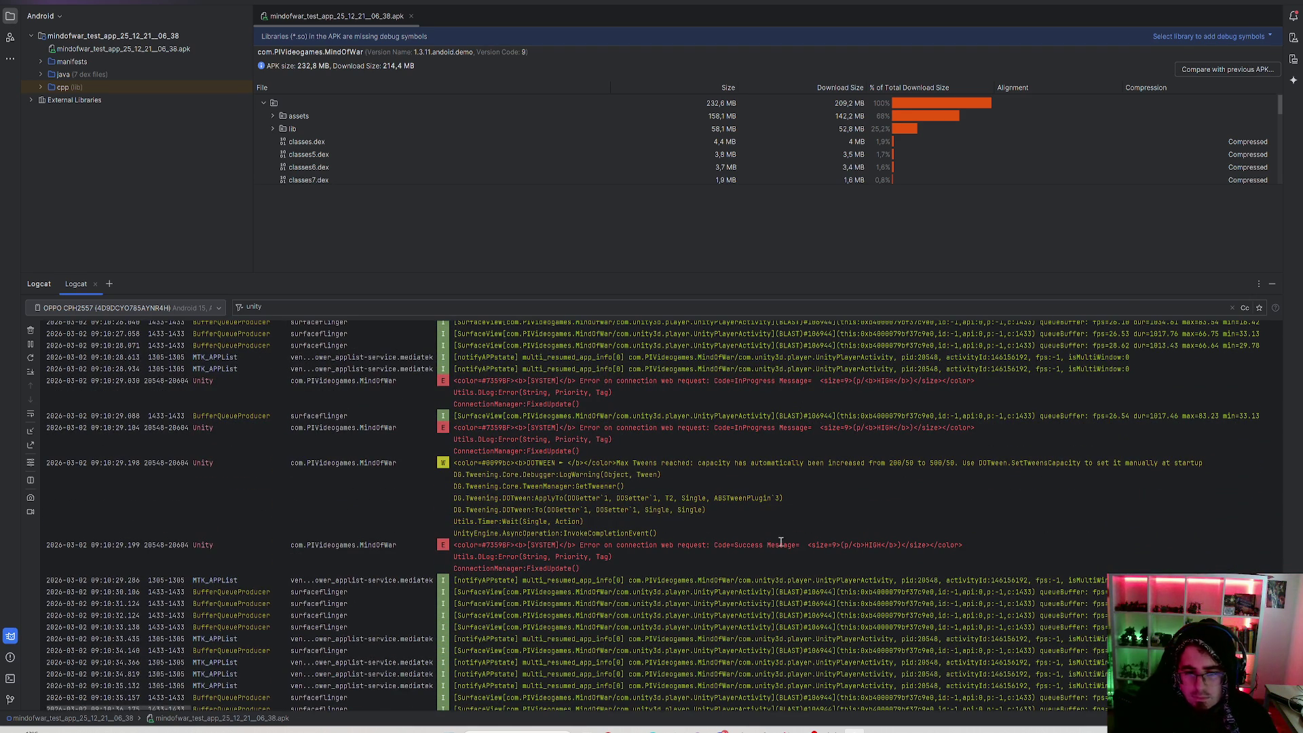
{"action": "scroll", "coordinate": [813, 550], "scroll_direction": "down", "scroll_amount": 9}
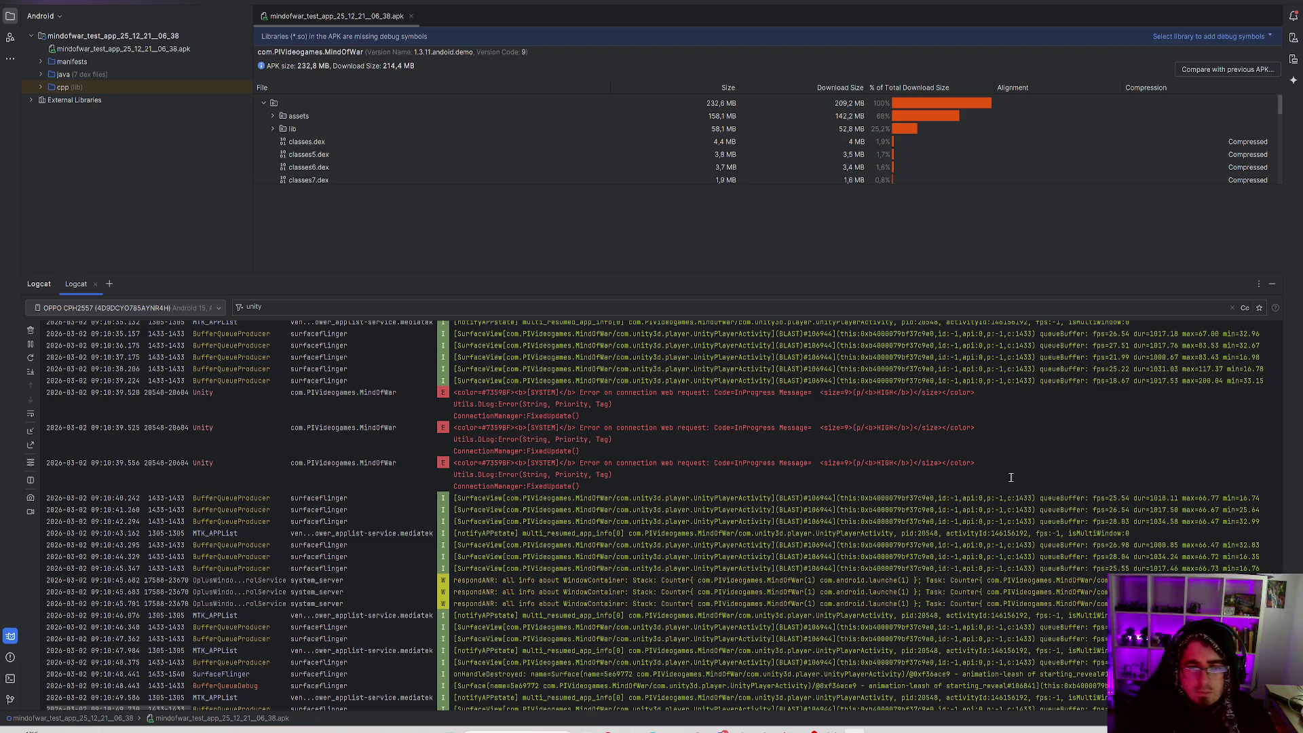
{"action": "left_click_drag", "start_coordinate": [812, 545], "coordinate": [1022, 547]}
{"action": "left_click", "coordinate": [1022, 547]}
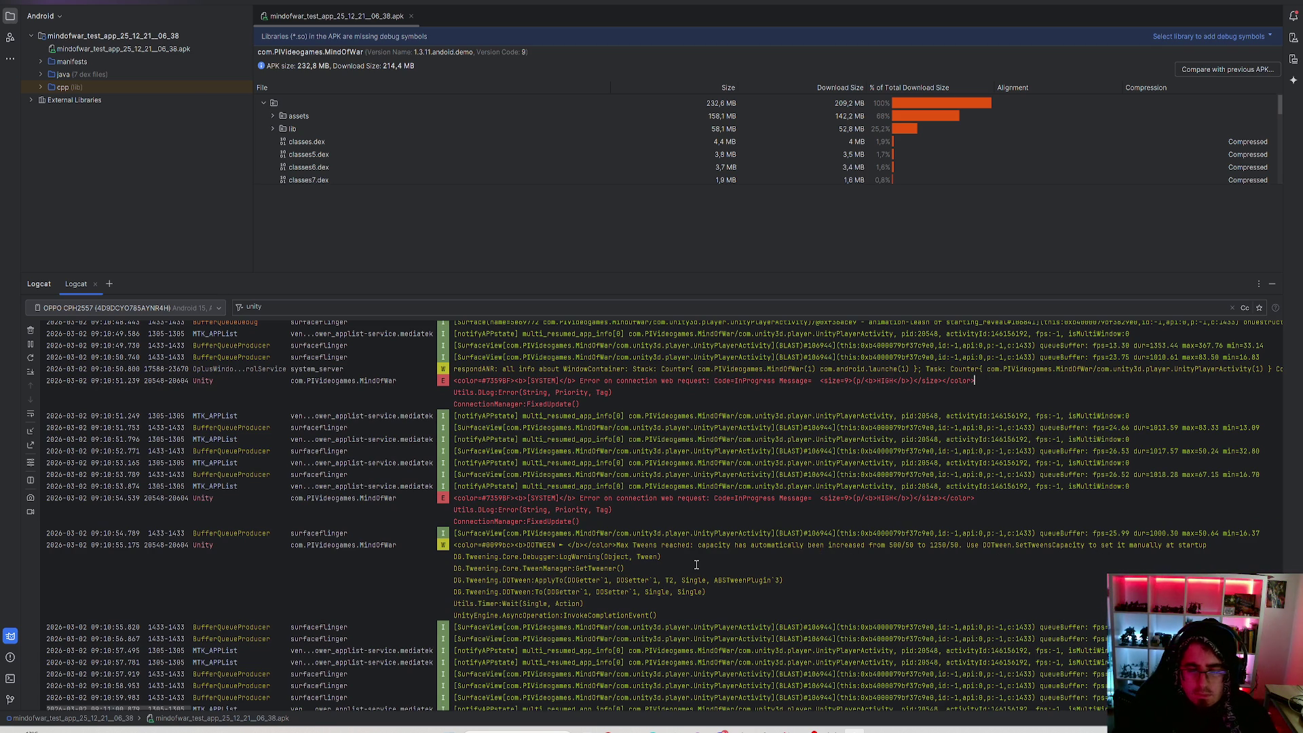
{"action": "left_click_drag", "start_coordinate": [510, 545], "coordinate": [850, 545]}
{"action": "left_click", "coordinate": [848, 545]}
{"action": "left_click_drag", "start_coordinate": [47, 533], "coordinate": [877, 545]}
{"action": "left_click", "coordinate": [876, 545]}
{"action": "scroll", "coordinate": [865, 541], "scroll_direction": "down", "scroll_amount": 6}
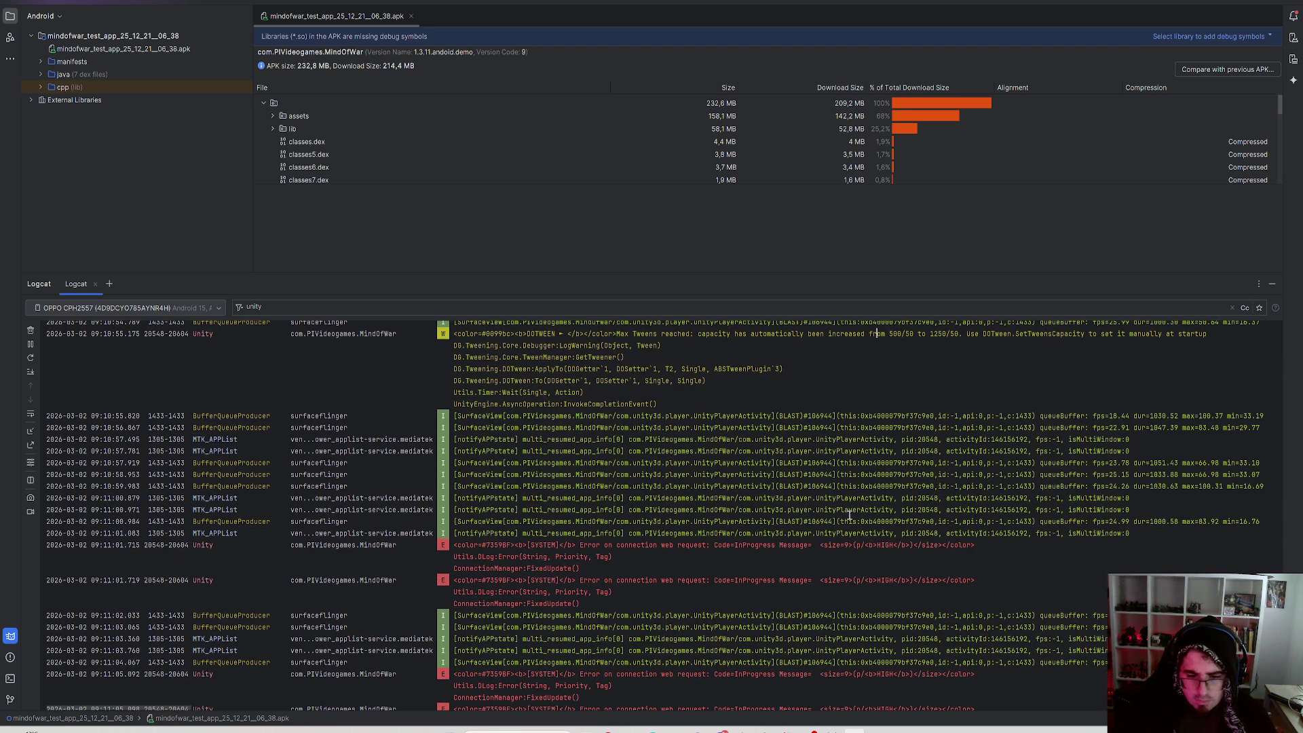
{"action": "scroll", "coordinate": [849, 517], "scroll_direction": "down", "scroll_amount": 3}
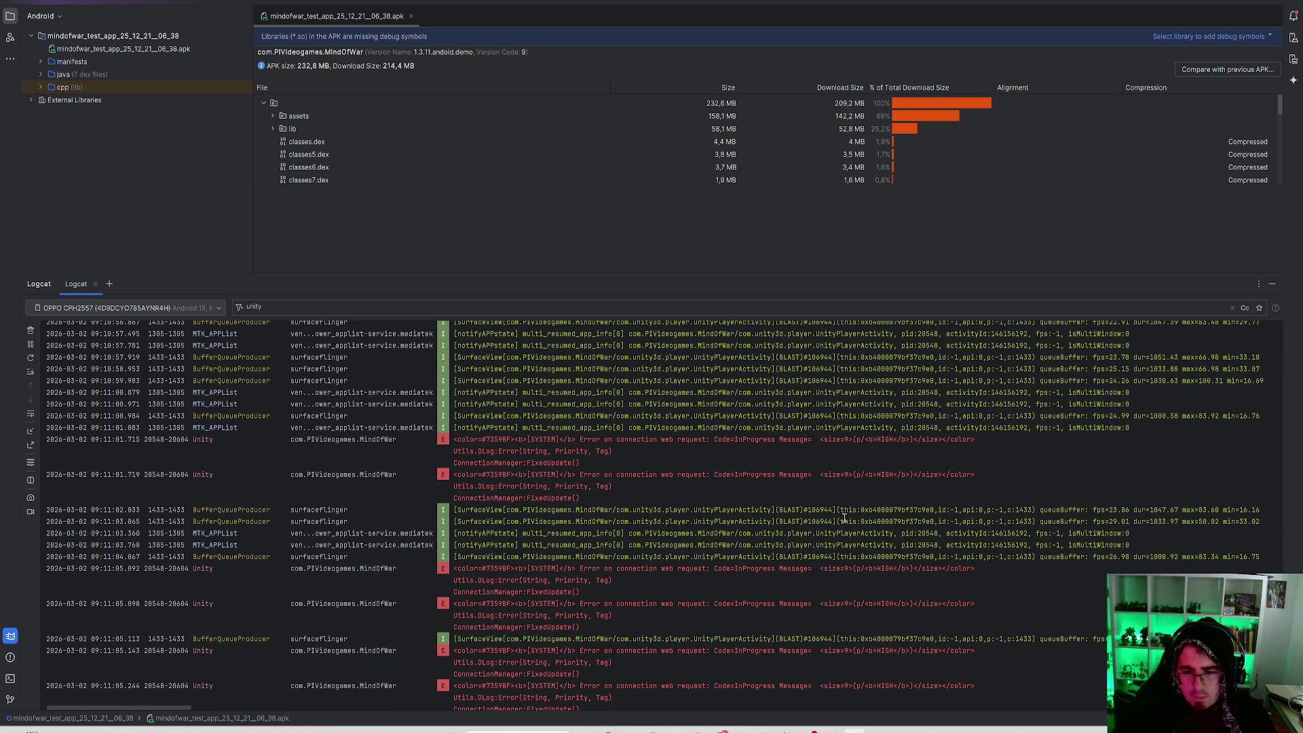
{"action": "scroll", "coordinate": [845, 519], "scroll_direction": "down", "scroll_amount": 3}
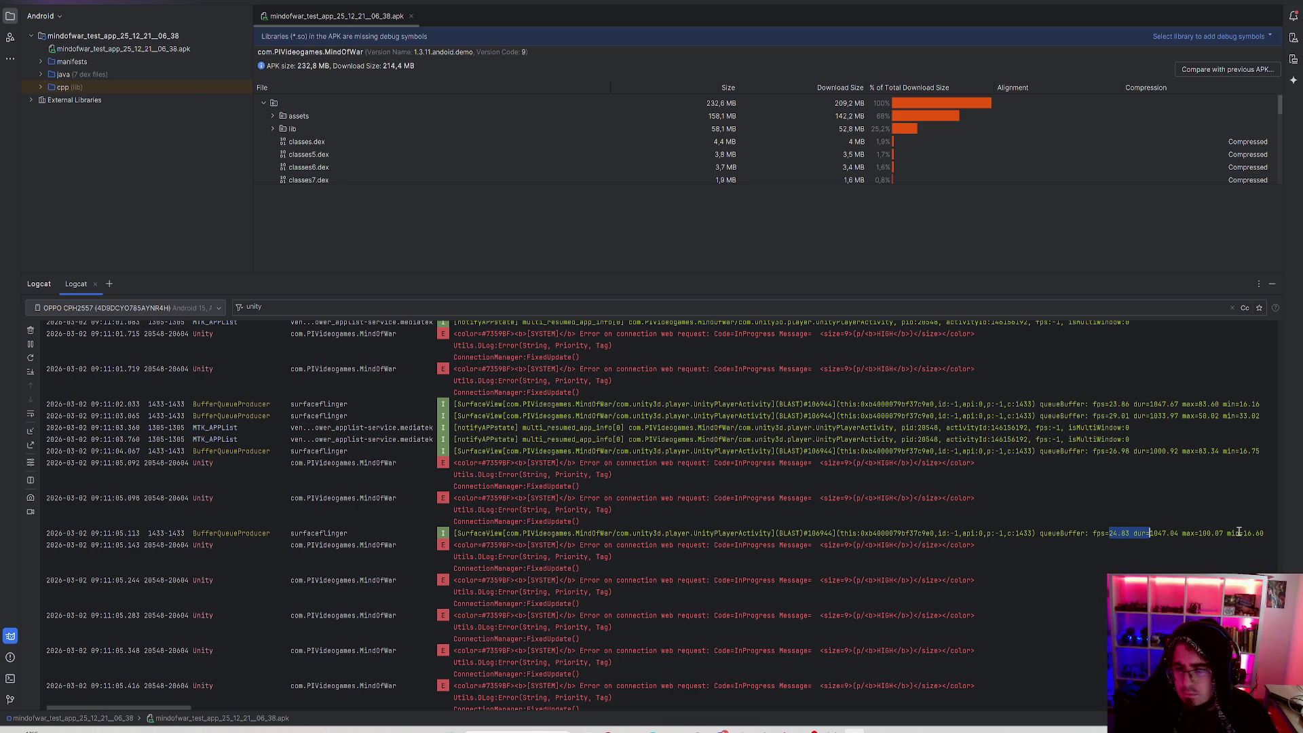
{"action": "mouse_move", "coordinate": [1227, 534]}
{"action": "left_mouse_down"}
{"action": "mouse_move", "coordinate": [942, 546]}
{"action": "mouse_move", "coordinate": [718, 533]}
{"action": "left_mouse_up"}
{"action": "left_click", "coordinate": [1007, 533]}
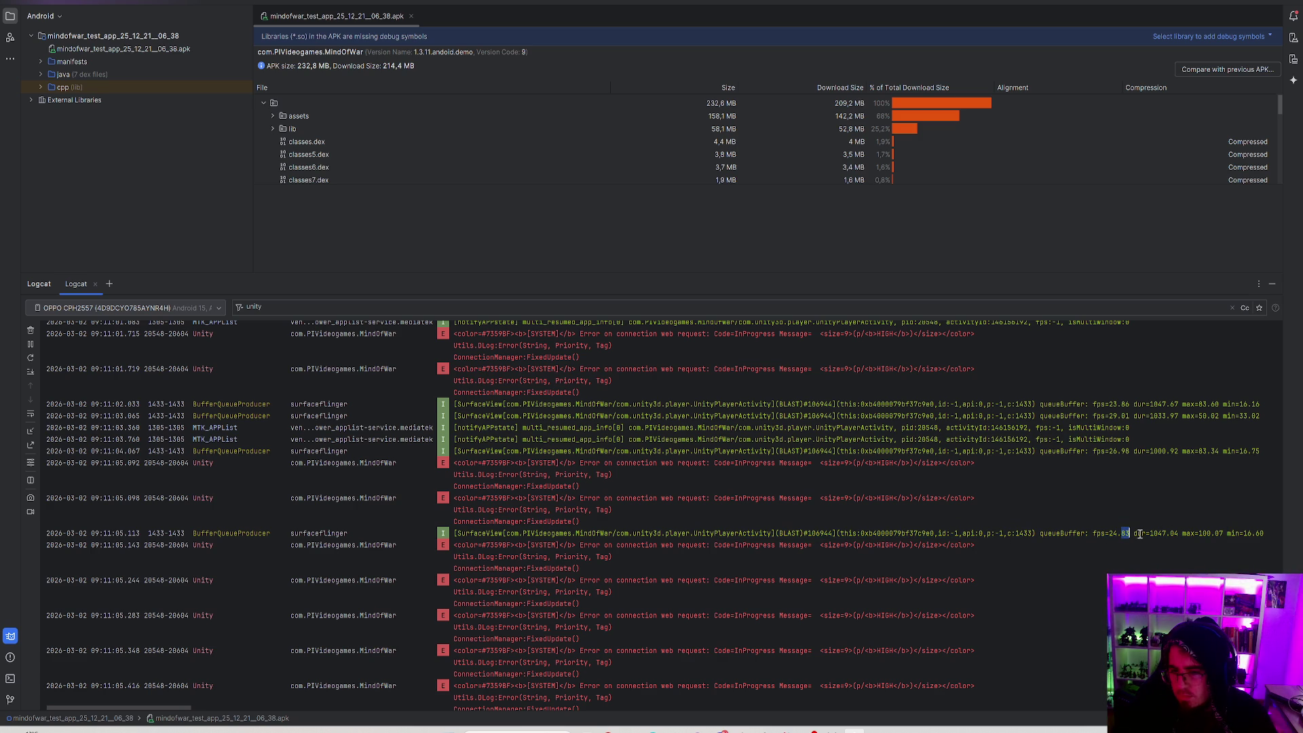
{"action": "left_click", "coordinate": [1108, 533]}
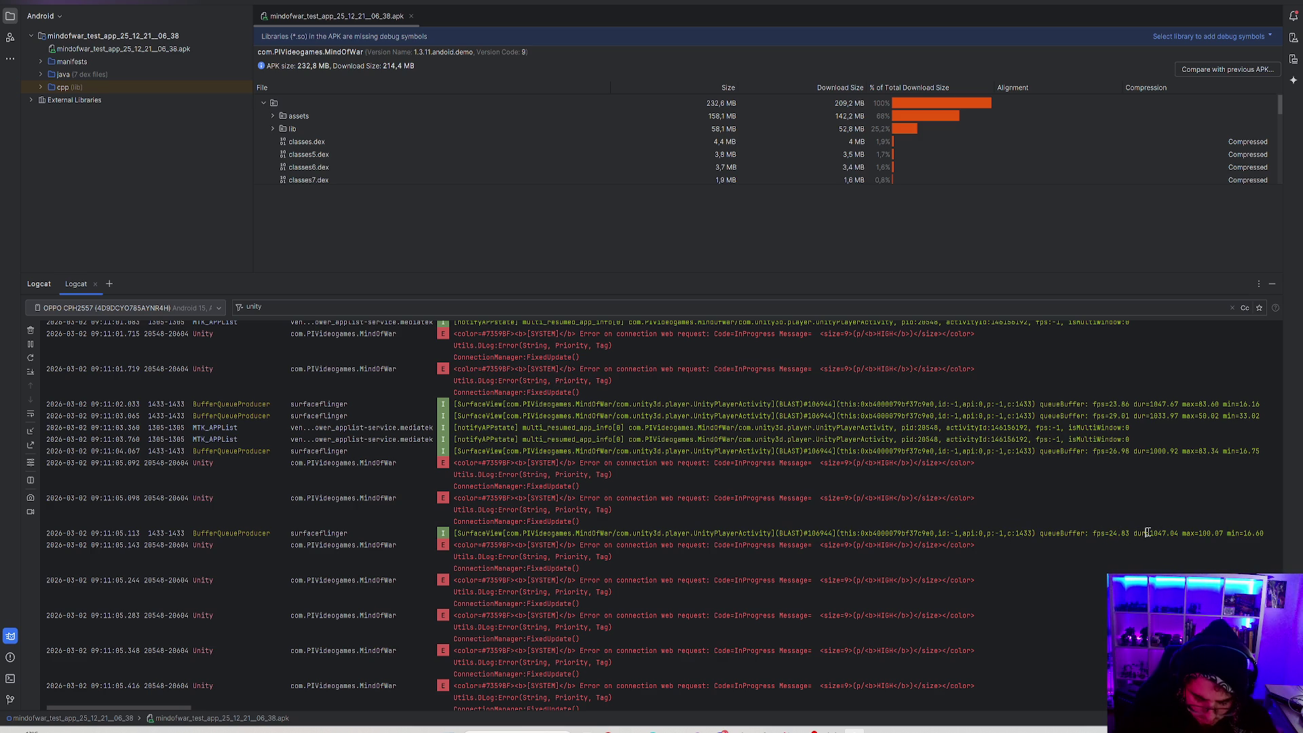
{"action": "scroll", "coordinate": [1147, 533], "scroll_direction": "down", "scroll_amount": 8}
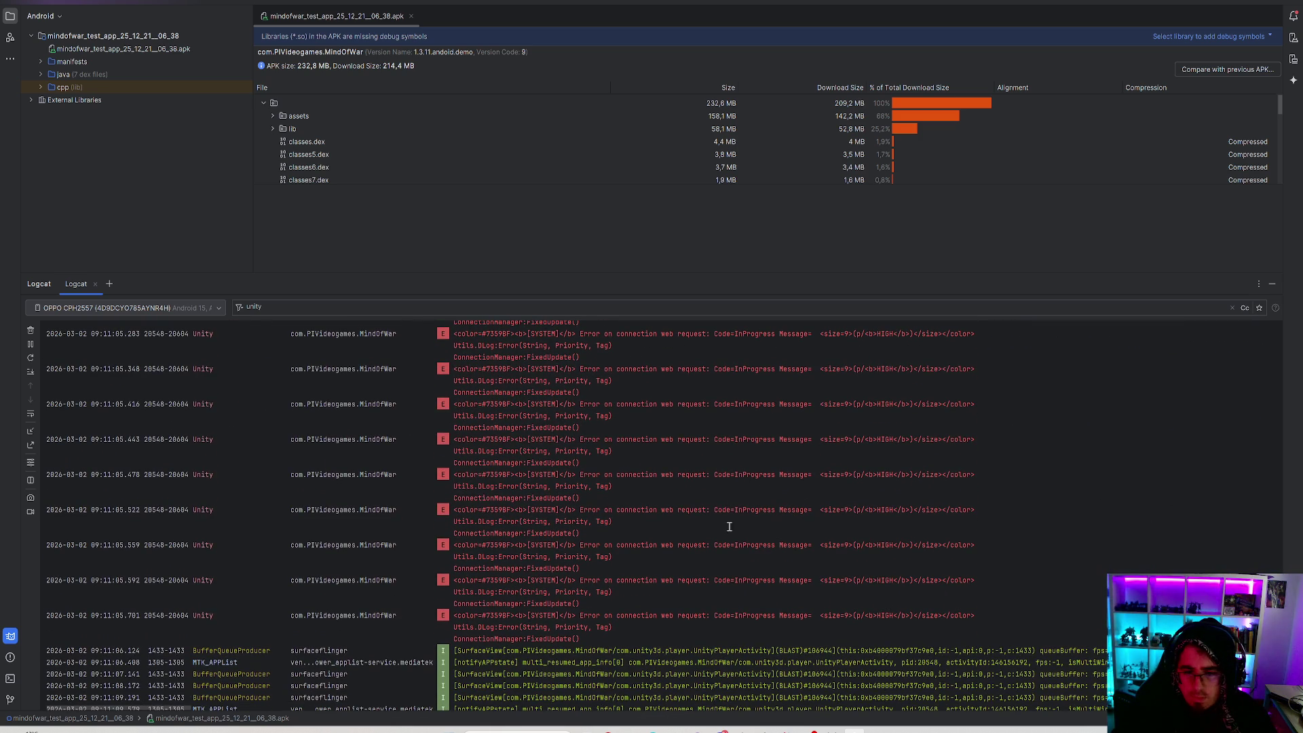
{"action": "scroll", "coordinate": [729, 596], "scroll_direction": "down", "scroll_amount": 1}
{"action": "scroll", "coordinate": [730, 596], "scroll_direction": "down", "scroll_amount": 8}
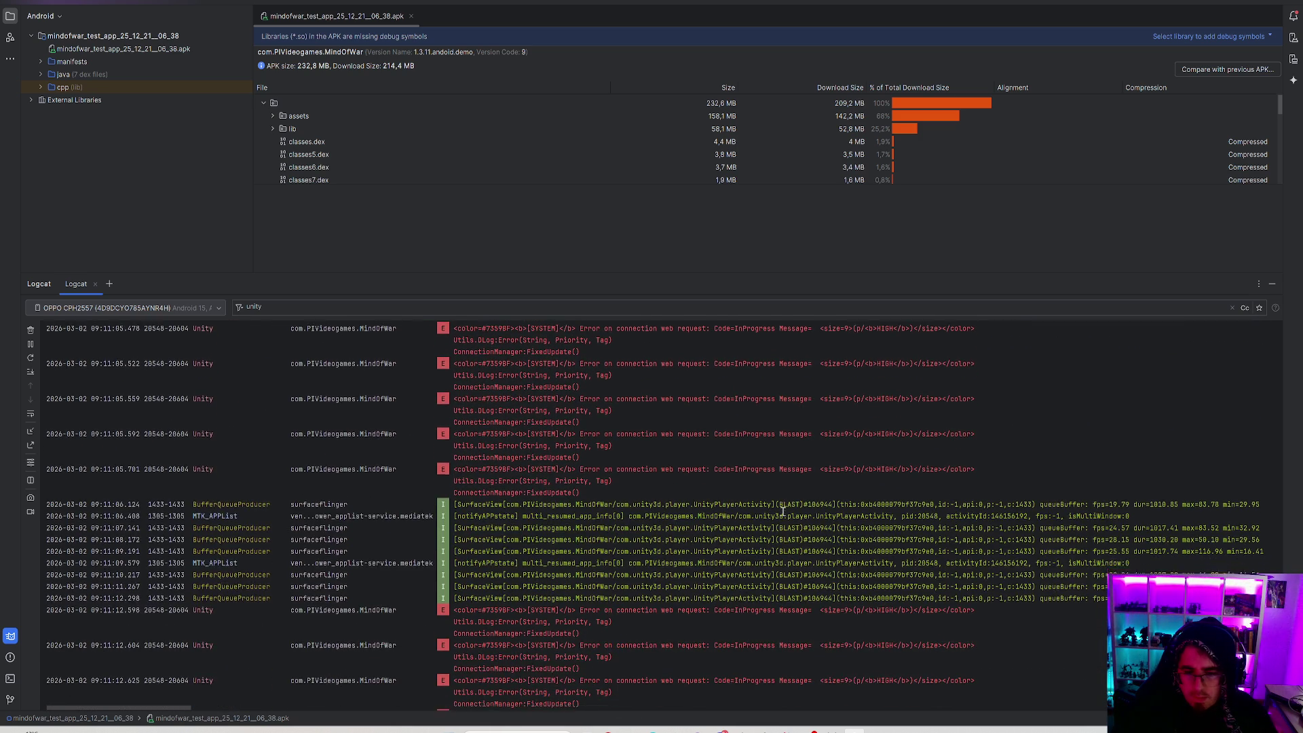
{"action": "scroll", "coordinate": [997, 428], "scroll_direction": "down", "scroll_amount": 5}
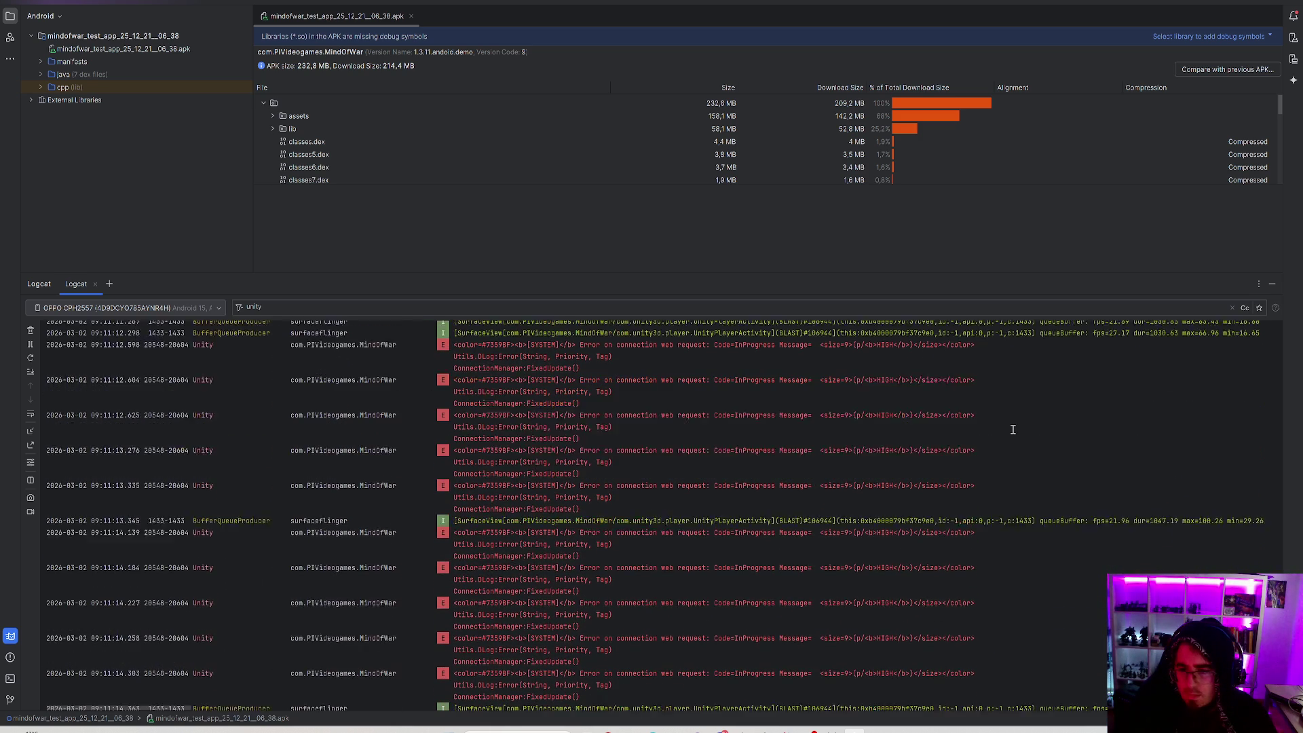
{"action": "scroll", "coordinate": [993, 437], "scroll_direction": "down", "scroll_amount": 15}
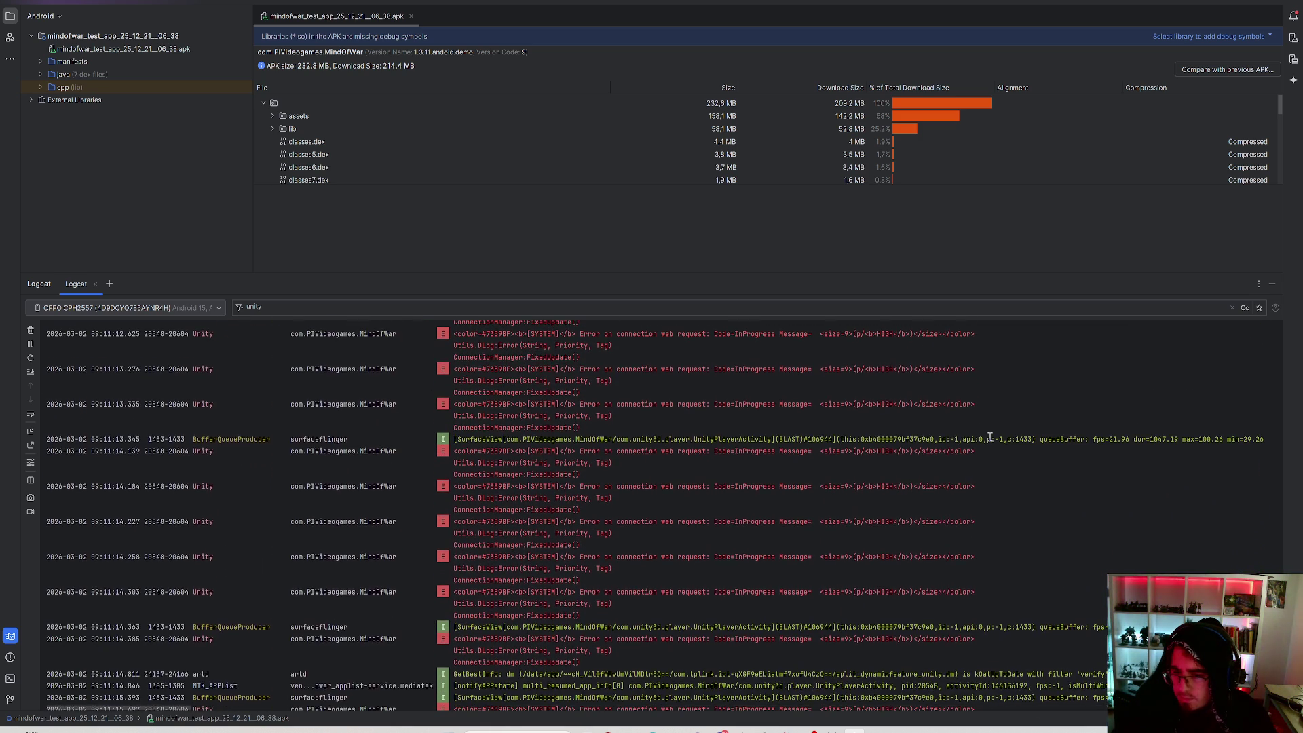
{"action": "scroll", "coordinate": [1000, 436], "scroll_direction": "down", "scroll_amount": 20}
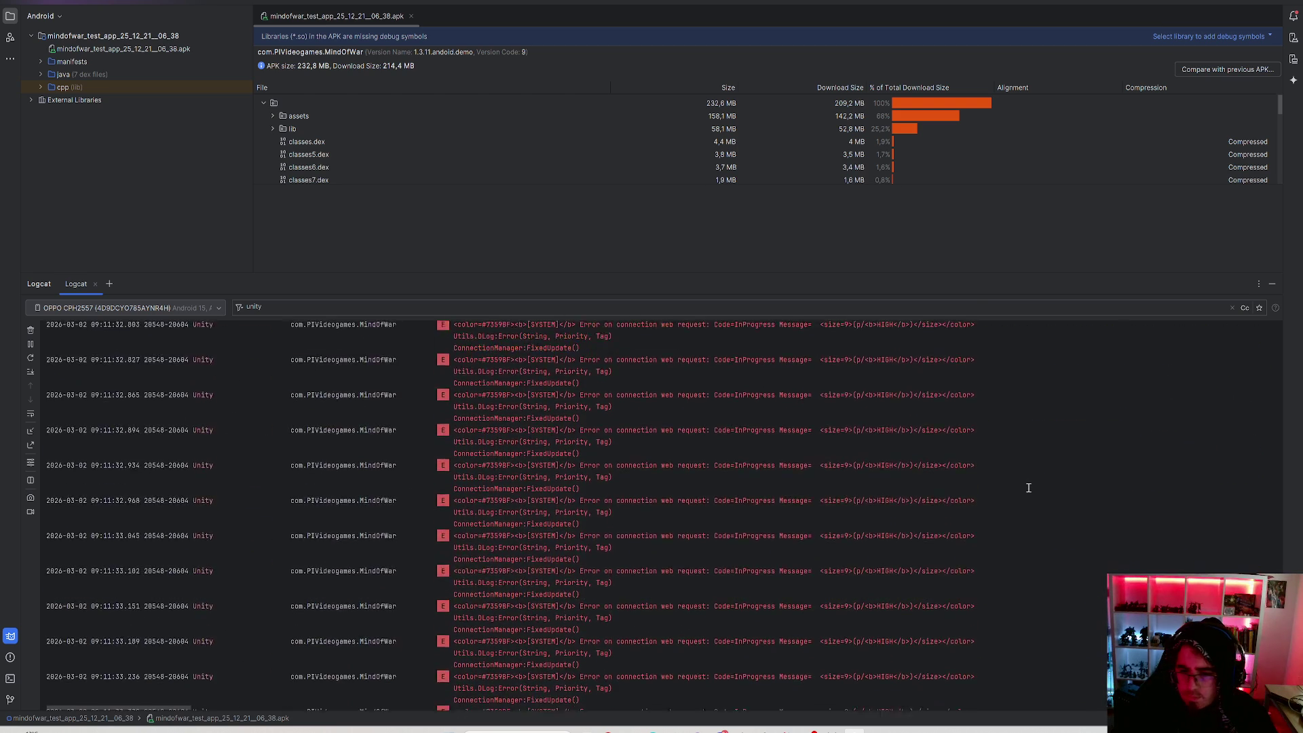
{"action": "scroll", "coordinate": [1026, 493], "scroll_direction": "down", "scroll_amount": 12}
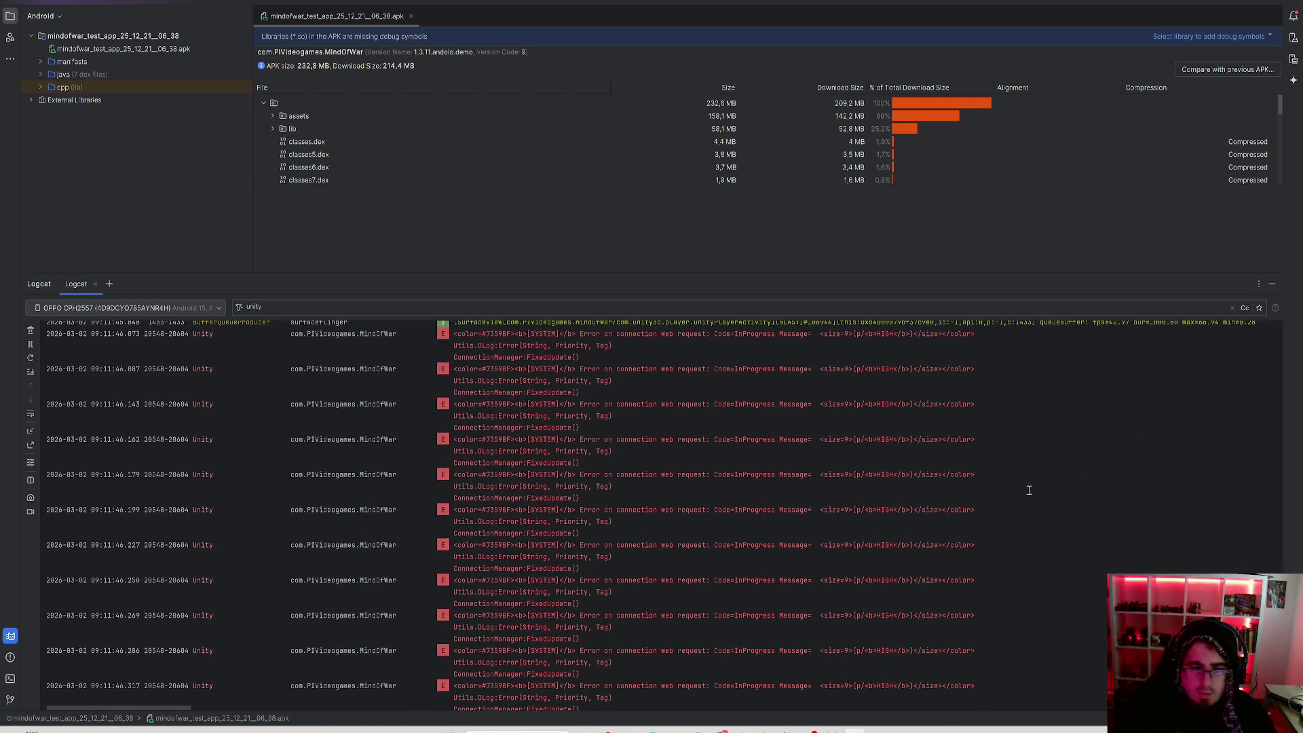
{"action": "scroll", "coordinate": [1030, 486], "scroll_direction": "up", "scroll_amount": 8}
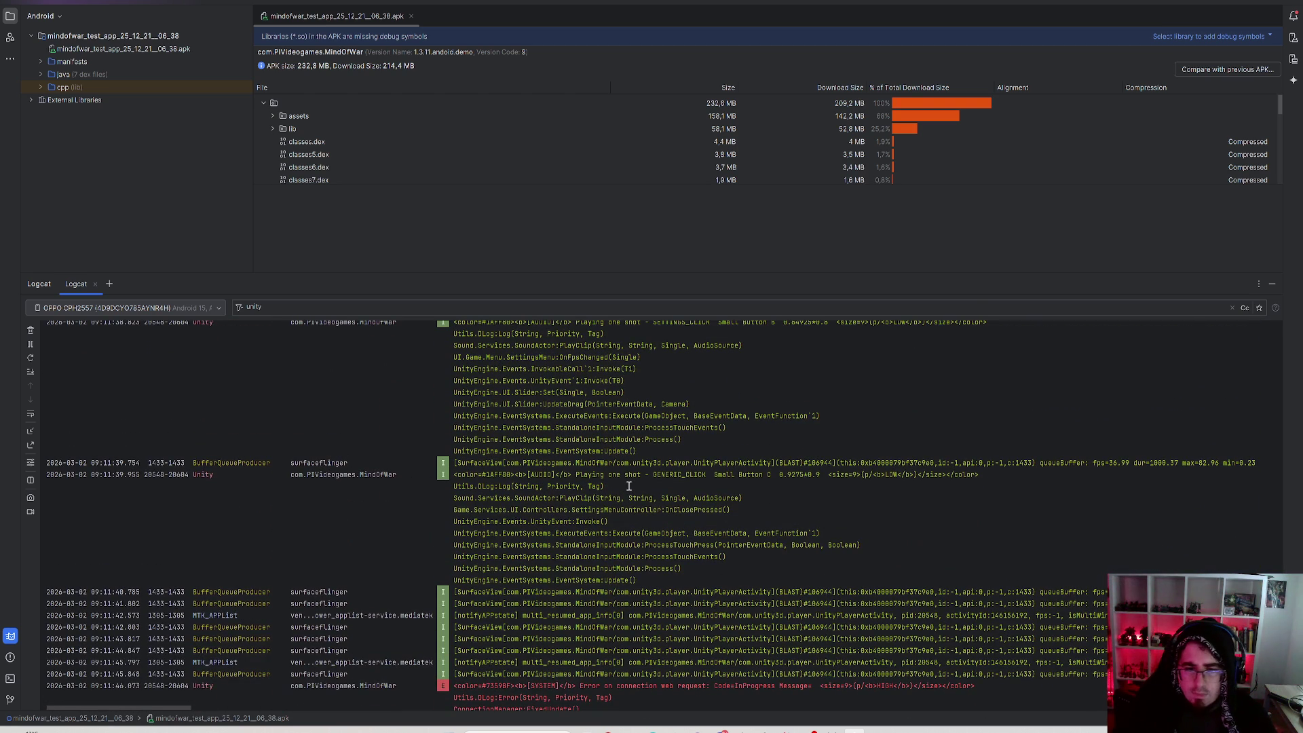
{"action": "scroll", "coordinate": [669, 474], "scroll_direction": "down", "scroll_amount": 5}
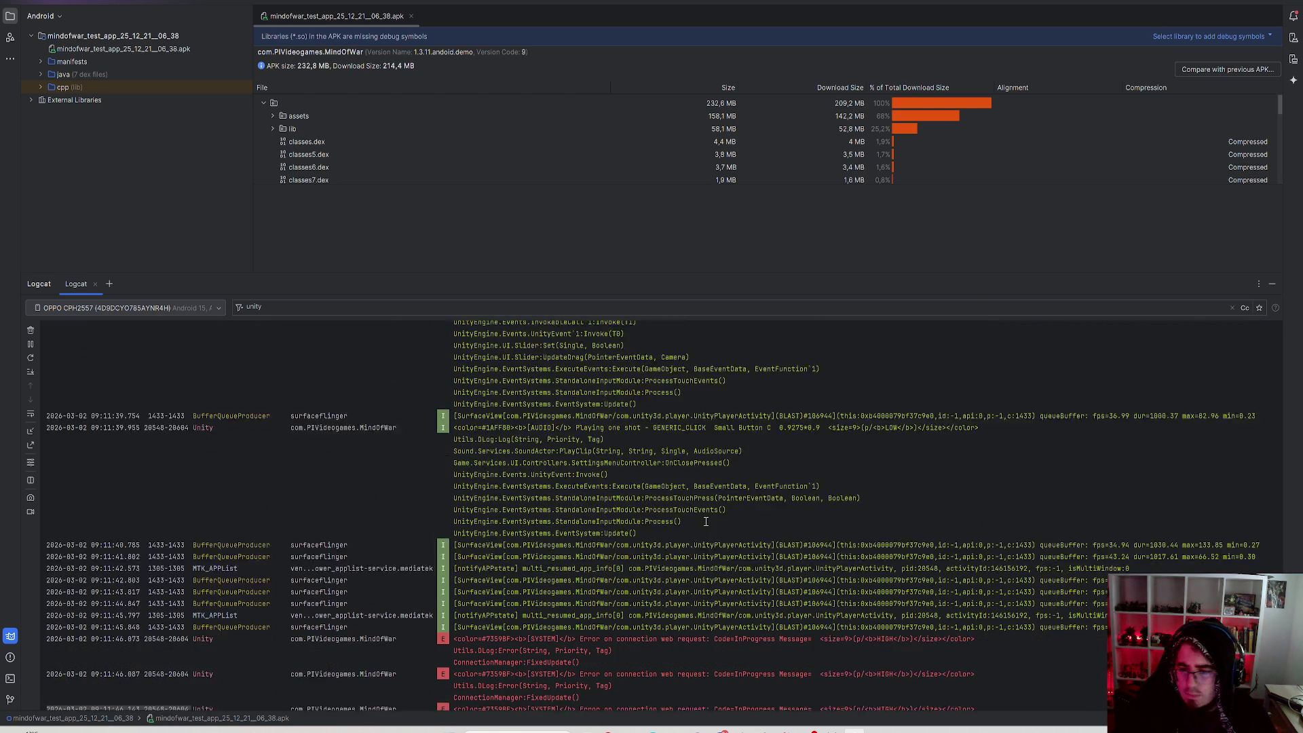
{"action": "scroll", "coordinate": [1099, 500], "scroll_direction": "down", "scroll_amount": 15}
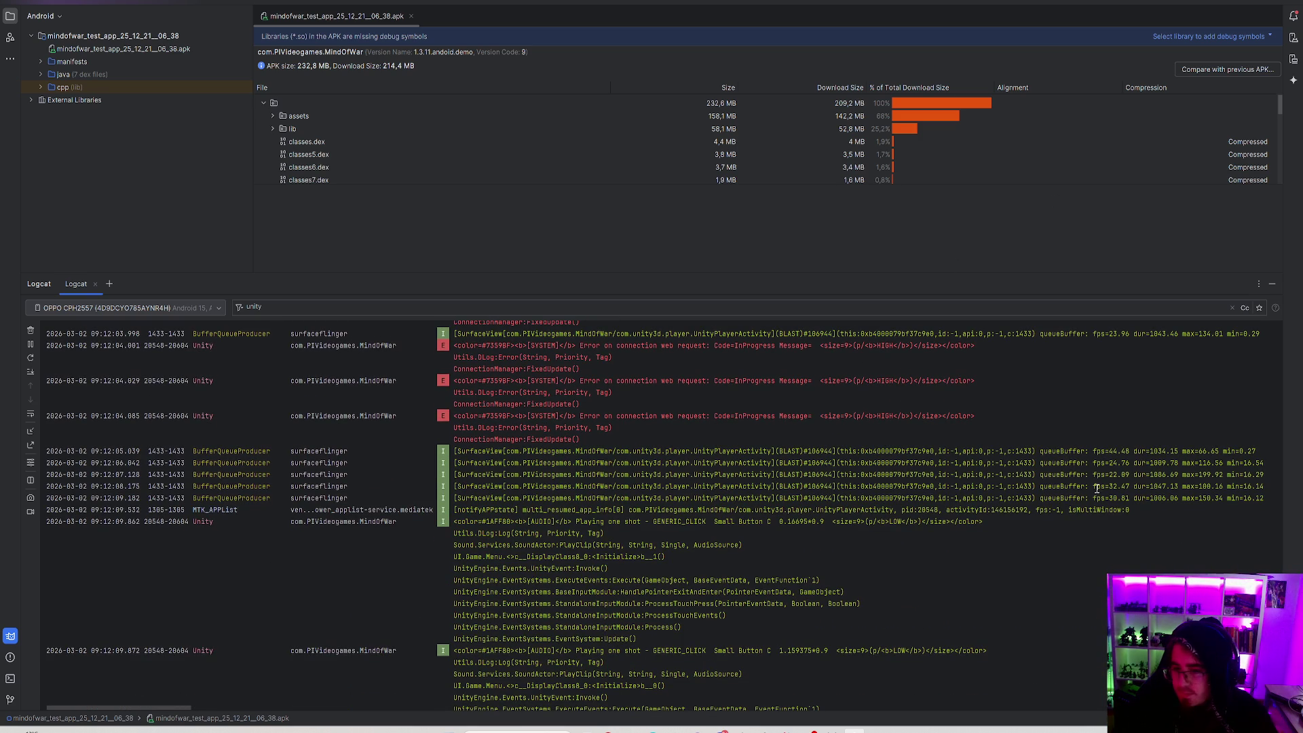
{"action": "left_click_drag", "start_coordinate": [1099, 475], "coordinate": [1168, 499]}
{"action": "left_click", "coordinate": [1169, 498]}
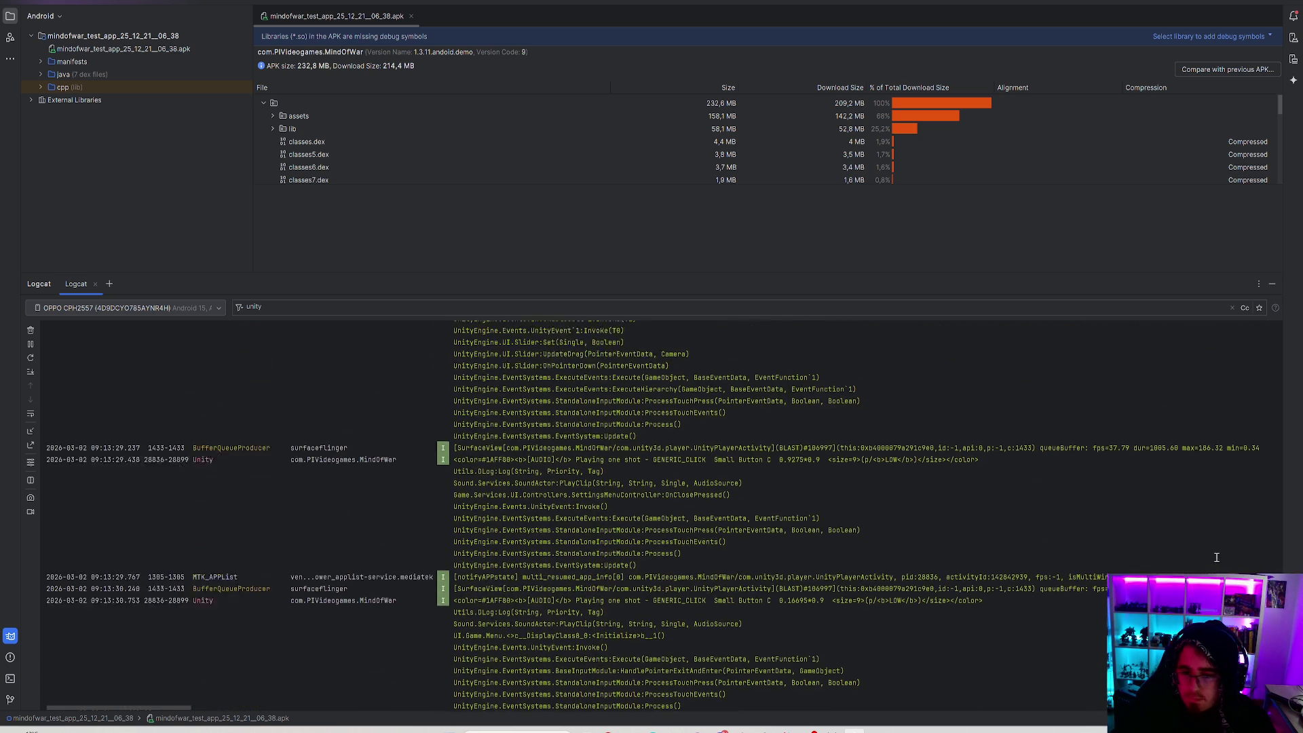
{"action": "left_click", "coordinate": [685, 312]}
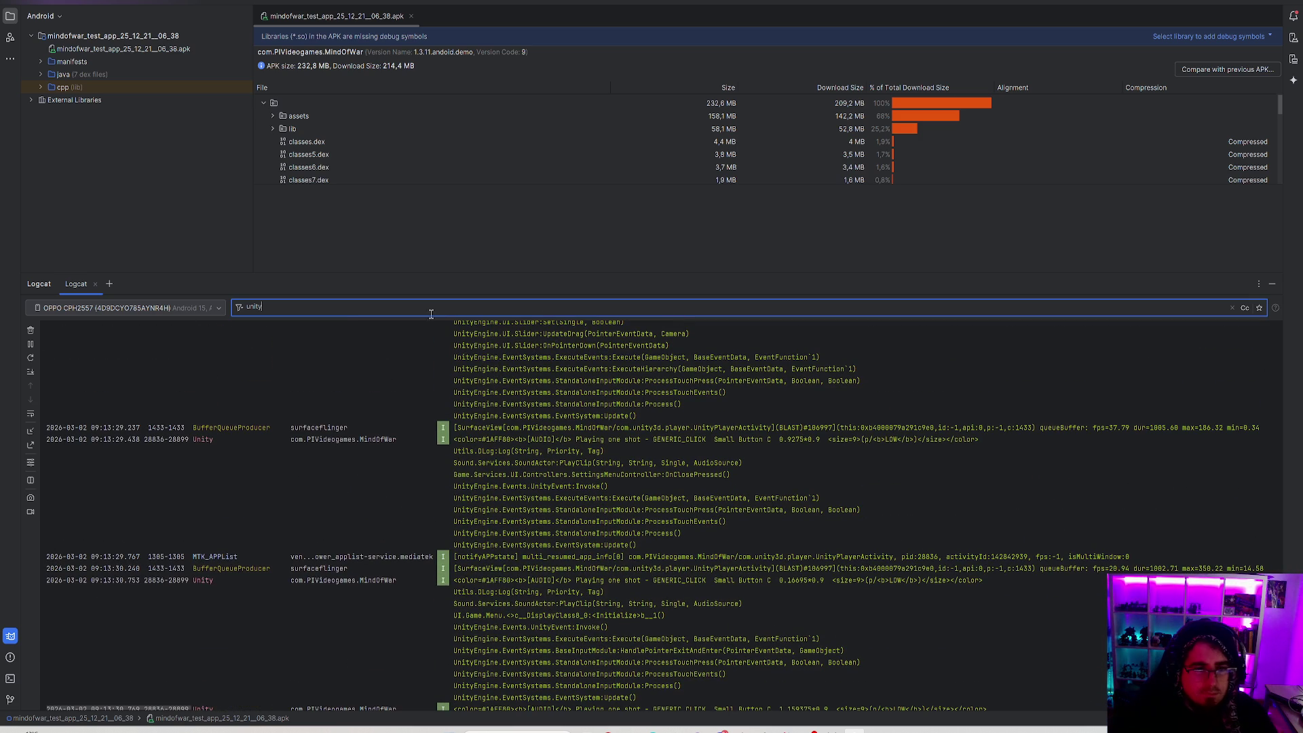
Replace the 'unity' Logcat filter with 'fps=' to list frame-rate lines.
{"action": "double_click", "coordinate": [252, 308]}
{"action": "key", "text": "BackSpace"}
{"action": "type", "text": "fps"}
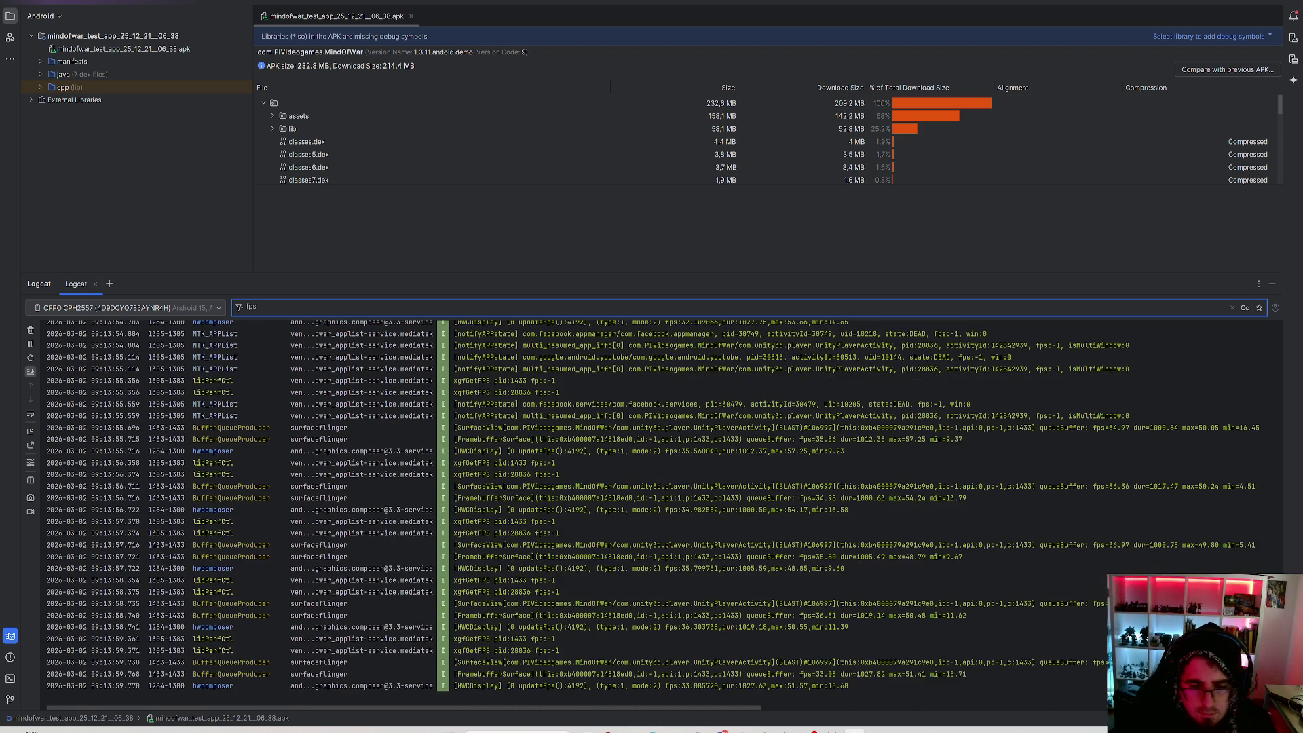
{"action": "type", "text": "="}
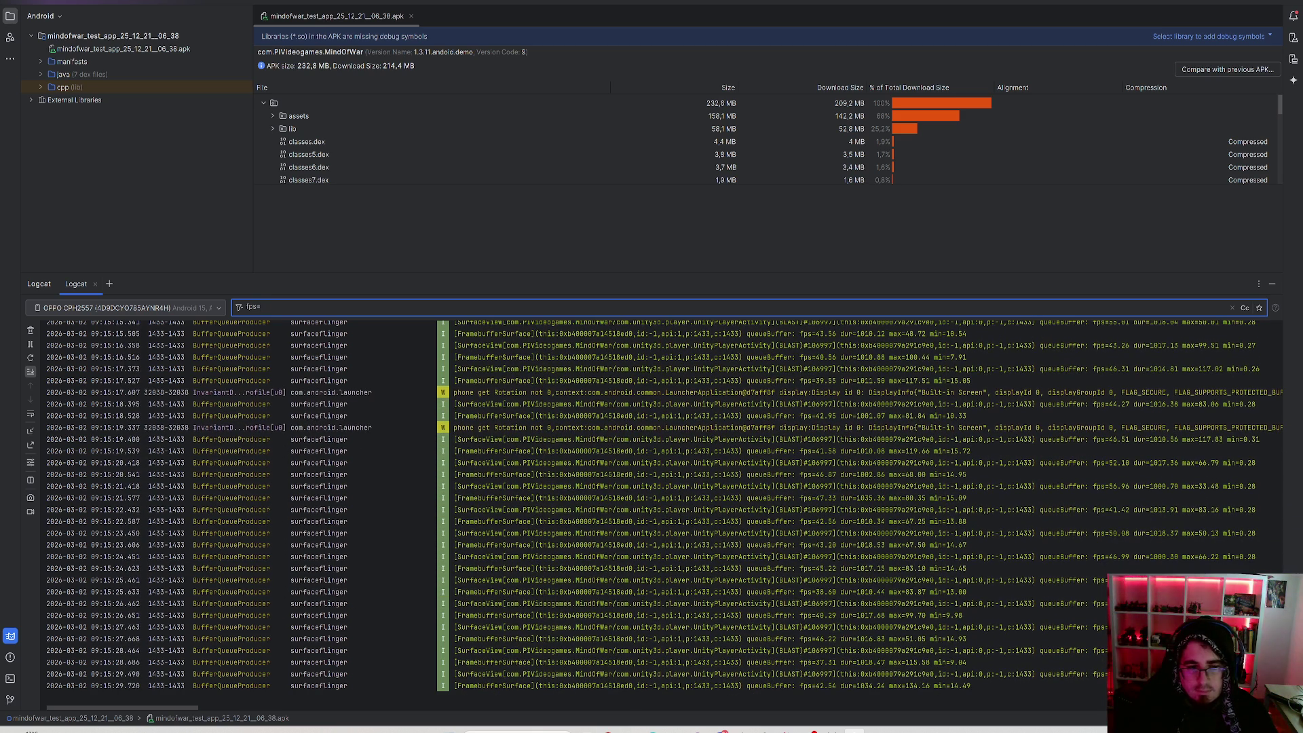
Change the Logcat filter from 'fps=' to 'AI unity' and review the matches.
{"action": "key", "text": "ctrl+a"}
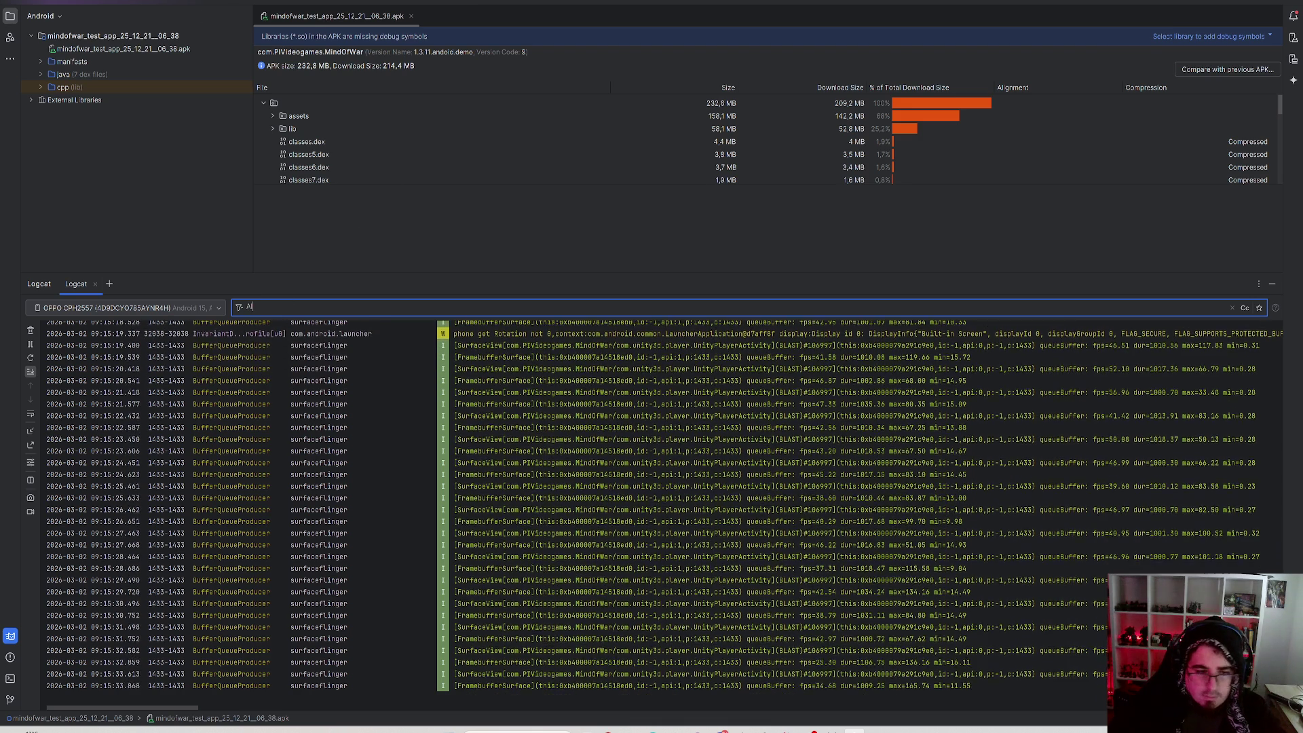
{"action": "type", "text": "AIM"}
{"action": "key", "text": "BackSpace"}
{"action": "type", "text": "unity"}
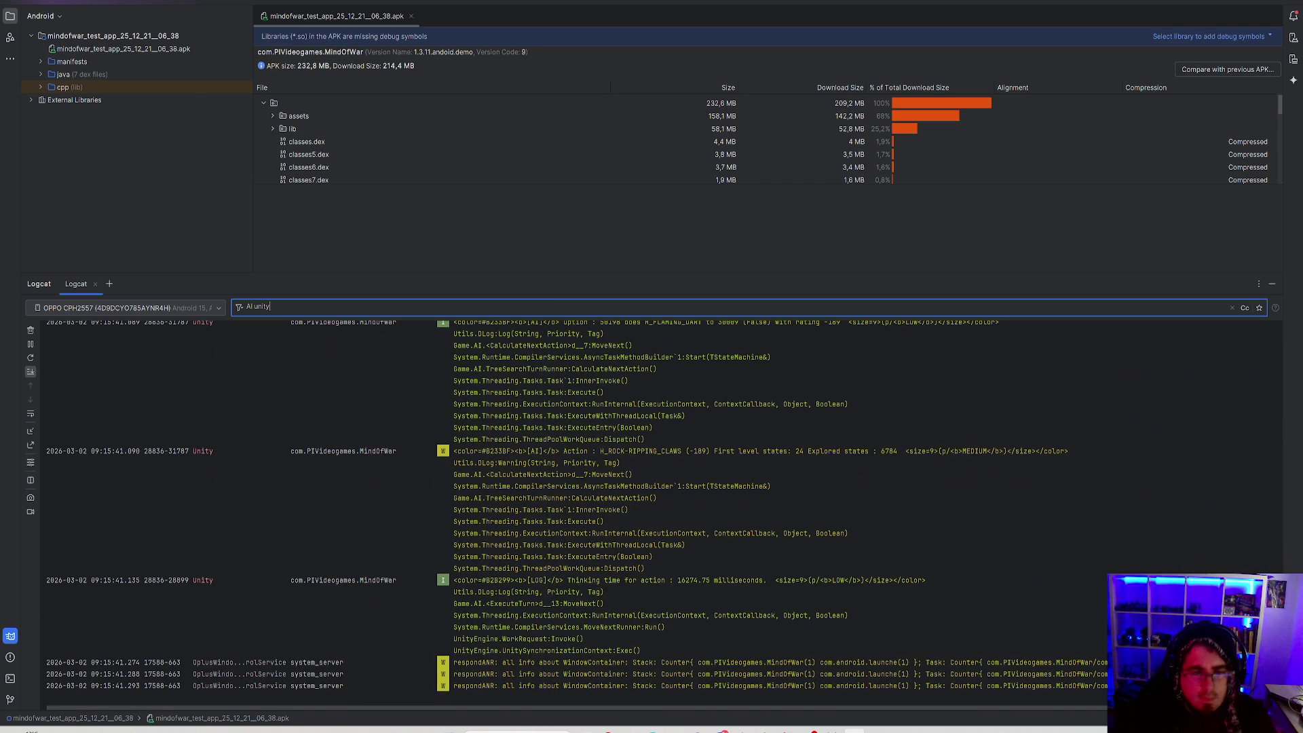
{"action": "left_click", "coordinate": [798, 509]}
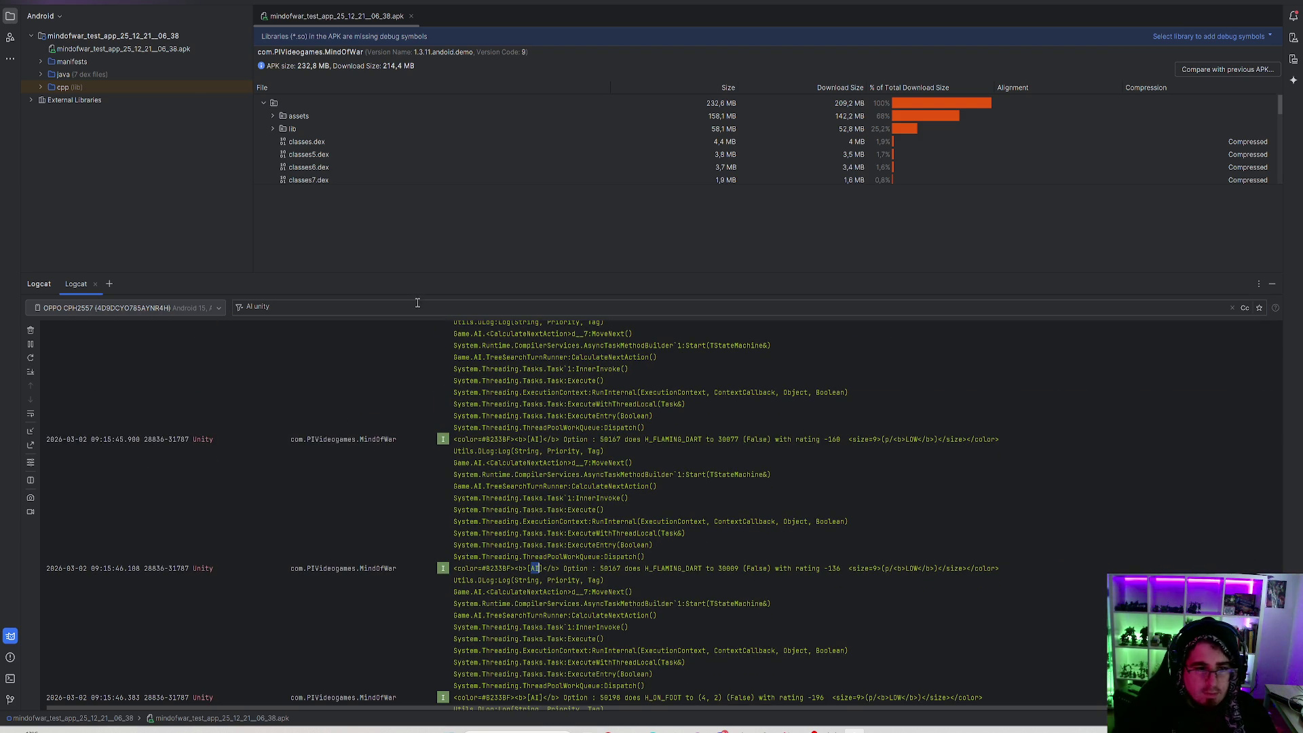
Filter Logcat on '[AI]', then replace it with 'thinking' to show thinking-time entries.
{"action": "left_click", "coordinate": [439, 309]}
{"action": "key", "text": "ctrl+a"}
{"action": "type", "text": "[AI]"}
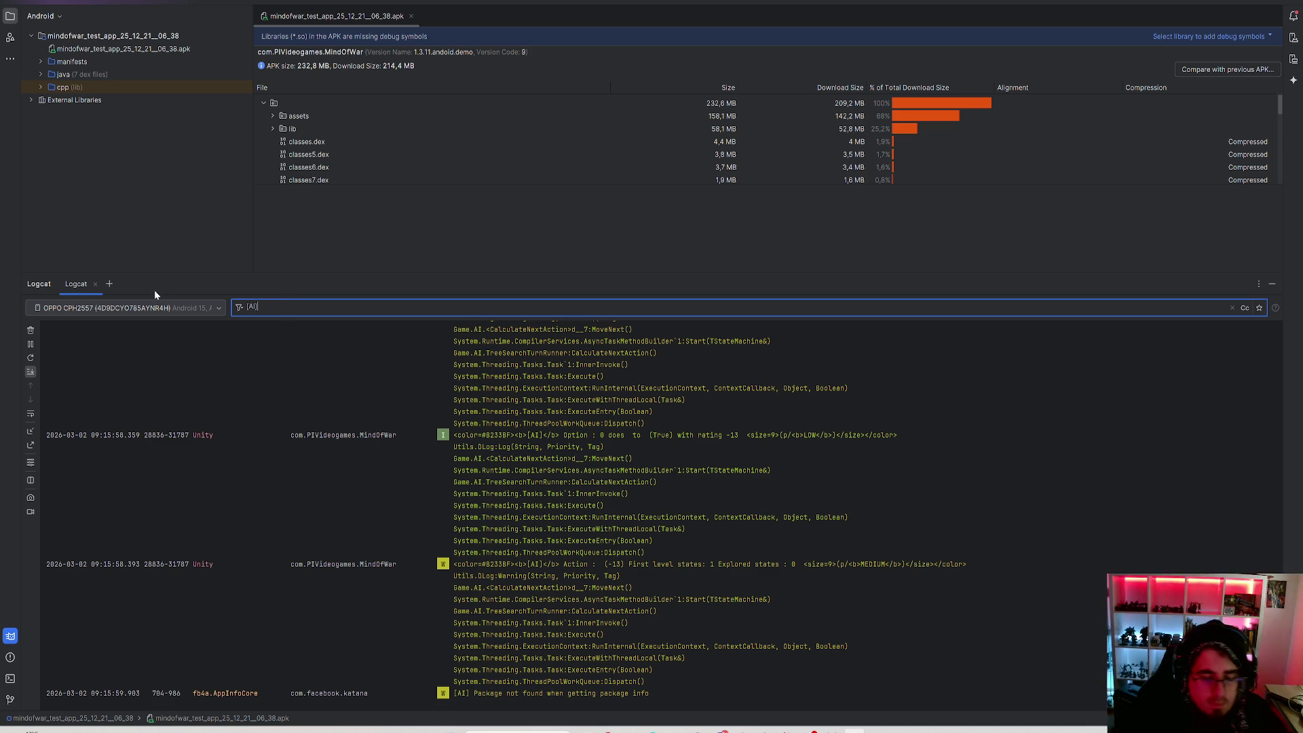
{"action": "key", "text": "BackSpace"}
{"action": "key", "text": "BackSpace"}
{"action": "key", "text": "BackSpace"}
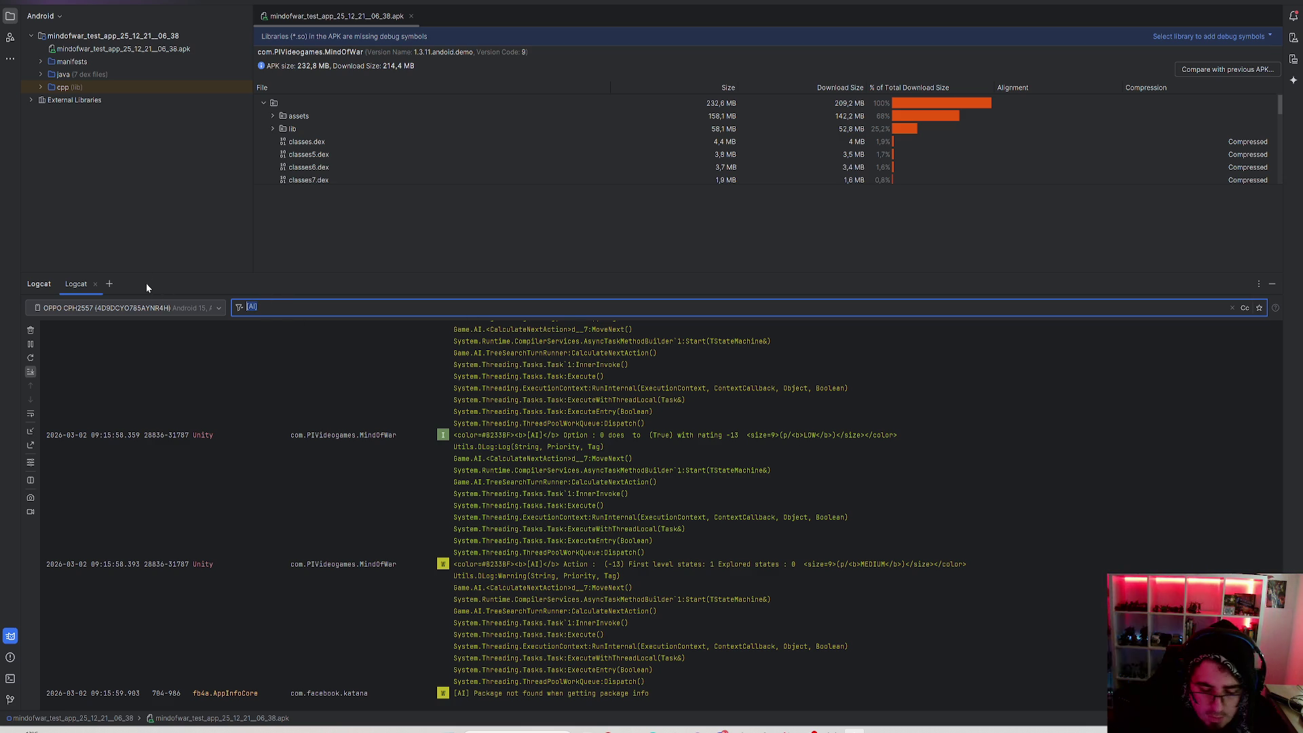
{"action": "type", "text": "thinking"}
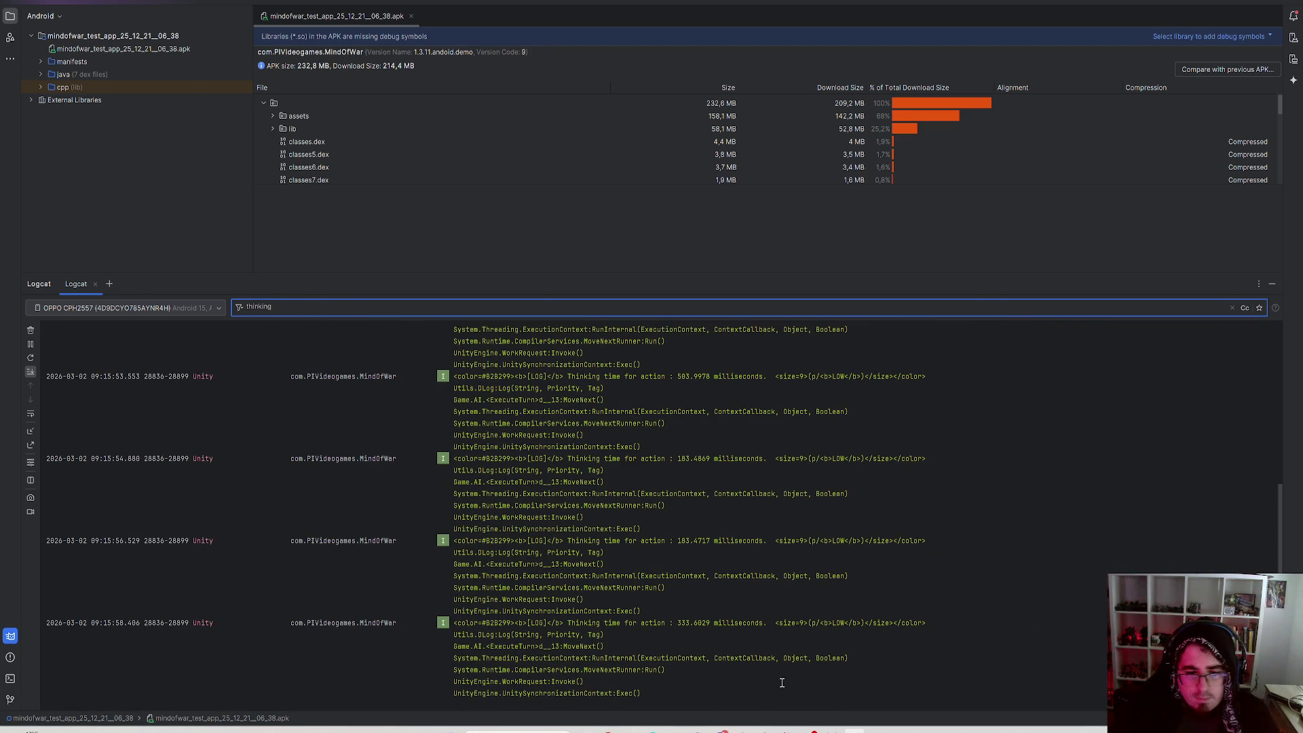
{"action": "scroll", "coordinate": [744, 614], "scroll_direction": "up", "scroll_amount": 3}
{"action": "scroll", "coordinate": [744, 614], "scroll_direction": "up", "scroll_amount": 6}
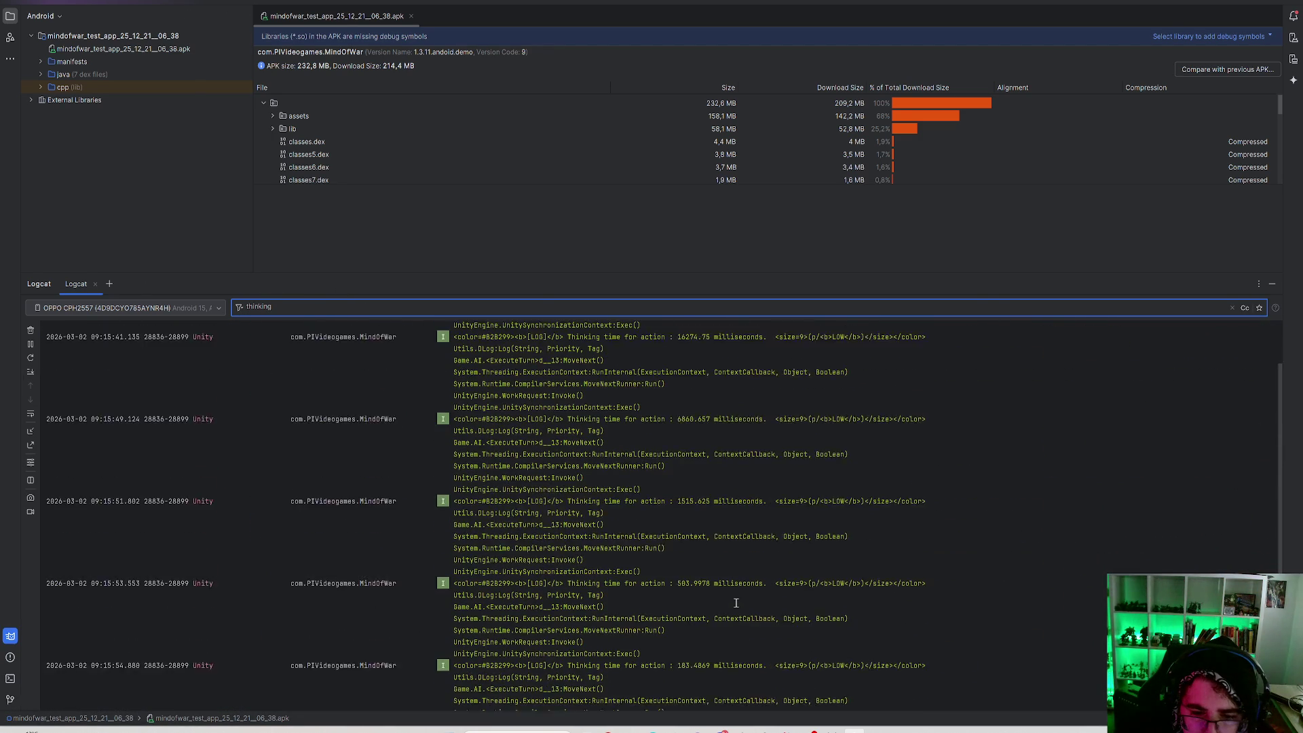
{"action": "scroll", "coordinate": [741, 527], "scroll_direction": "down", "scroll_amount": 10}
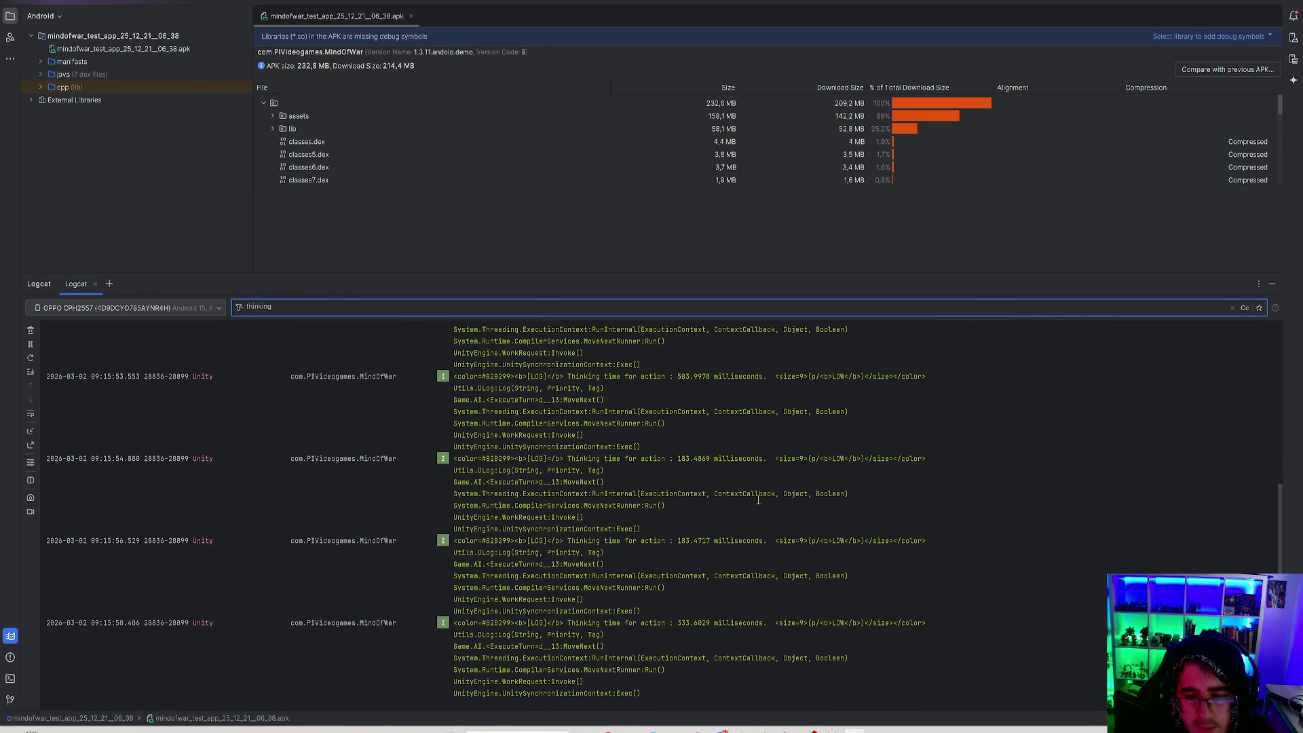
{"action": "mouse_move", "coordinate": [607, 623]}
{"action": "left_mouse_down"}
{"action": "mouse_move", "coordinate": [762, 622]}
{"action": "mouse_move", "coordinate": [679, 610]}
{"action": "left_mouse_up"}
{"action": "left_click", "coordinate": [713, 552]}
{"action": "scroll", "coordinate": [717, 544], "scroll_direction": "up", "scroll_amount": 5}
{"action": "scroll", "coordinate": [718, 544], "scroll_direction": "up", "scroll_amount": 5}
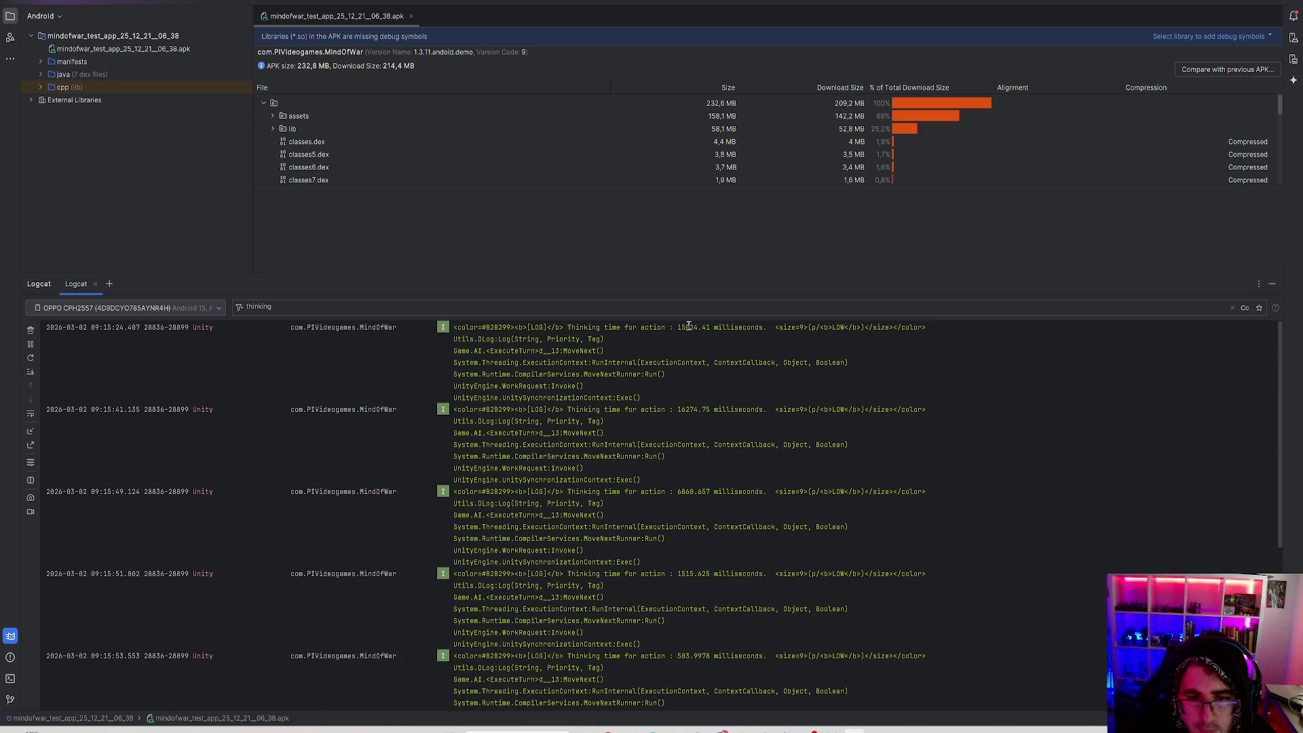
{"action": "left_click_drag", "start_coordinate": [686, 327], "coordinate": [677, 328]}
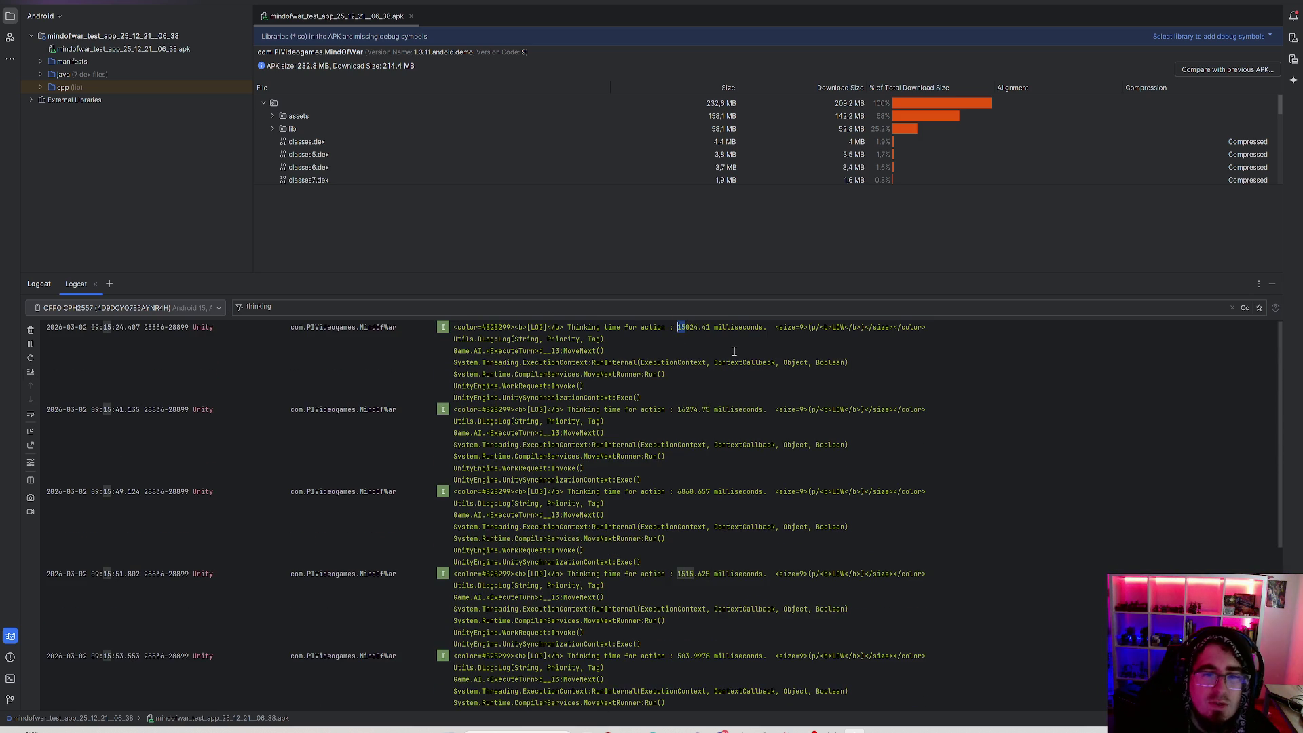
{"action": "left_click_drag", "start_coordinate": [677, 409], "coordinate": [685, 407]}
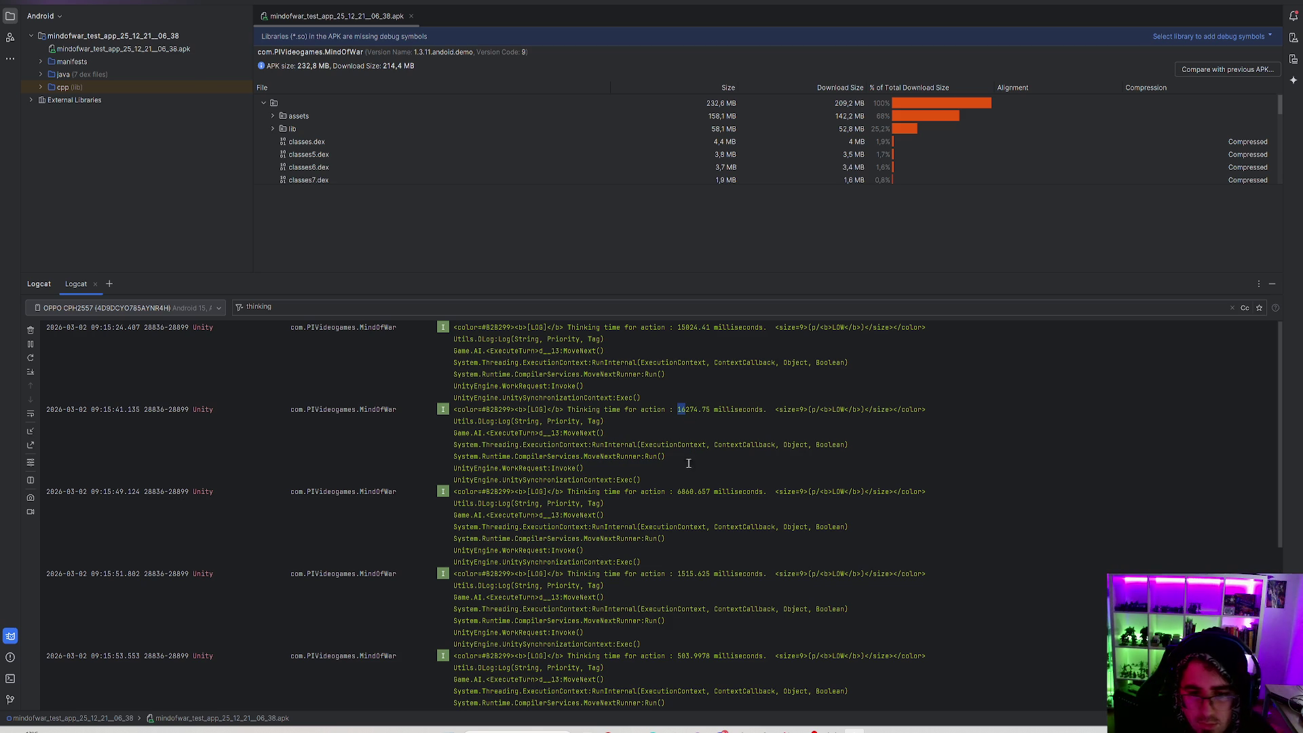
{"action": "mouse_move", "coordinate": [703, 475]}
{"action": "left_mouse_down"}
{"action": "mouse_move", "coordinate": [475, 338]}
{"action": "mouse_move", "coordinate": [347, 314]}
{"action": "mouse_move", "coordinate": [45, 327]}
{"action": "left_mouse_up"}
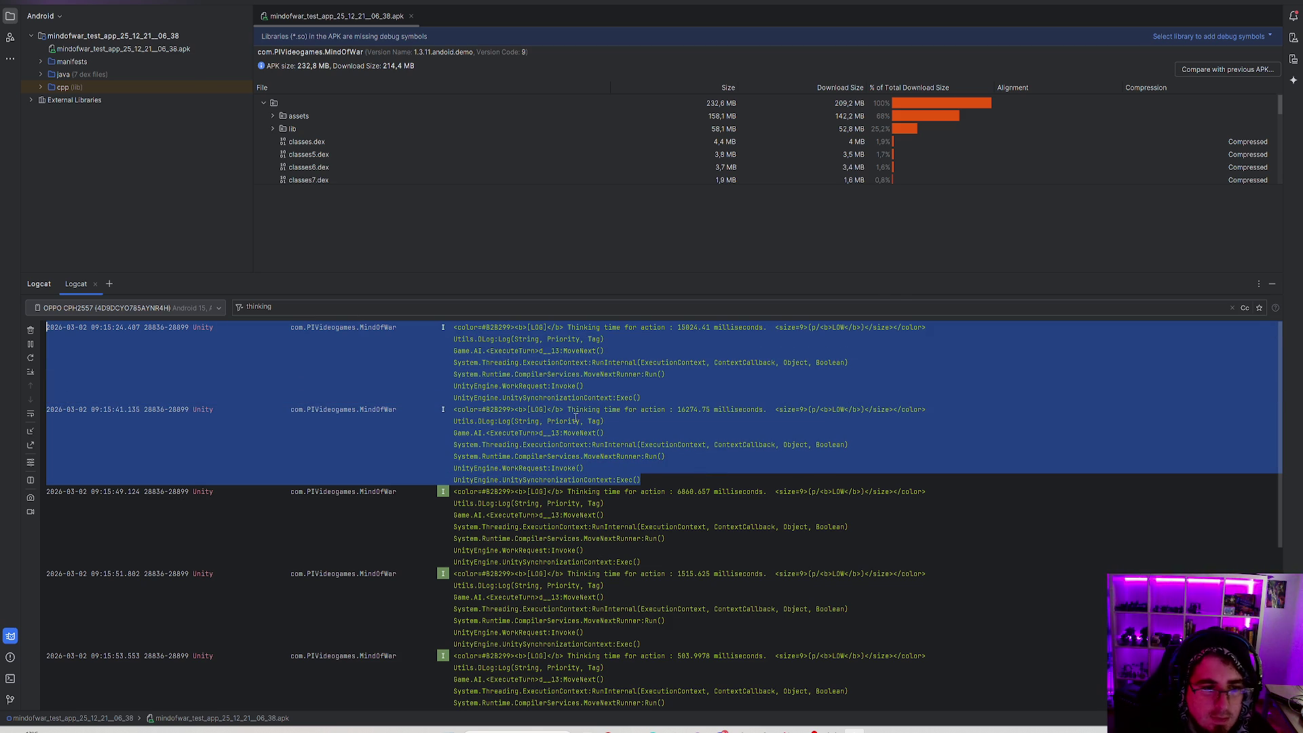
{"action": "left_click", "coordinate": [674, 435]}
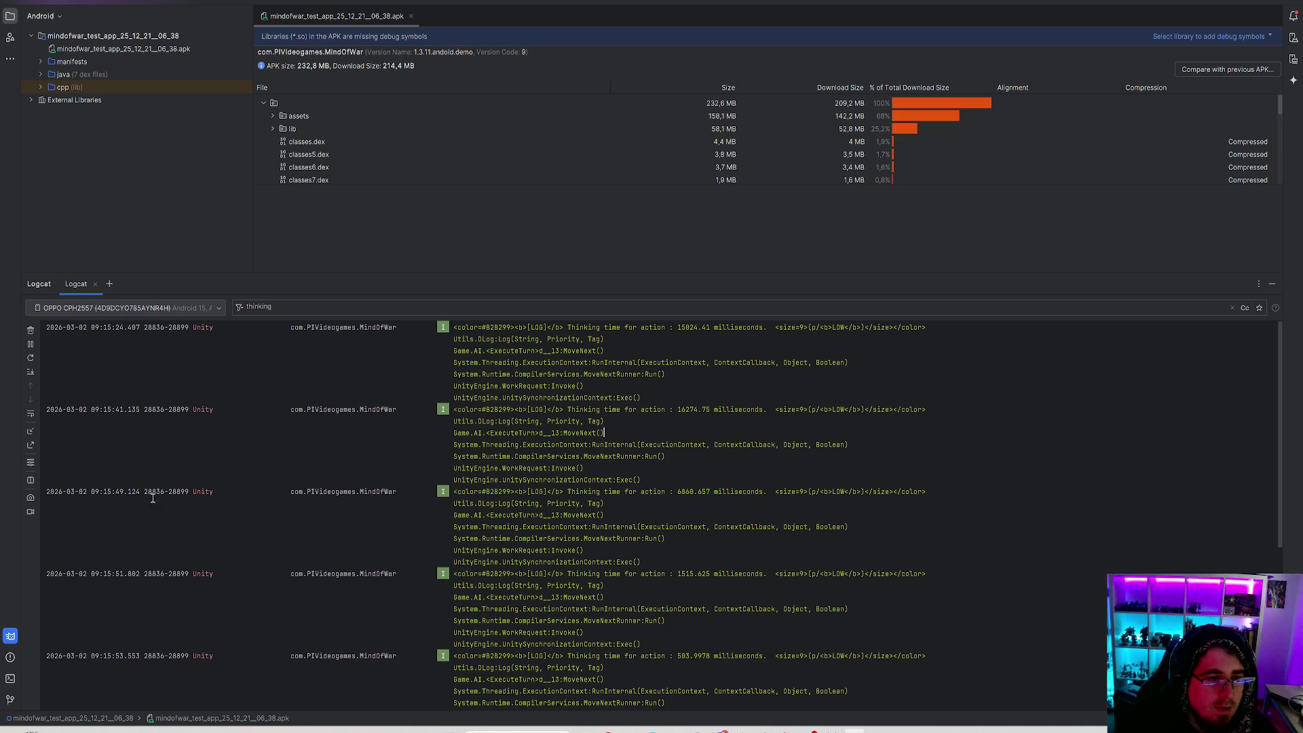
Clear Logcat, close Unity's TPB PRO build window, and return to Rider.
{"action": "left_click", "coordinate": [30, 331]}
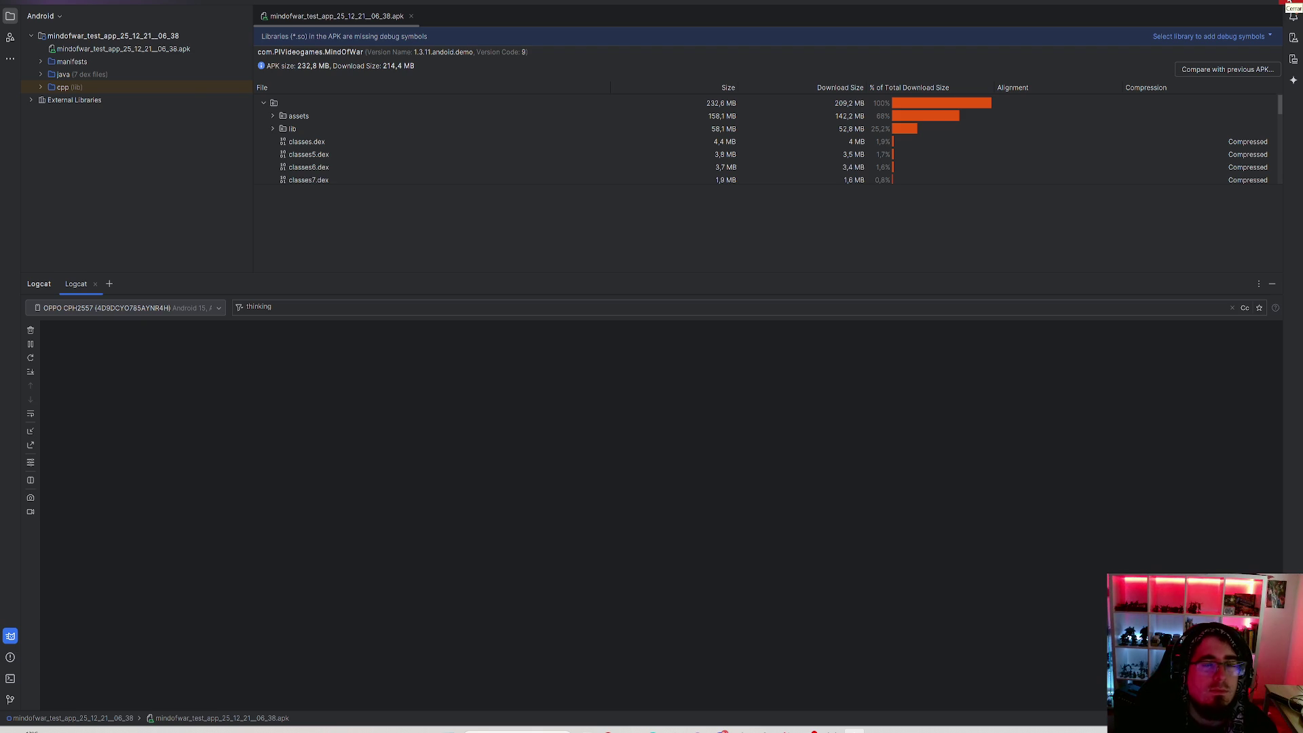
{"action": "key", "text": "alt+Tab"}
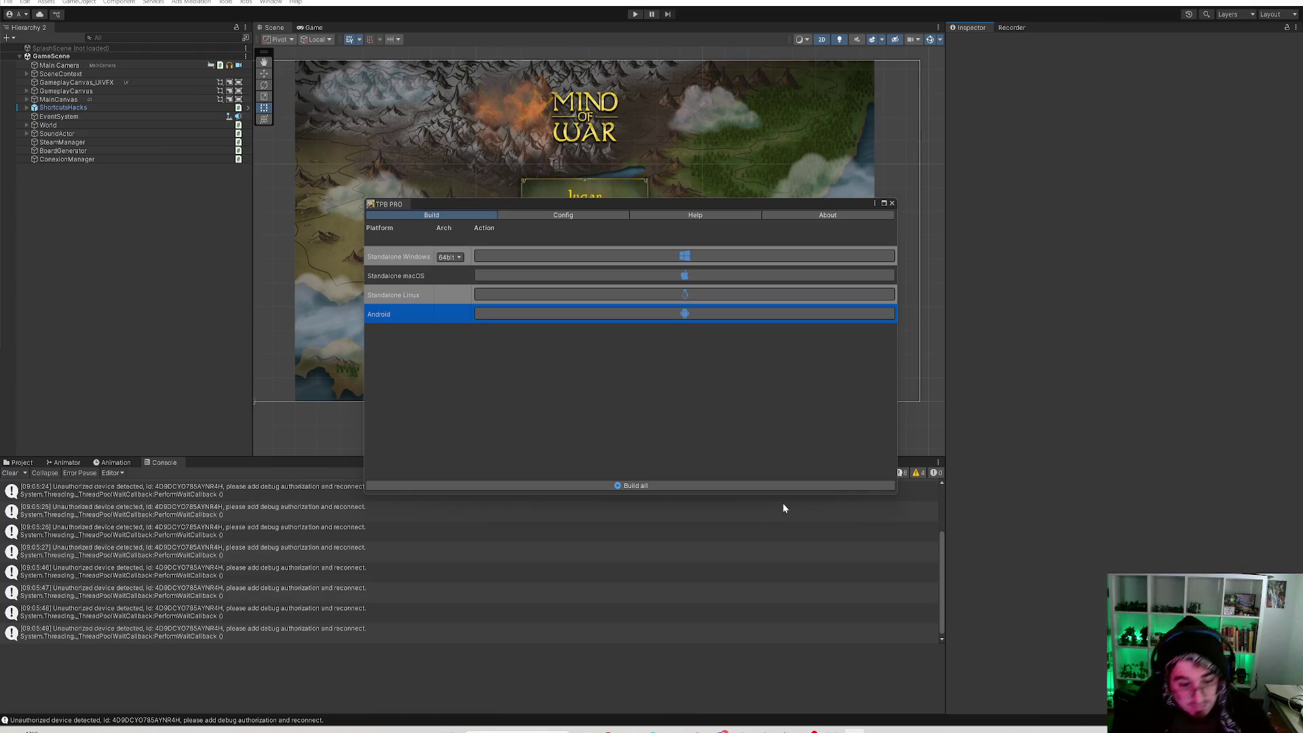
{"action": "left_click", "coordinate": [890, 204]}
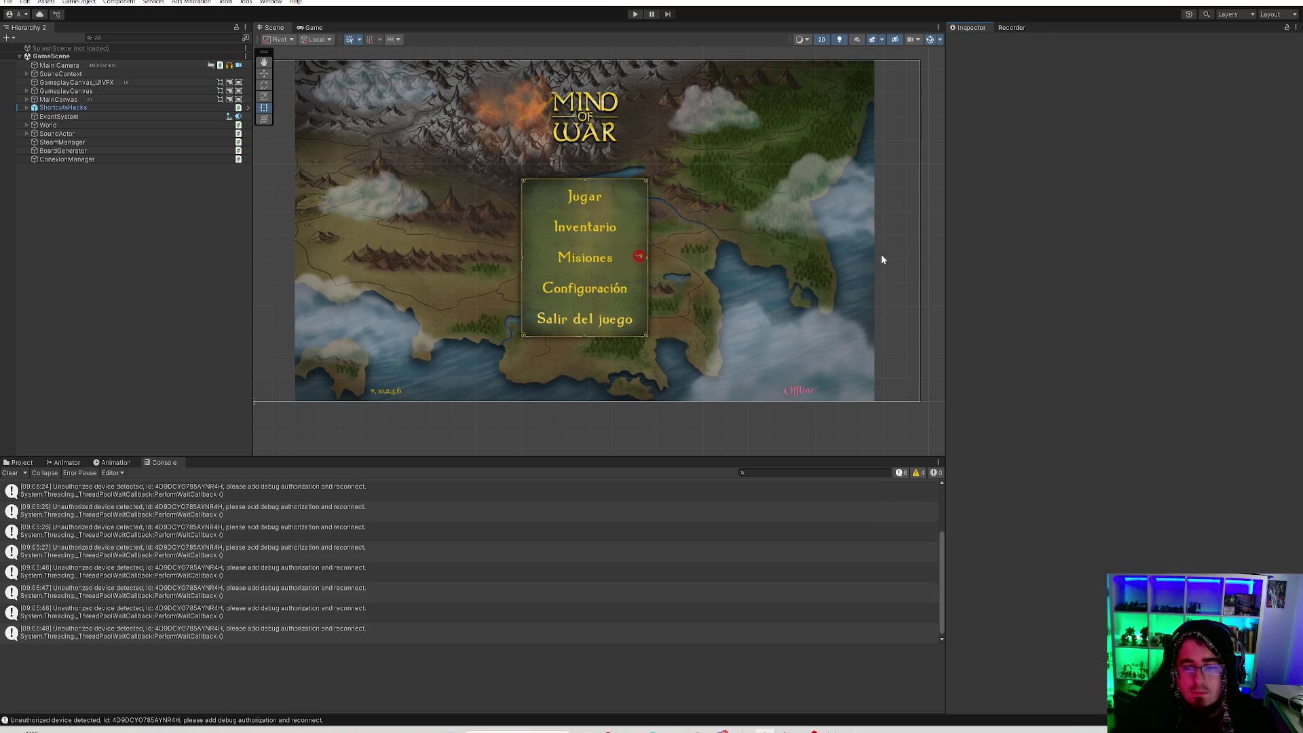
{"action": "left_click", "coordinate": [809, 730]}
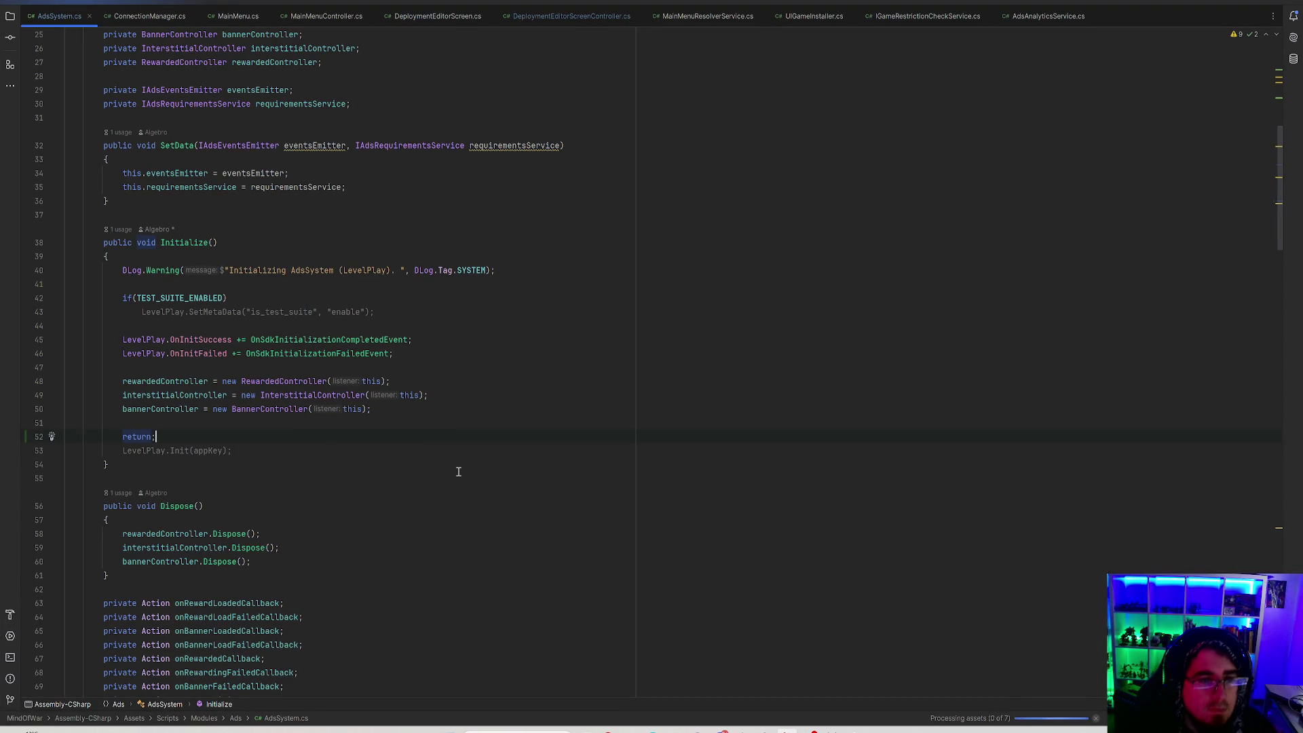
Open ConnectionManager.cs and review its google.com connection-check URL and FixedUpdate method.
{"action": "left_click", "coordinate": [128, 16]}
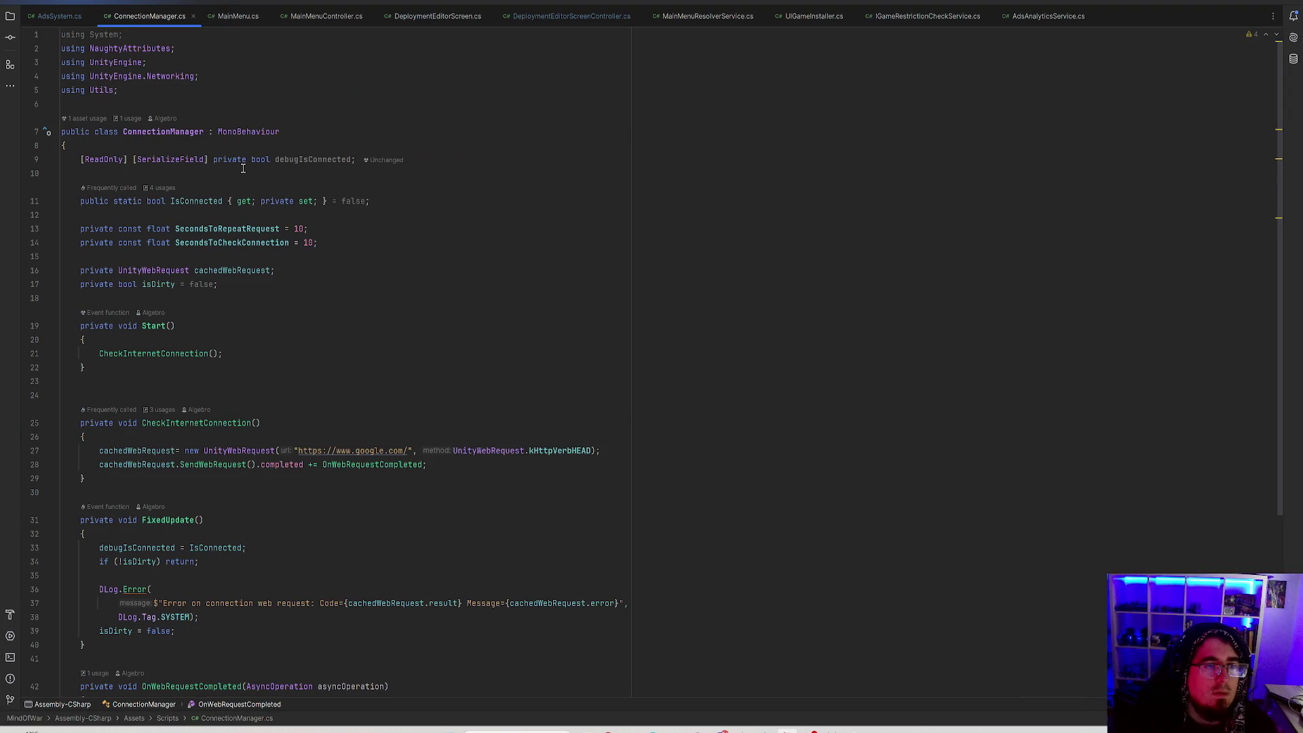
{"action": "scroll", "coordinate": [494, 291], "scroll_direction": "down", "scroll_amount": 5}
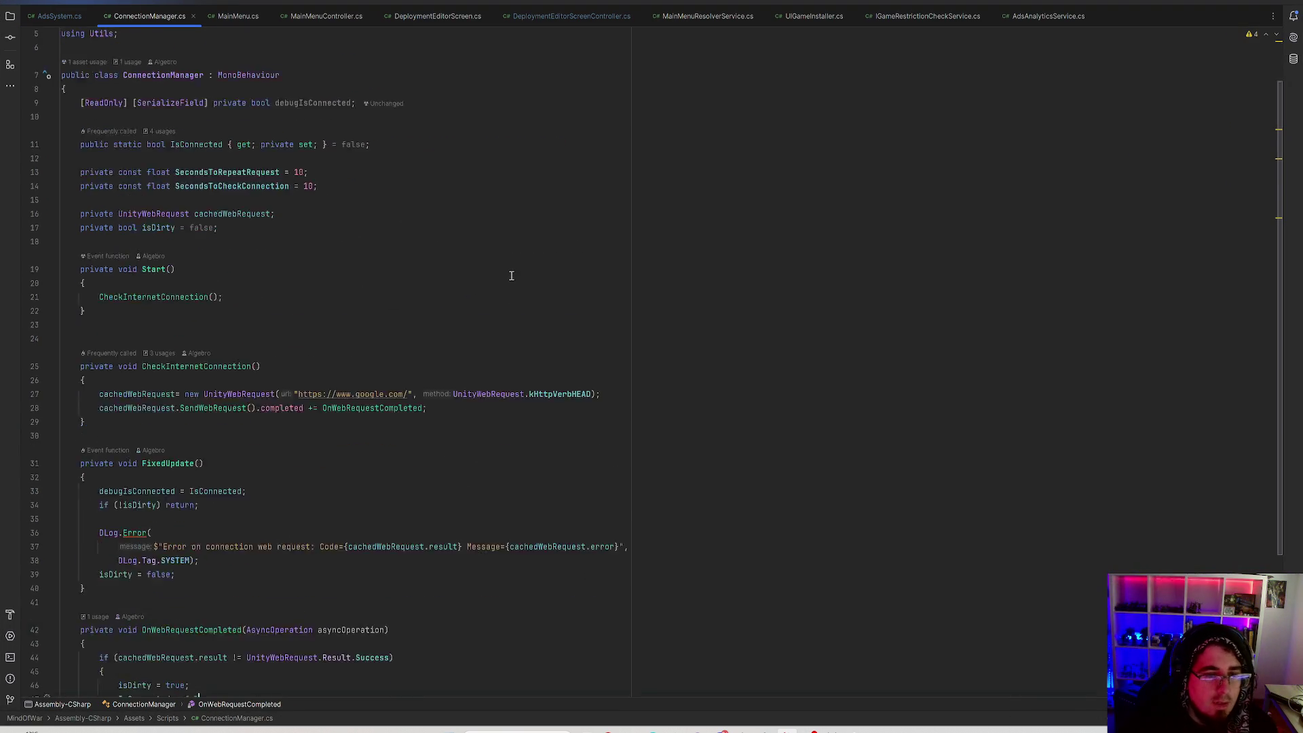
{"action": "left_click", "coordinate": [358, 200]}
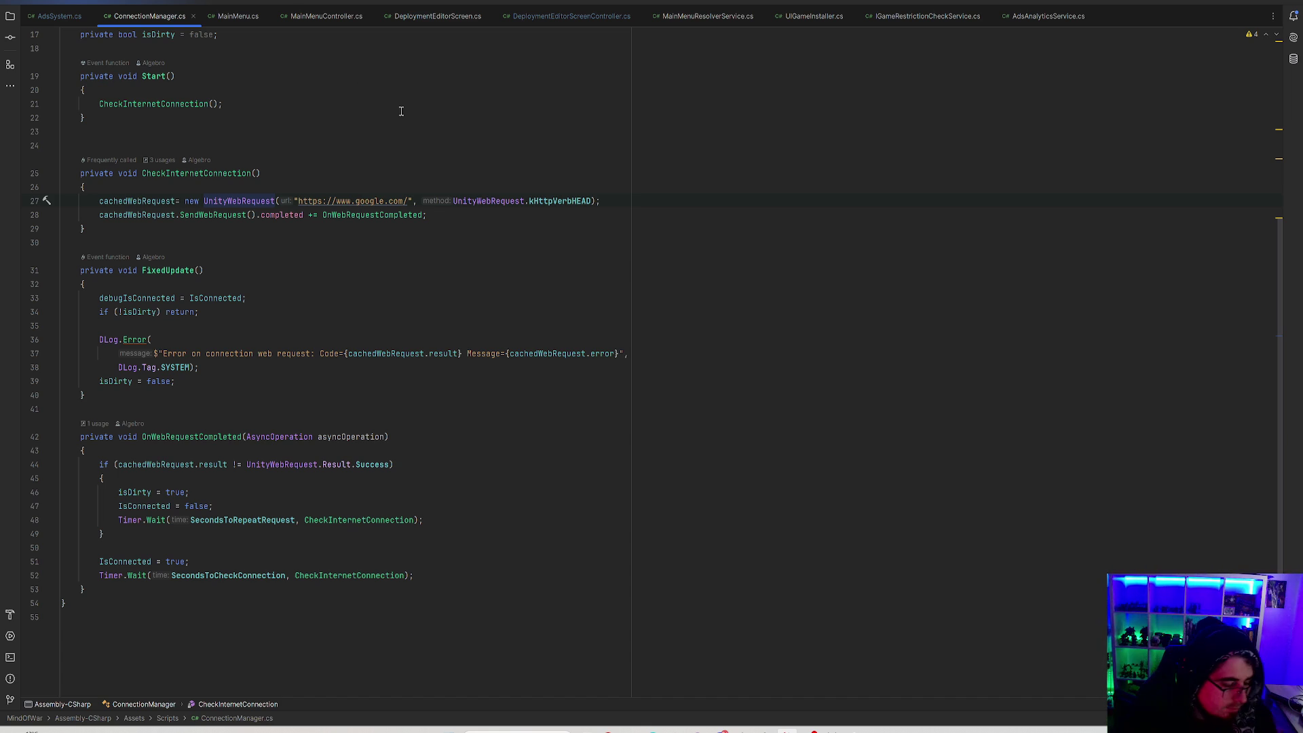
{"action": "left_click", "coordinate": [483, 275]}
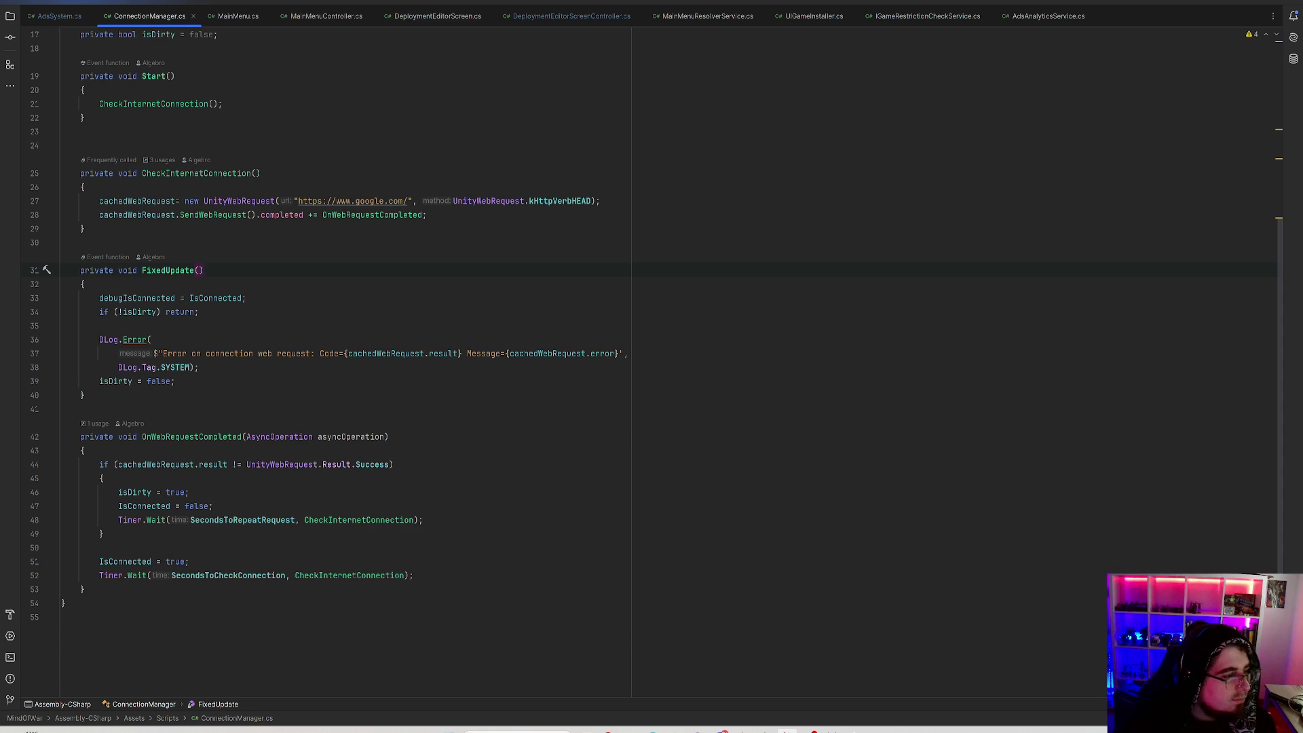
{"action": "double_click", "coordinate": [358, 201]}
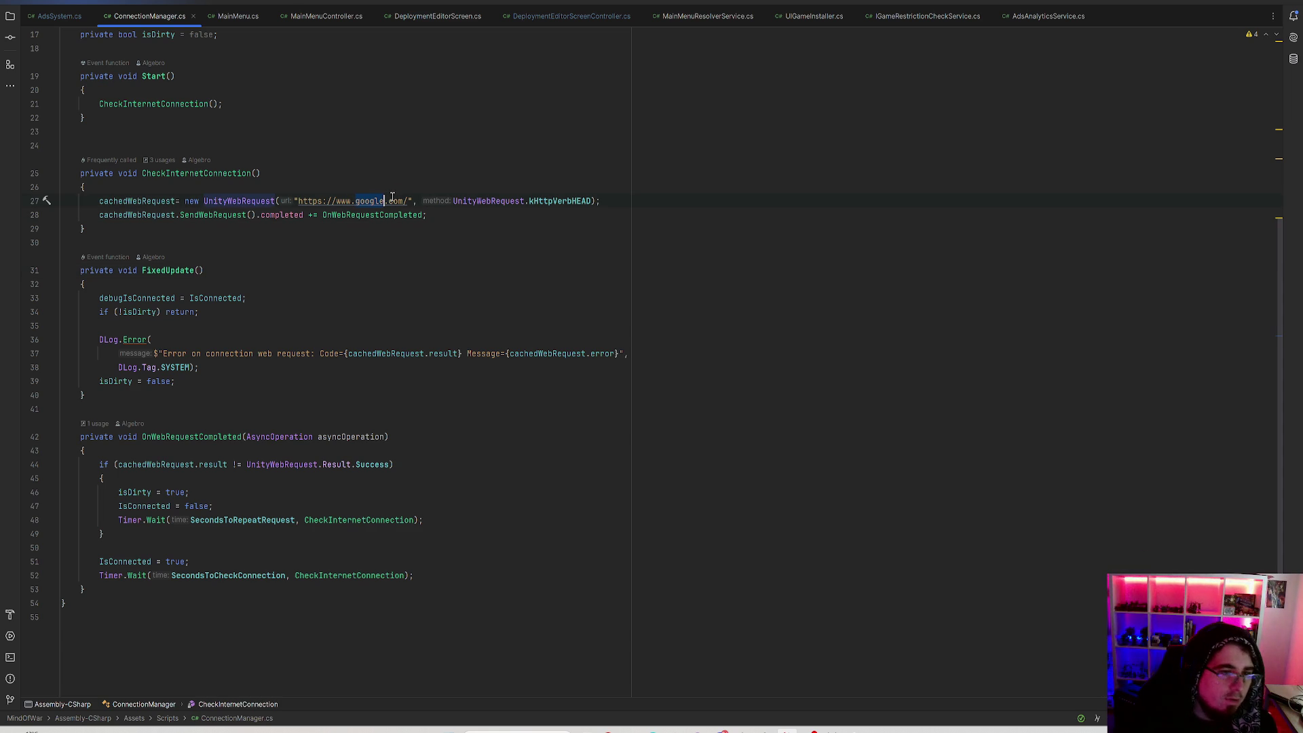
{"action": "double_click", "coordinate": [565, 201]}
{"action": "key", "text": "BackSpace"}
{"action": "key", "text": "ctrl+space"}
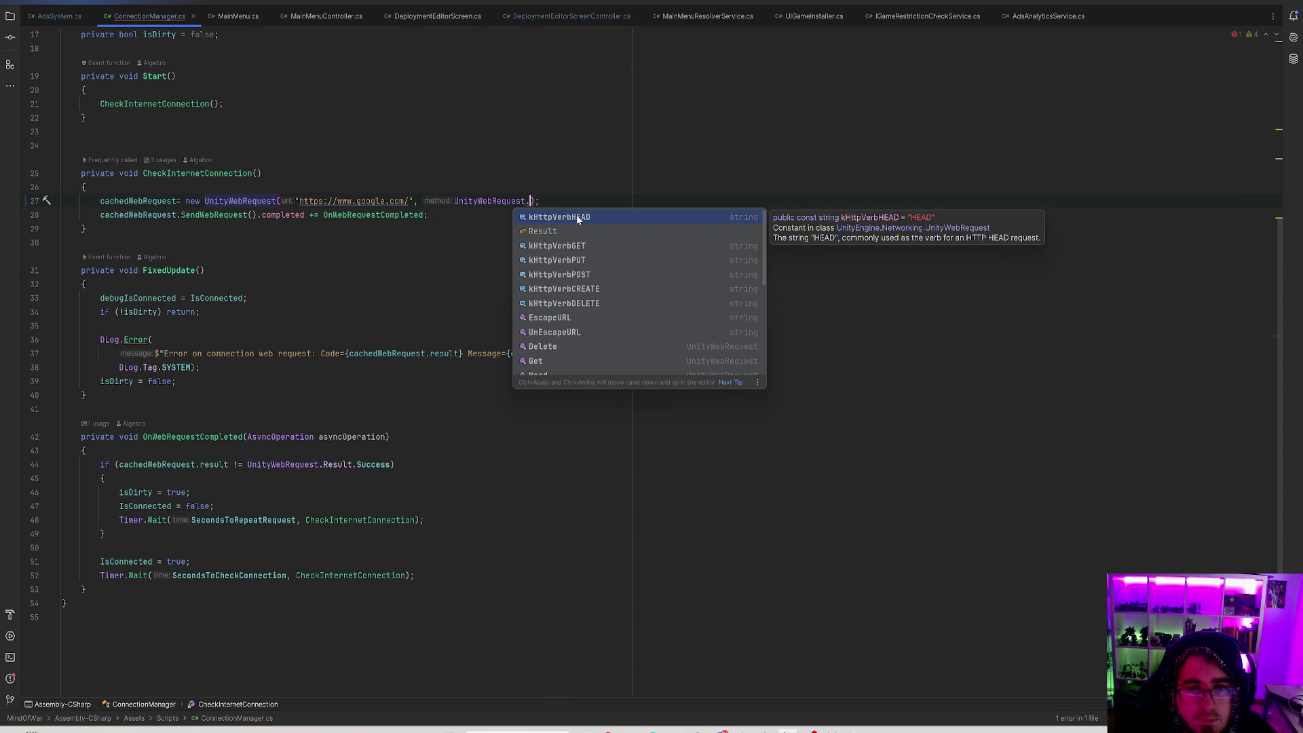
{"action": "key", "text": "Down"}
{"action": "key", "text": "Down"}
{"action": "key", "text": "Down"}
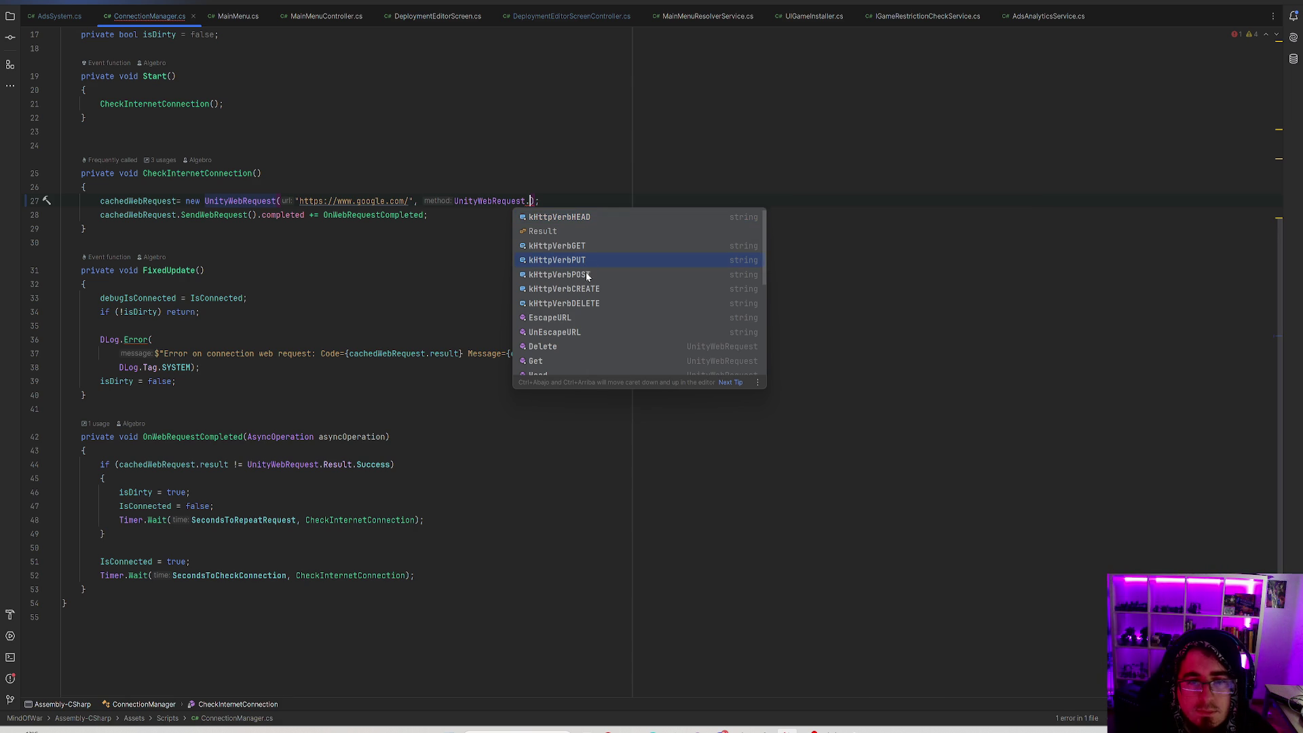
{"action": "key", "text": "Down"}
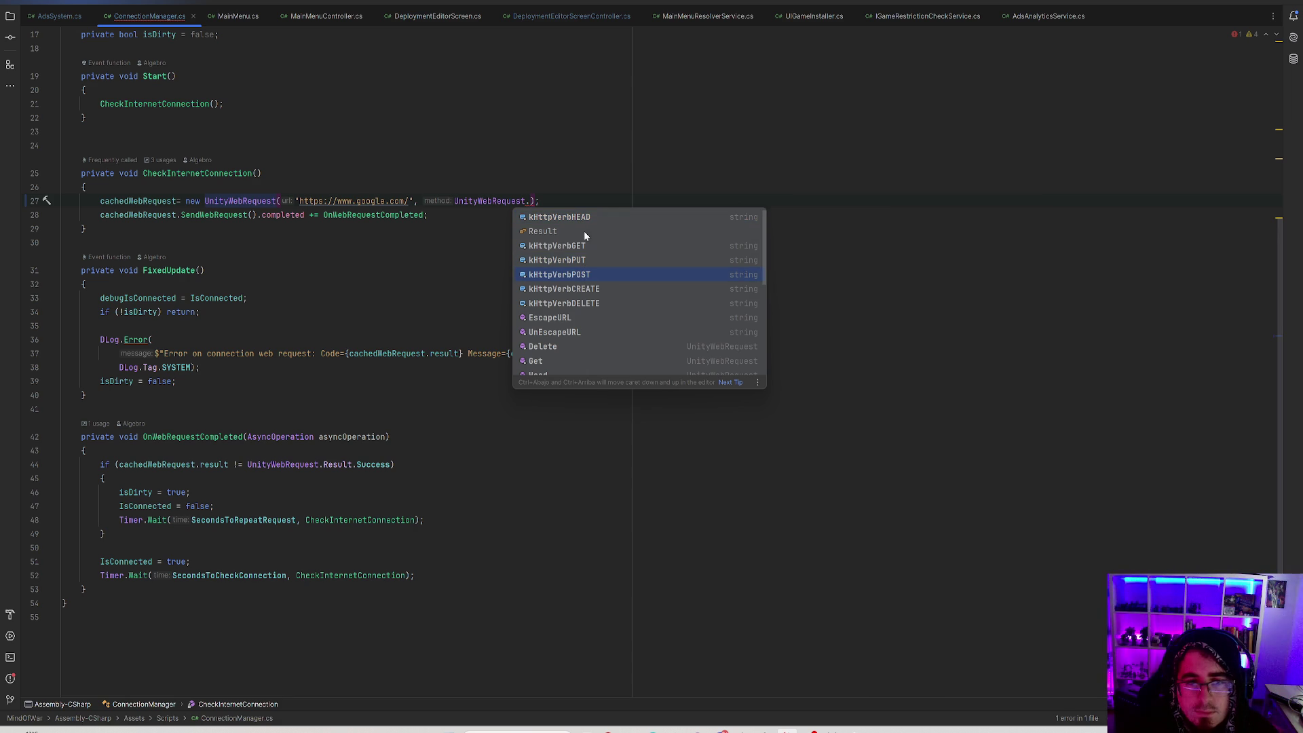
{"action": "left_click", "coordinate": [582, 216]}
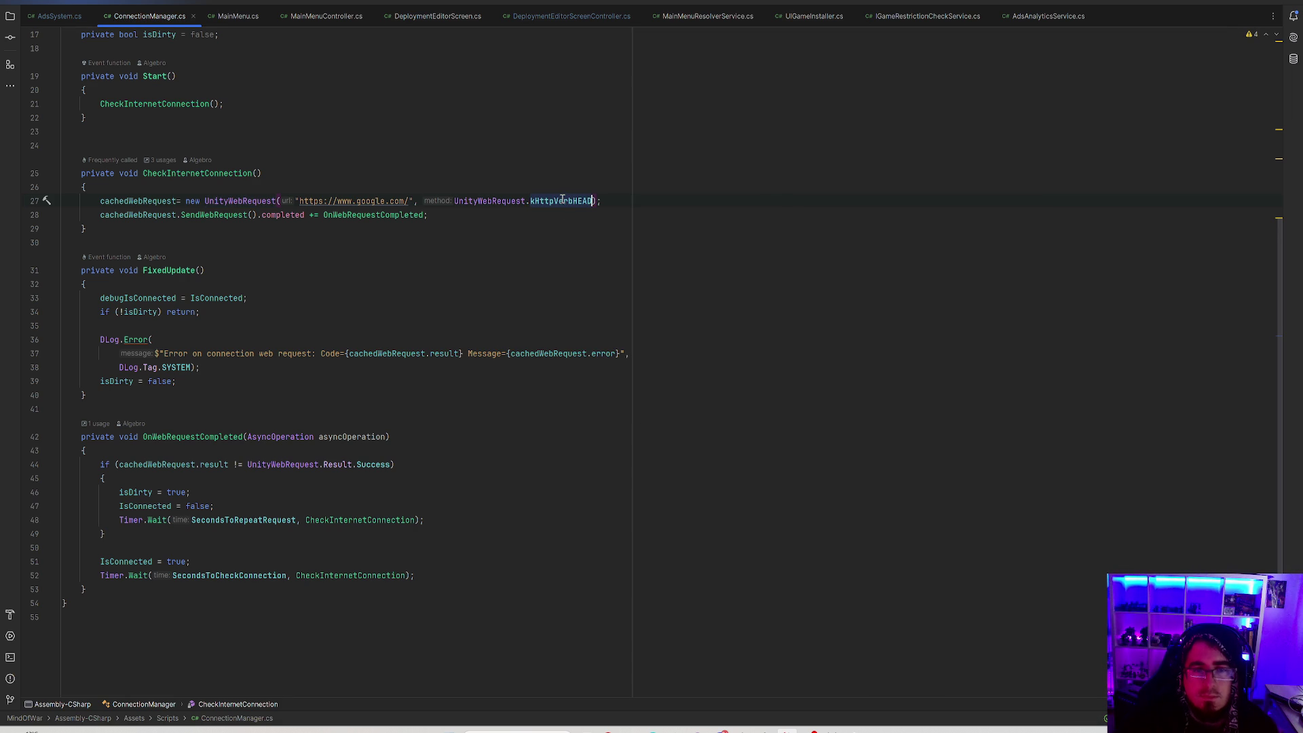
{"action": "key", "text": "Escape"}
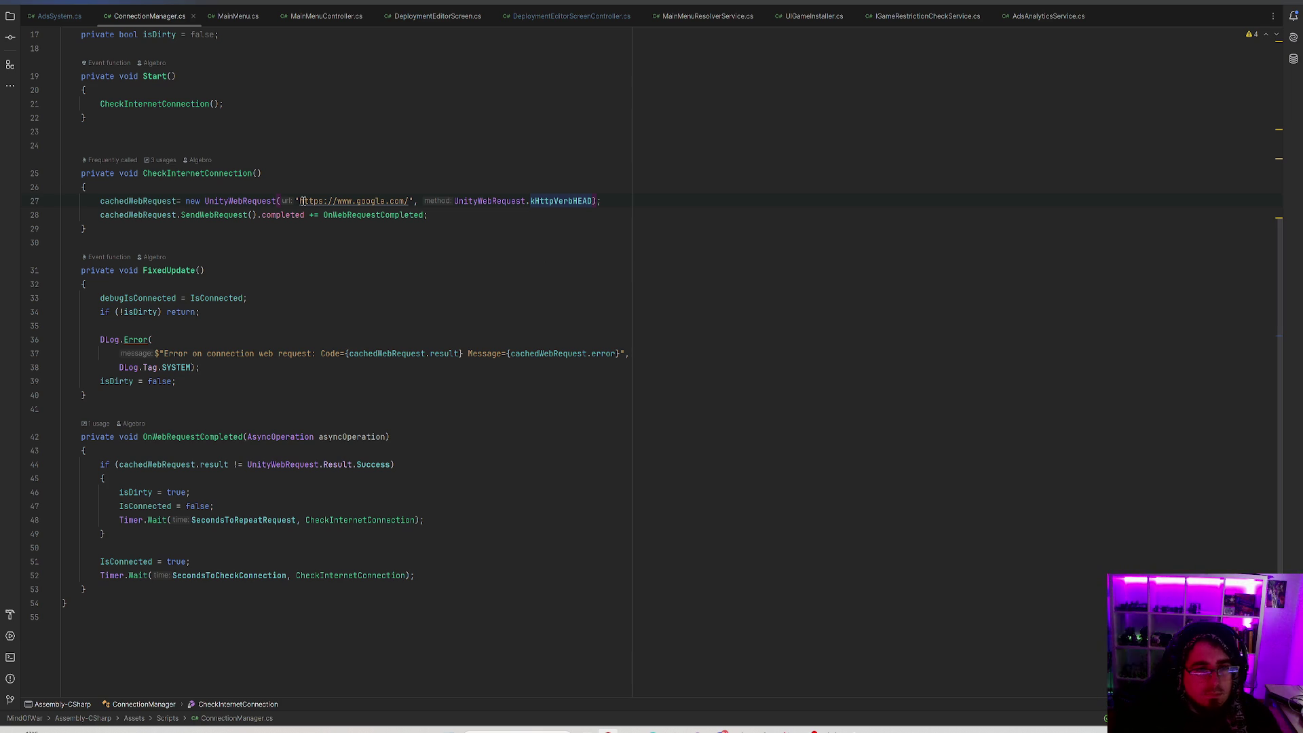
{"action": "left_click_drag", "start_coordinate": [301, 202], "coordinate": [409, 201]}
{"action": "type", "text": "www.google.com"}
{"action": "key", "text": "ctrl+s"}
{"action": "left_click", "coordinate": [500, 229]}
Change SecondsToCheckConnection from 10 to 30.
{"action": "scroll", "coordinate": [333, 243], "scroll_direction": "up", "scroll_amount": 3}
{"action": "scroll", "coordinate": [332, 243], "scroll_direction": "up", "scroll_amount": 3}
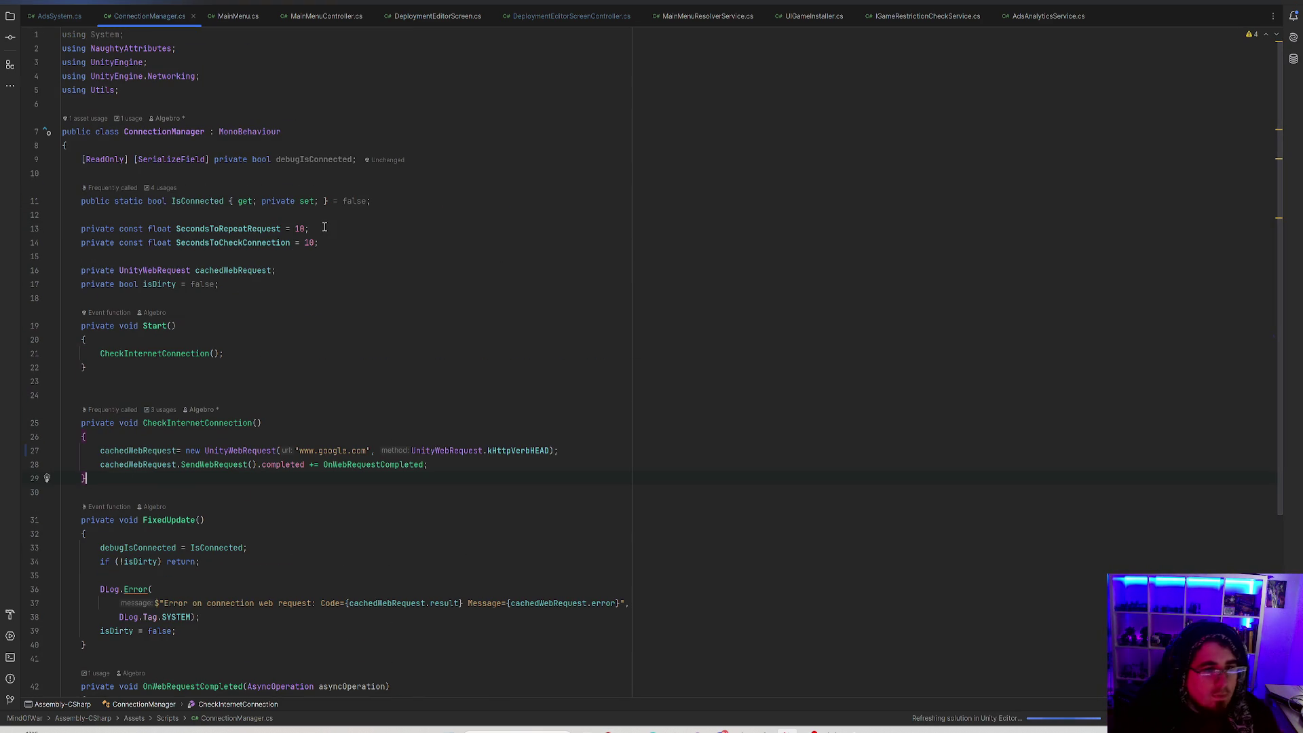
{"action": "left_click", "coordinate": [303, 243]}
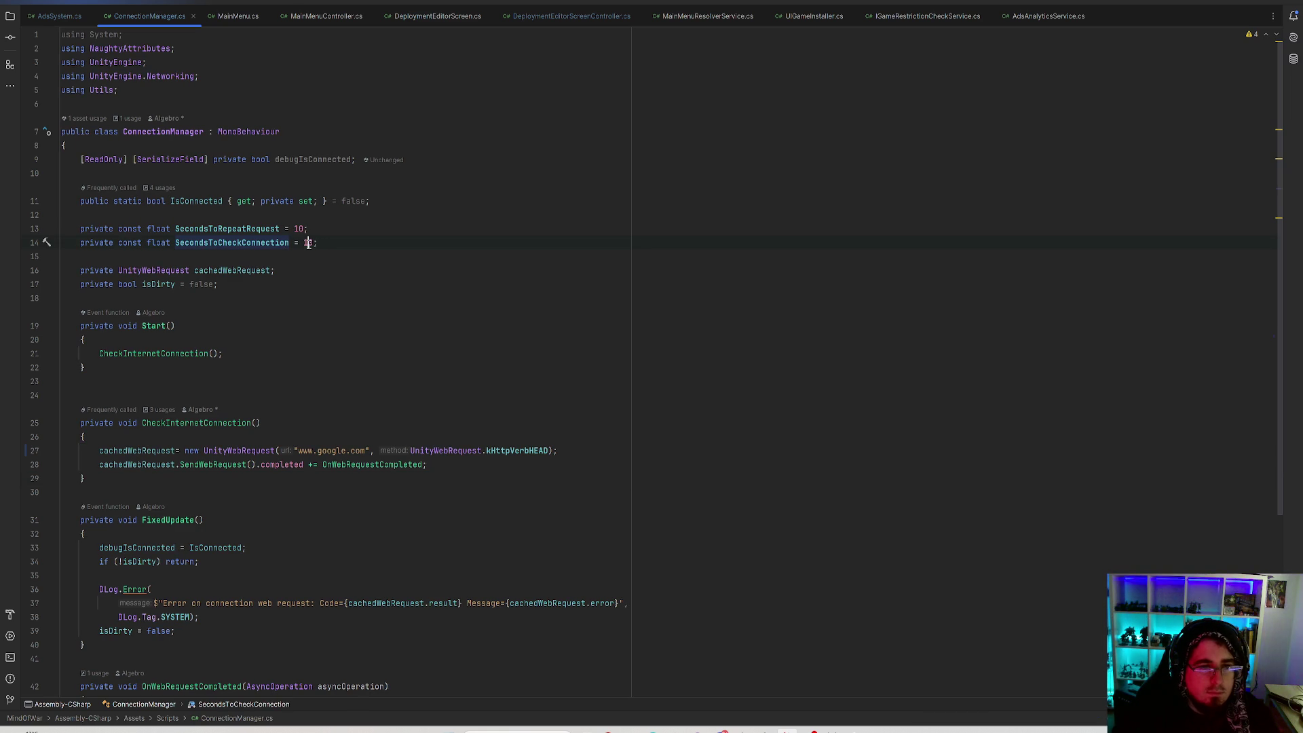
{"action": "key", "text": "Delete"}
{"action": "type", "text": "3"}
{"action": "key", "text": "End"}
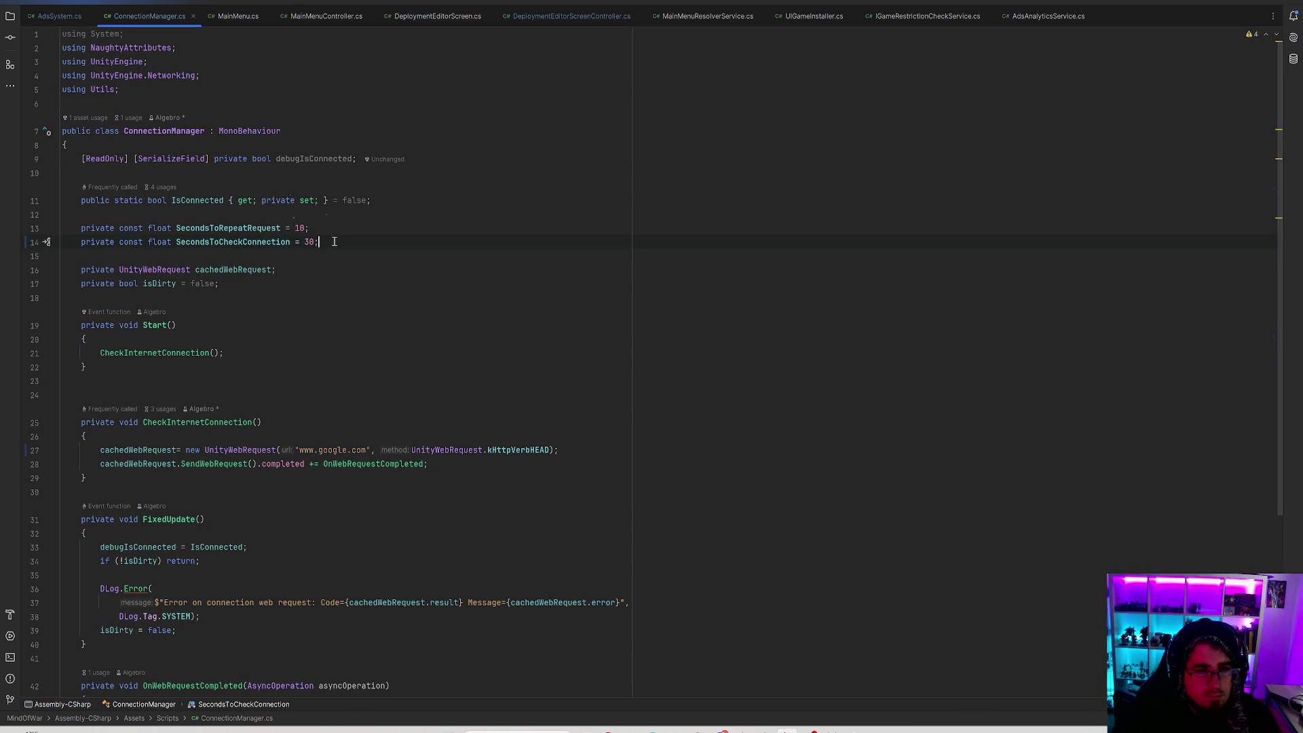
Add a 'private bool isFailed = false;' field below isDirty, then delete it again.
{"action": "left_click", "coordinate": [224, 284]}
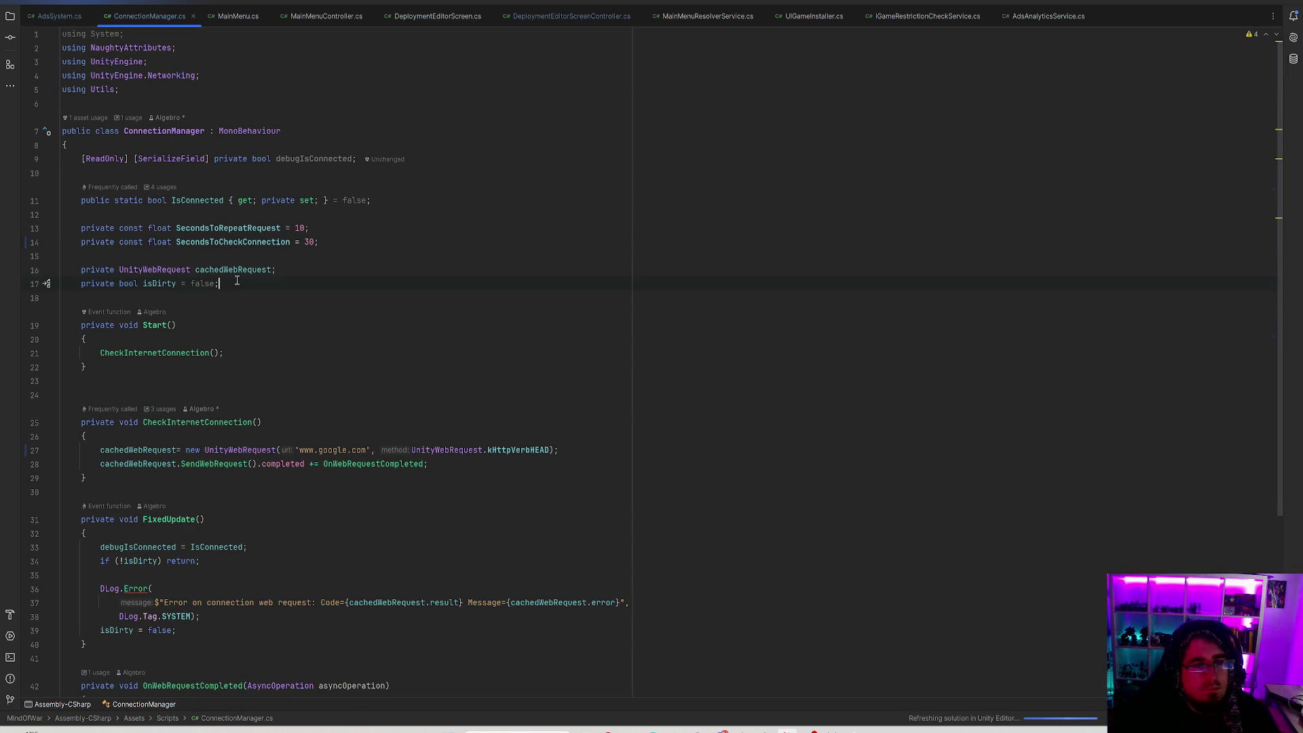
{"action": "key", "text": "Return"}
{"action": "type", "text": "private boo"}
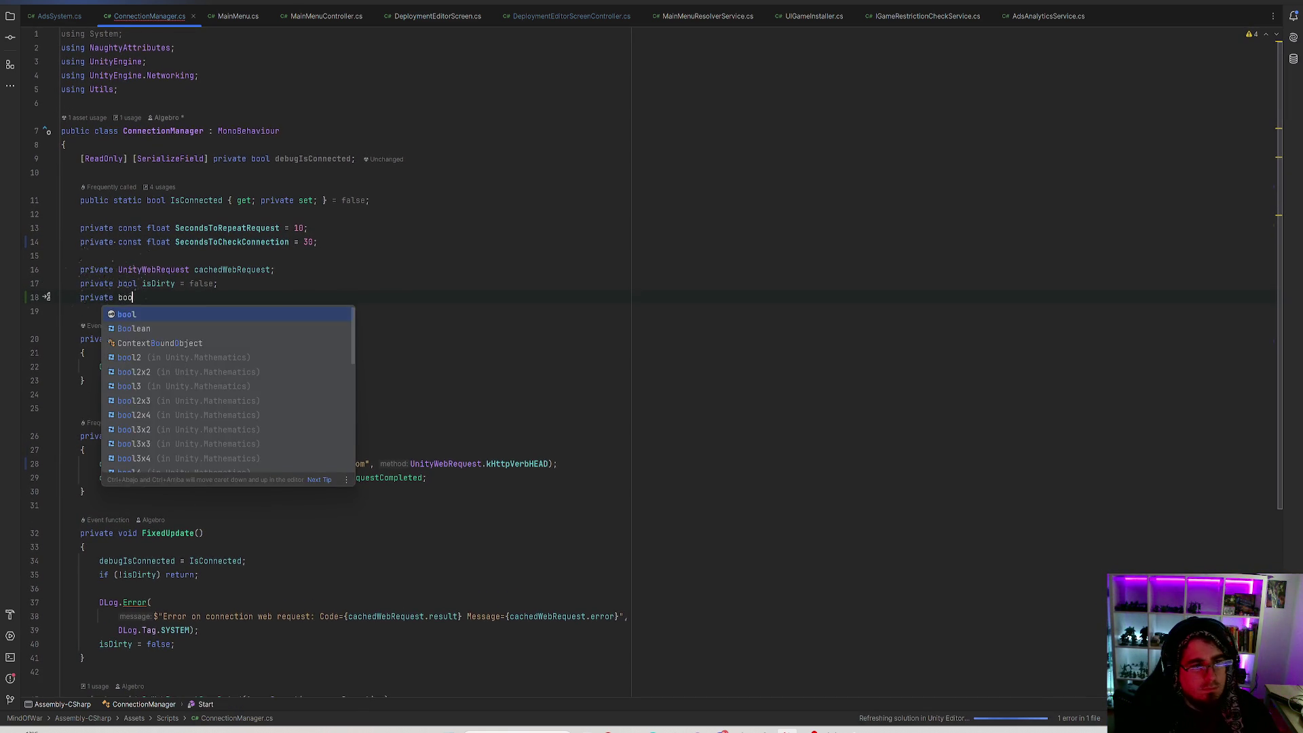
{"action": "type", "text": "l is"}
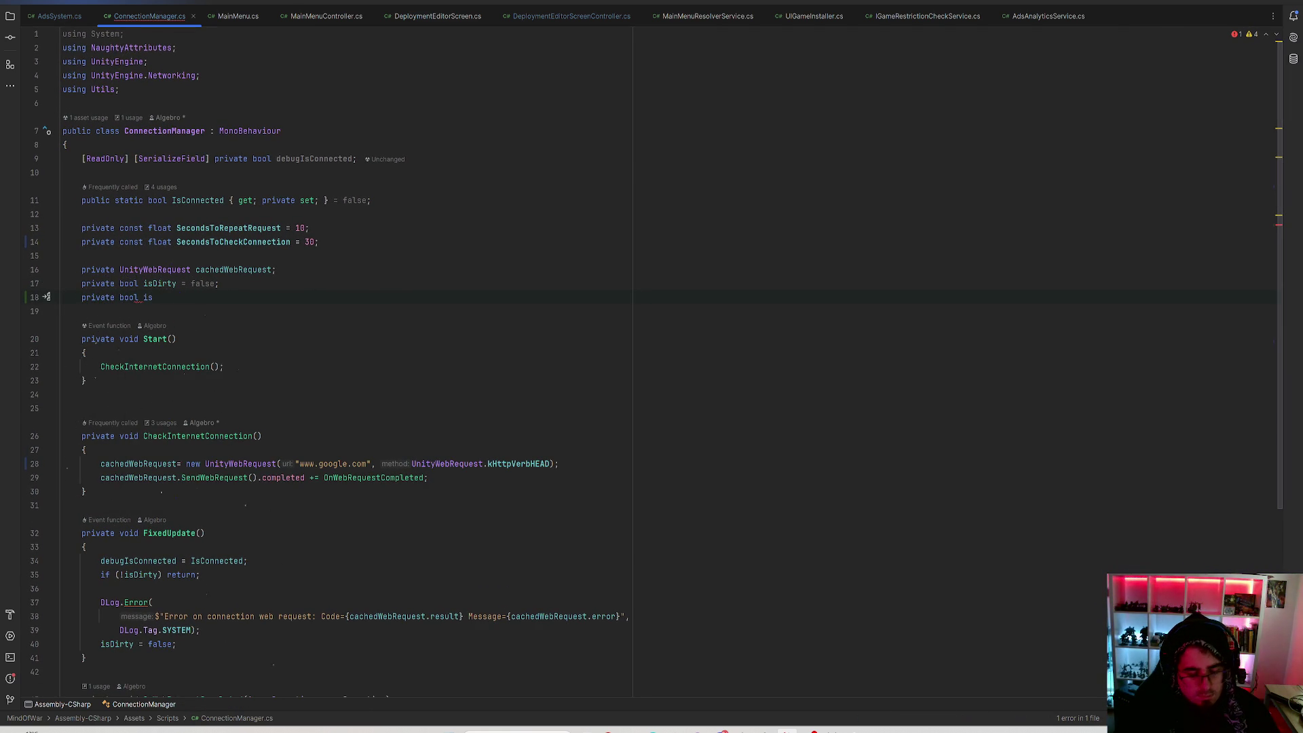
{"action": "type", "text": "Failed = false;"}
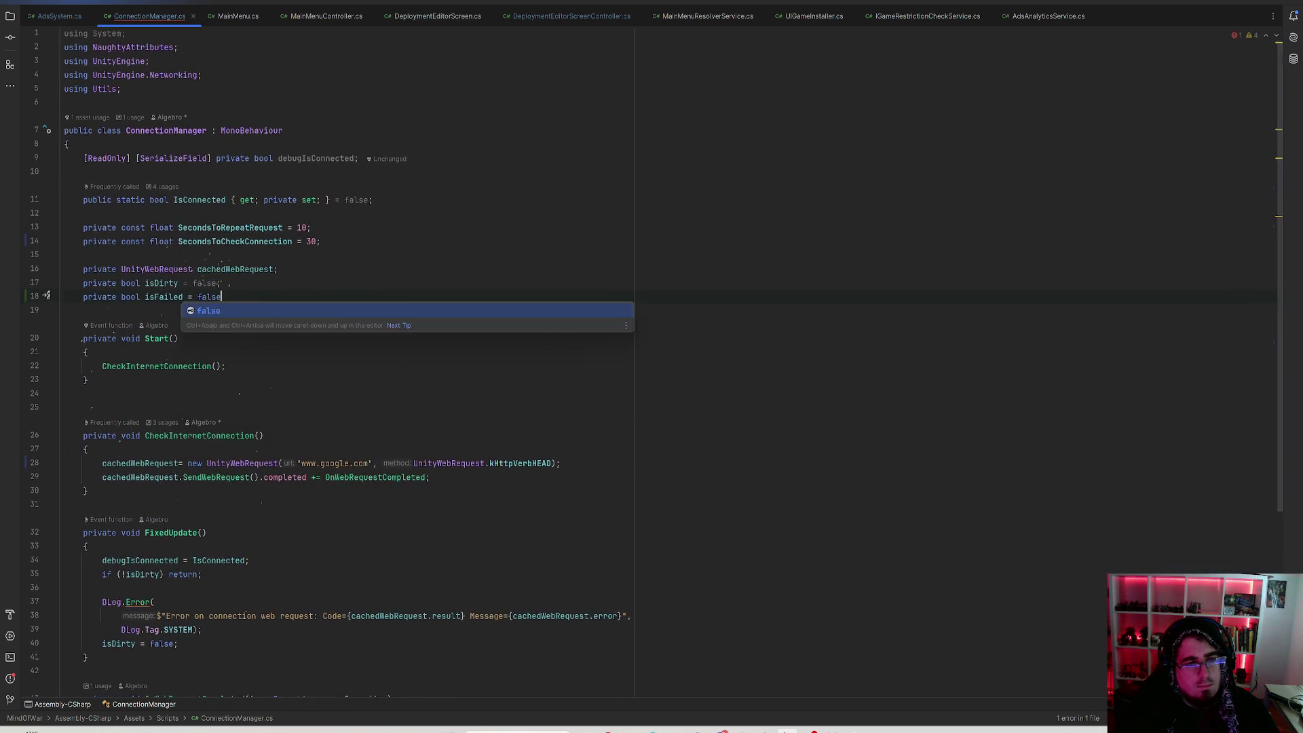
{"action": "scroll", "coordinate": [241, 290], "scroll_direction": "down", "scroll_amount": 3}
{"action": "scroll", "coordinate": [241, 290], "scroll_direction": "down", "scroll_amount": 3}
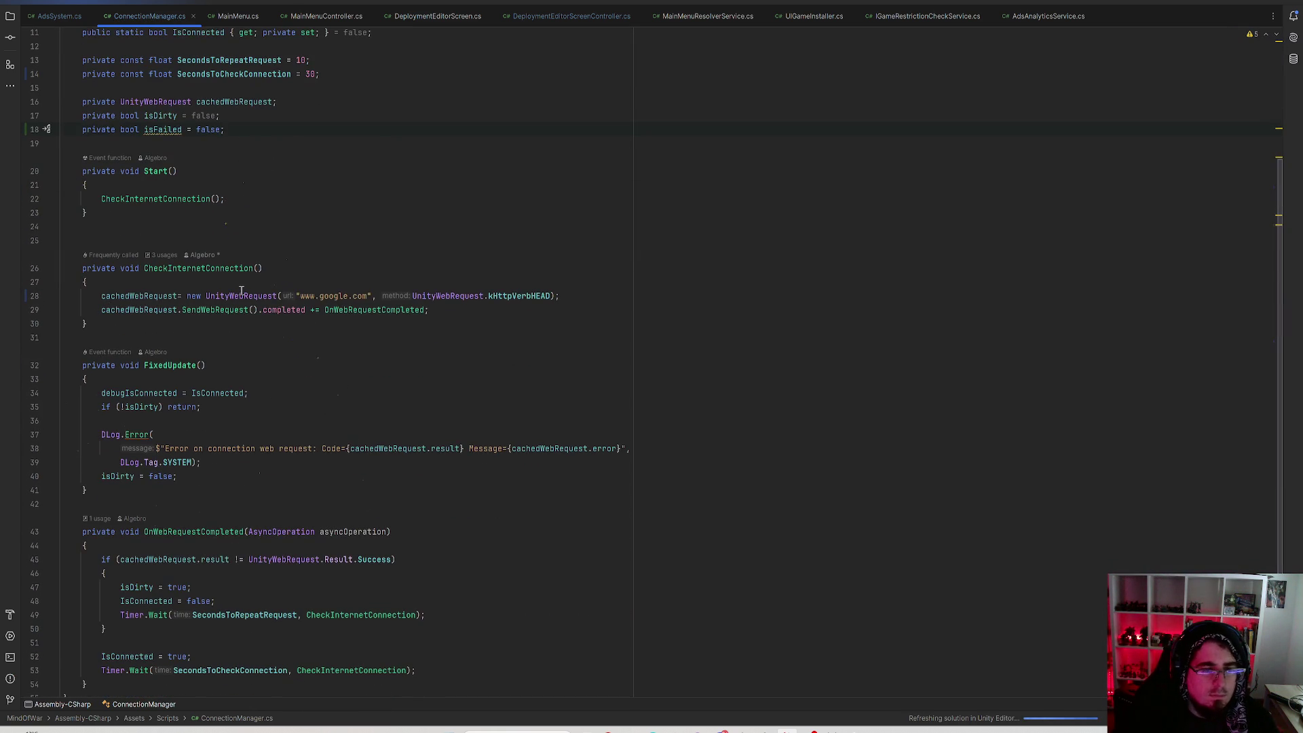
{"action": "scroll", "coordinate": [252, 287], "scroll_direction": "up", "scroll_amount": 6}
{"action": "left_click_drag", "start_coordinate": [252, 296], "coordinate": [7, 299]}
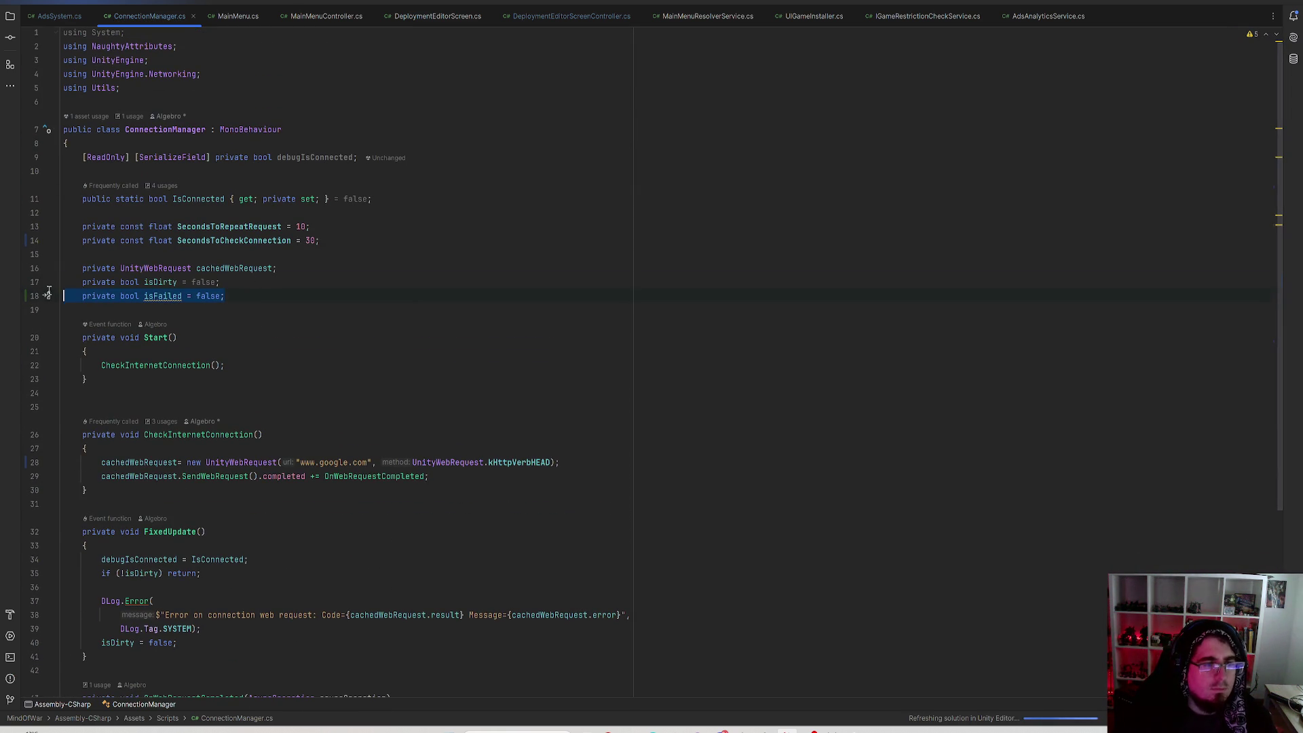
{"action": "key", "text": "BackSpace"}
{"action": "key", "text": "BackSpace"}
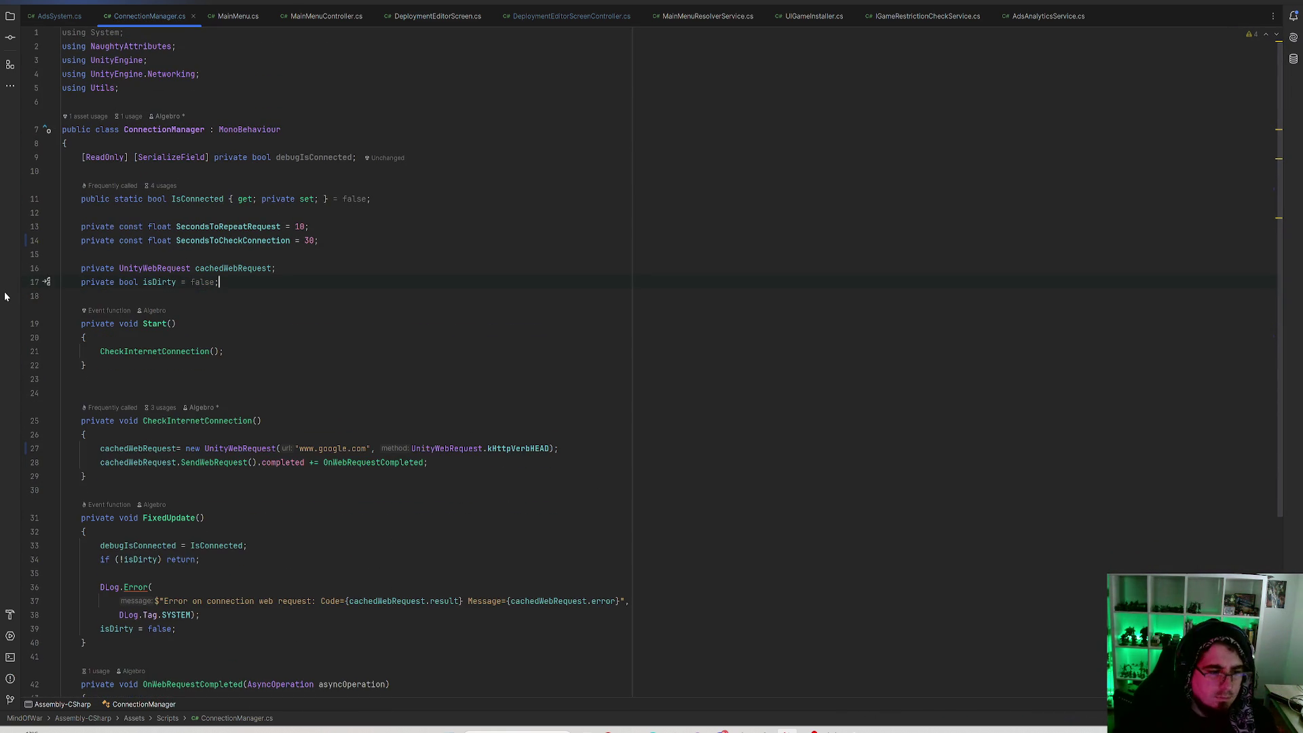
Highlight cachedWebRequest uses and insert a blank line after FixedUpdate's isDirty check.
{"action": "scroll", "coordinate": [311, 378], "scroll_direction": "down", "scroll_amount": 6}
{"action": "scroll", "coordinate": [312, 378], "scroll_direction": "up", "scroll_amount": 5}
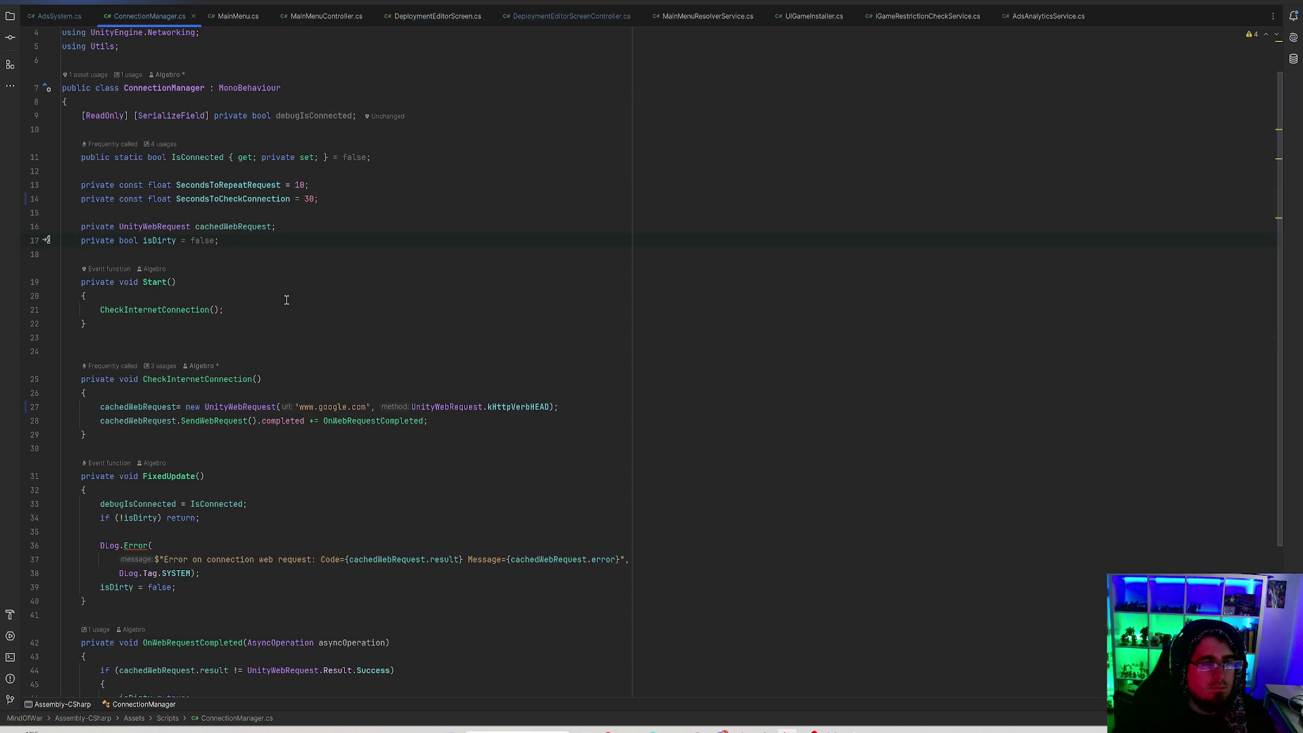
{"action": "scroll", "coordinate": [287, 403], "scroll_direction": "down", "scroll_amount": 5}
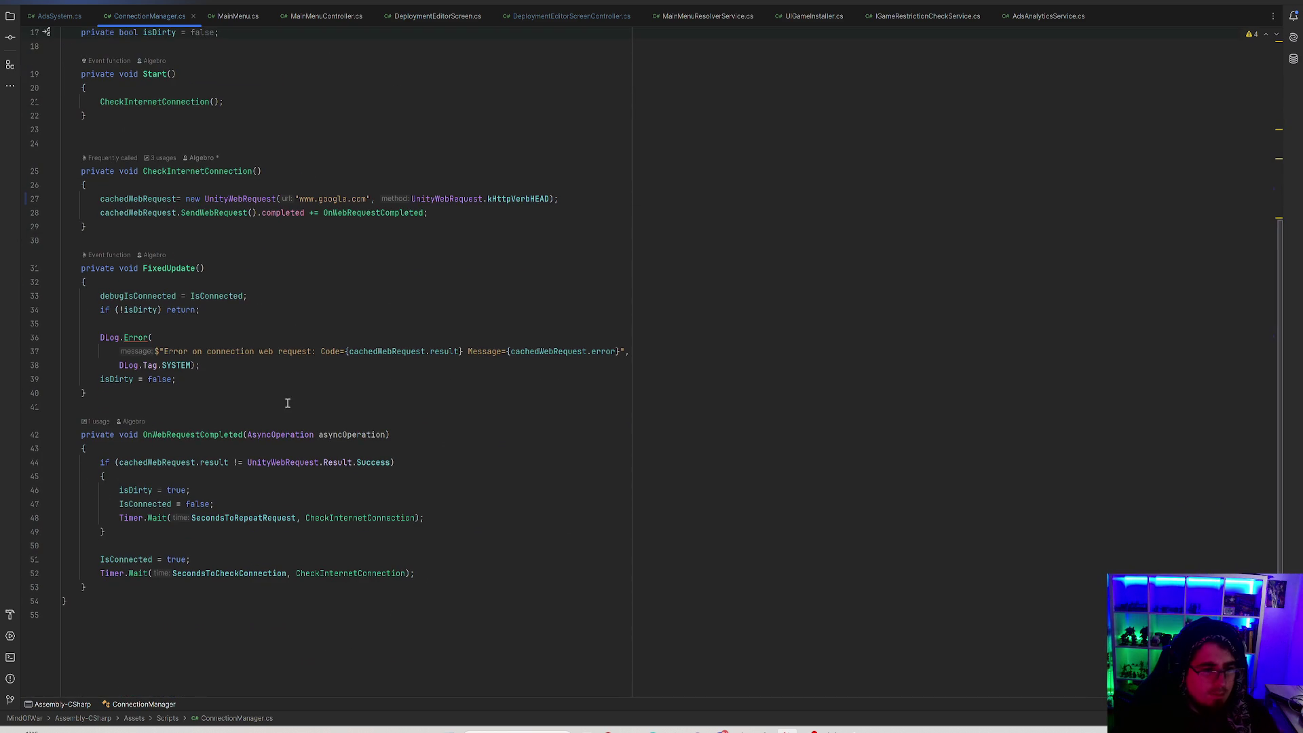
{"action": "double_click", "coordinate": [148, 463]}
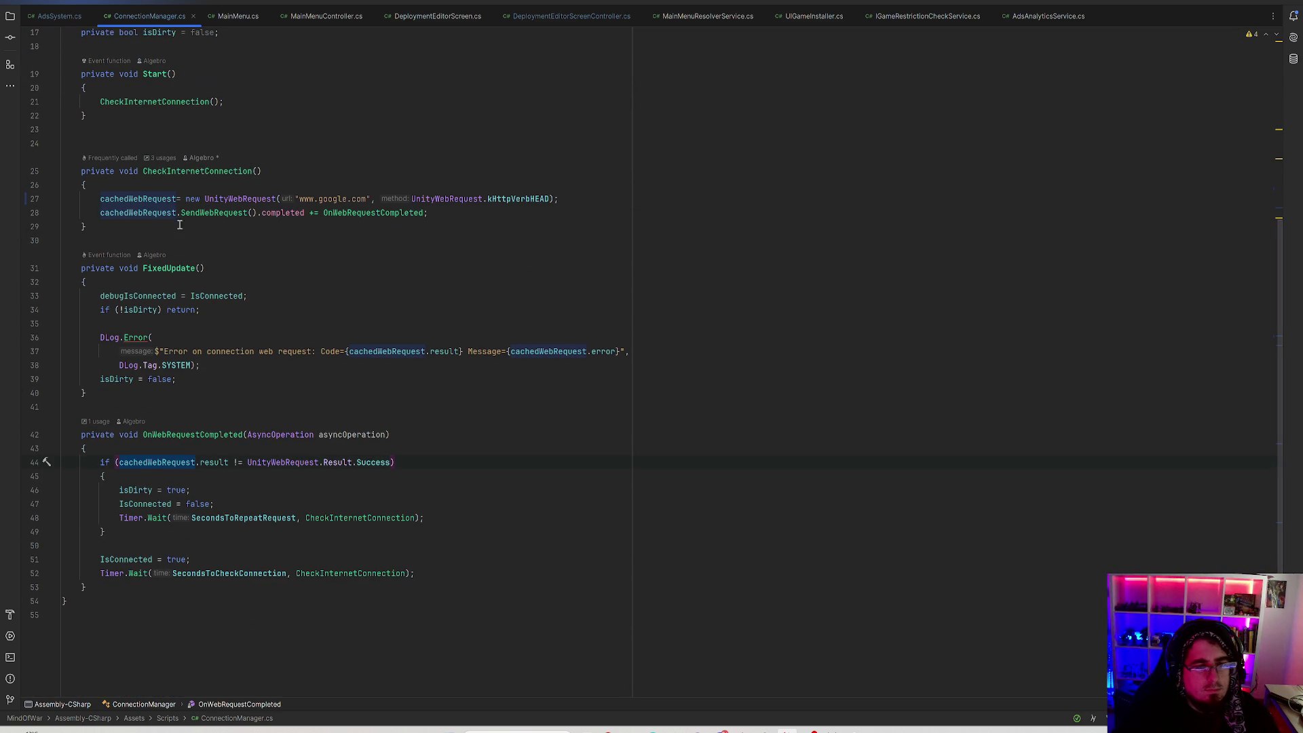
{"action": "scroll", "coordinate": [179, 225], "scroll_direction": "up", "scroll_amount": 4}
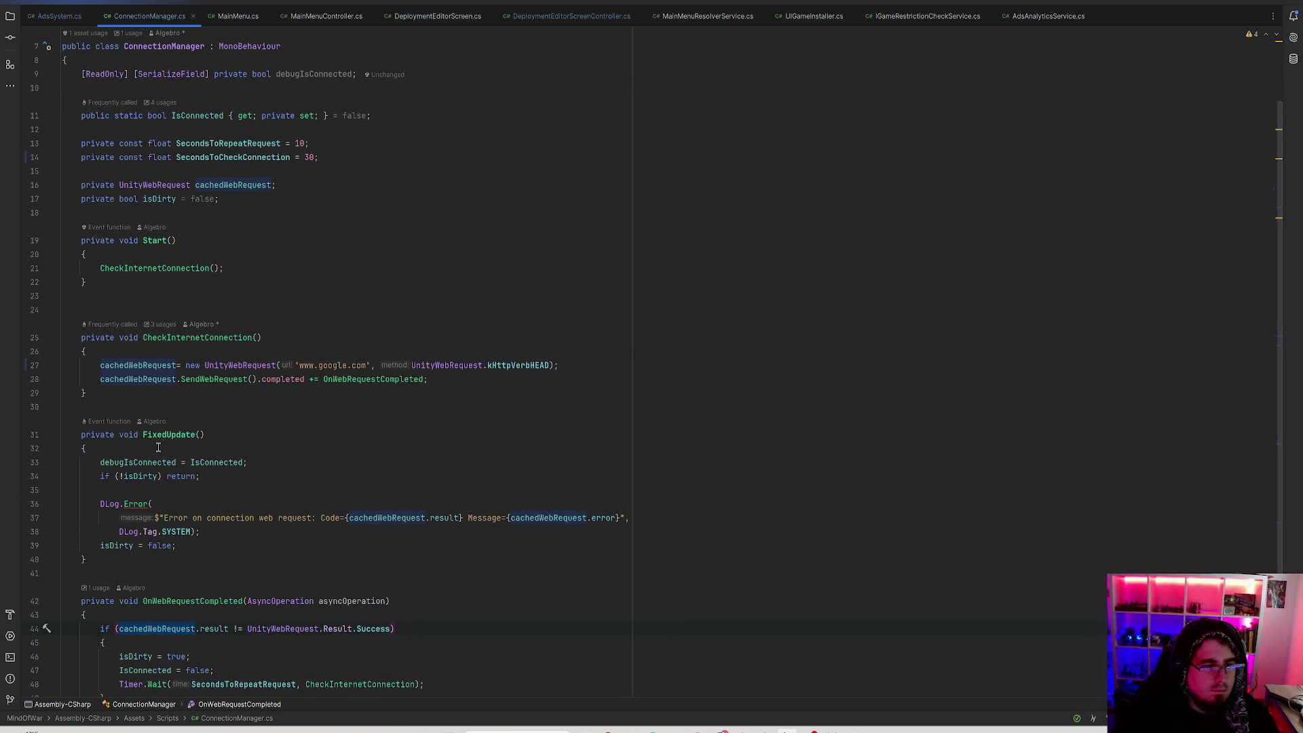
{"action": "scroll", "coordinate": [158, 447], "scroll_direction": "down", "scroll_amount": 2}
{"action": "left_click", "coordinate": [166, 407]}
{"action": "key", "text": "Return"}
{"action": "type", "text": "if(cachedWebRequest"}
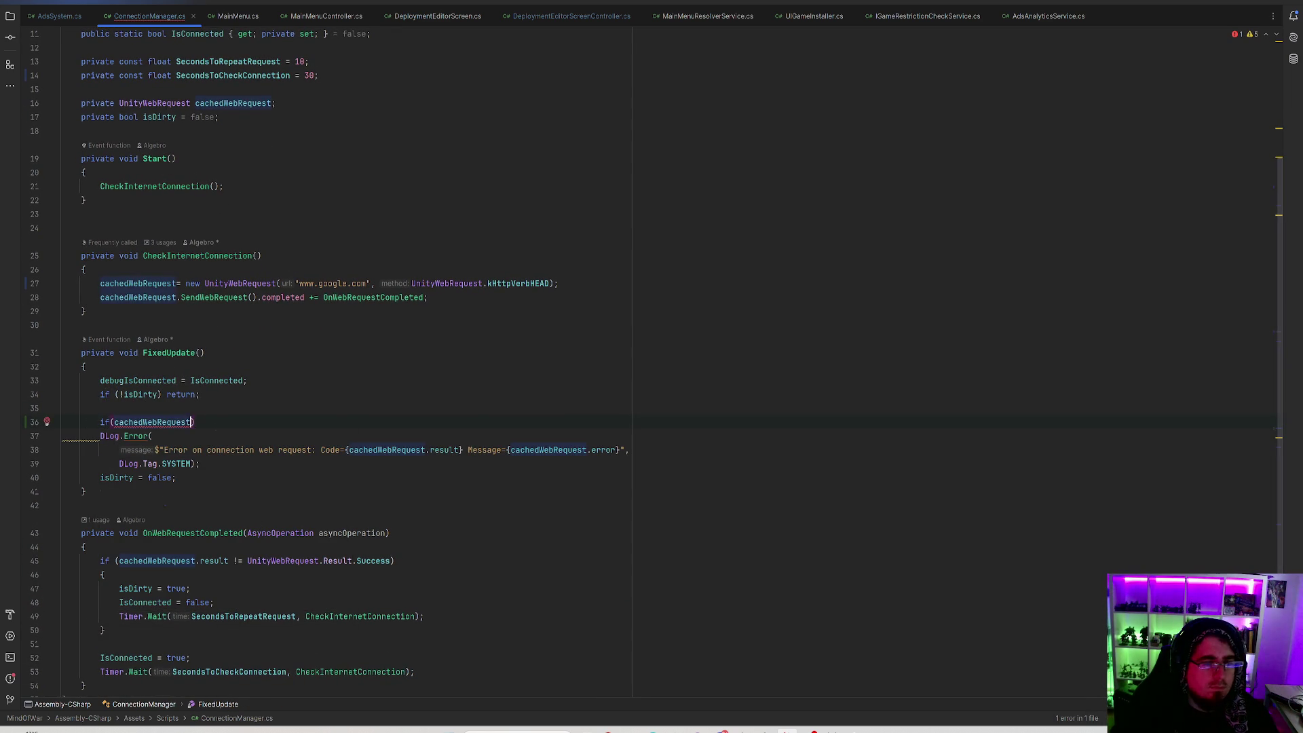
{"action": "type", "text": "."}
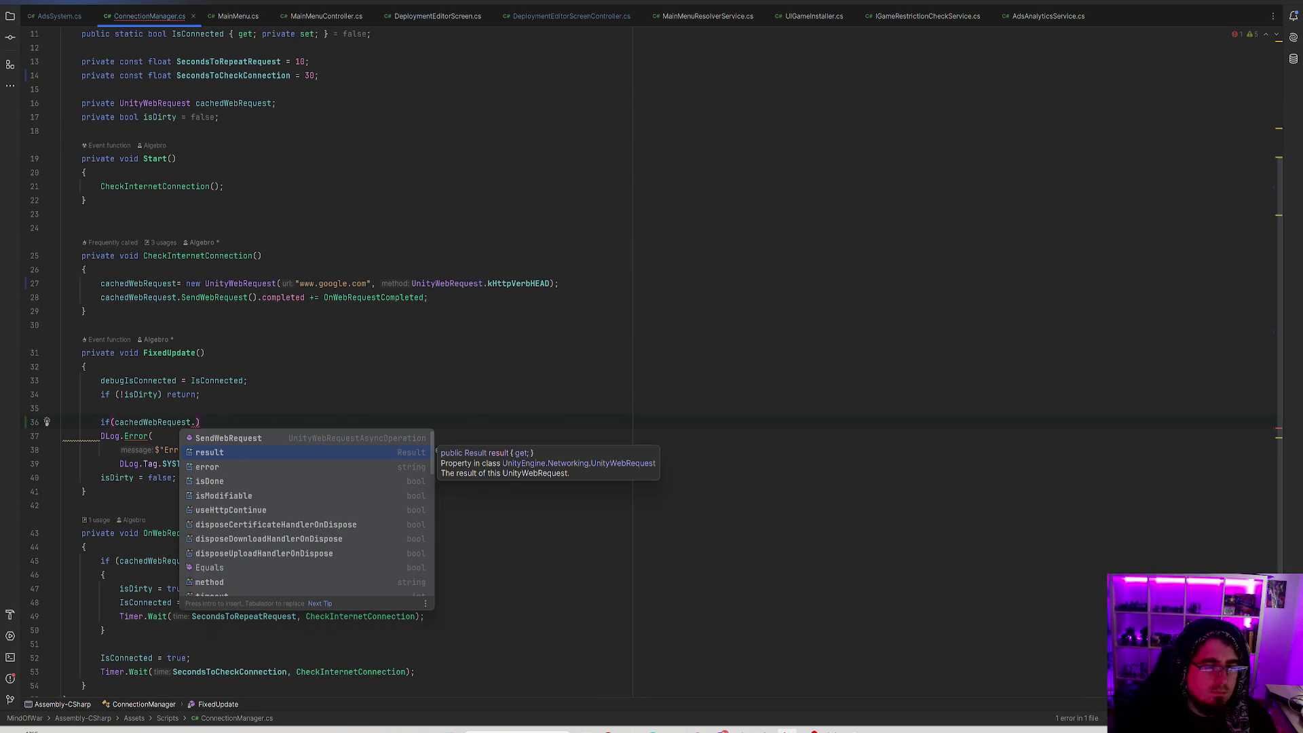
{"action": "key", "text": "Return"}
{"action": "type", "text": "!= Su"}
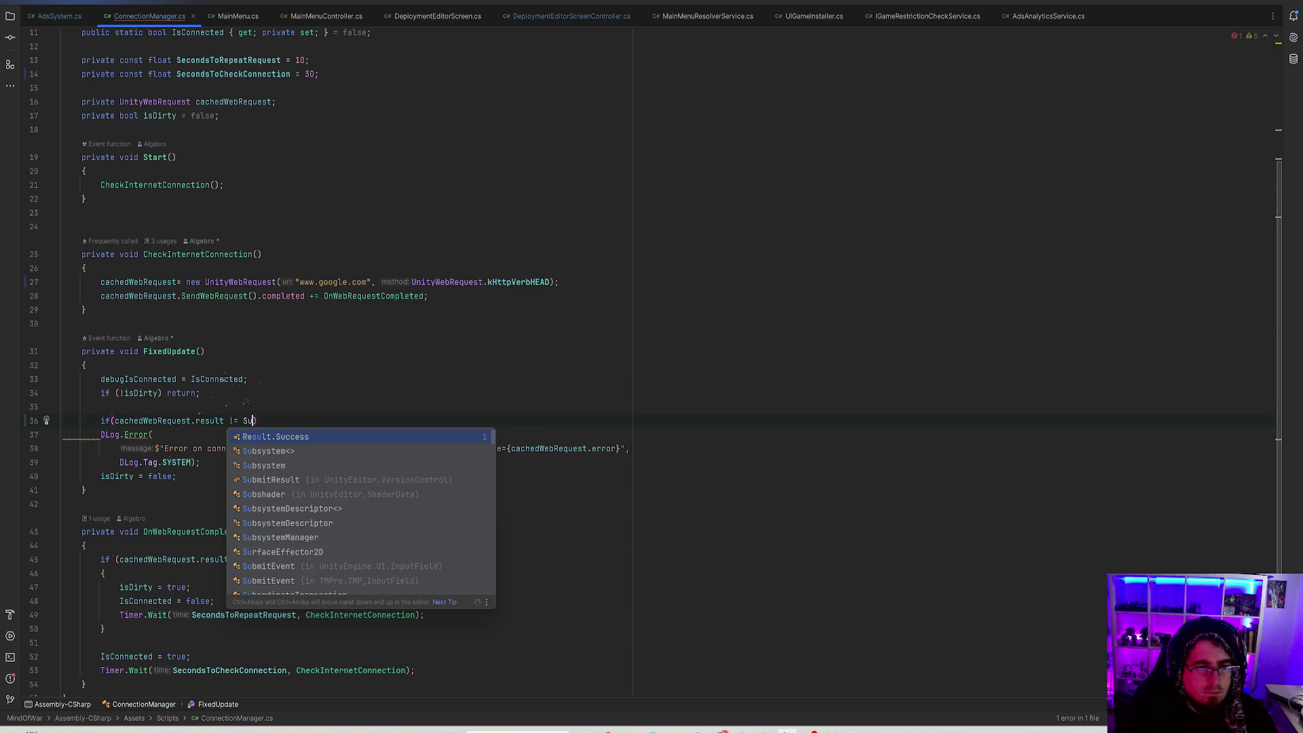
{"action": "key", "text": "Return"}
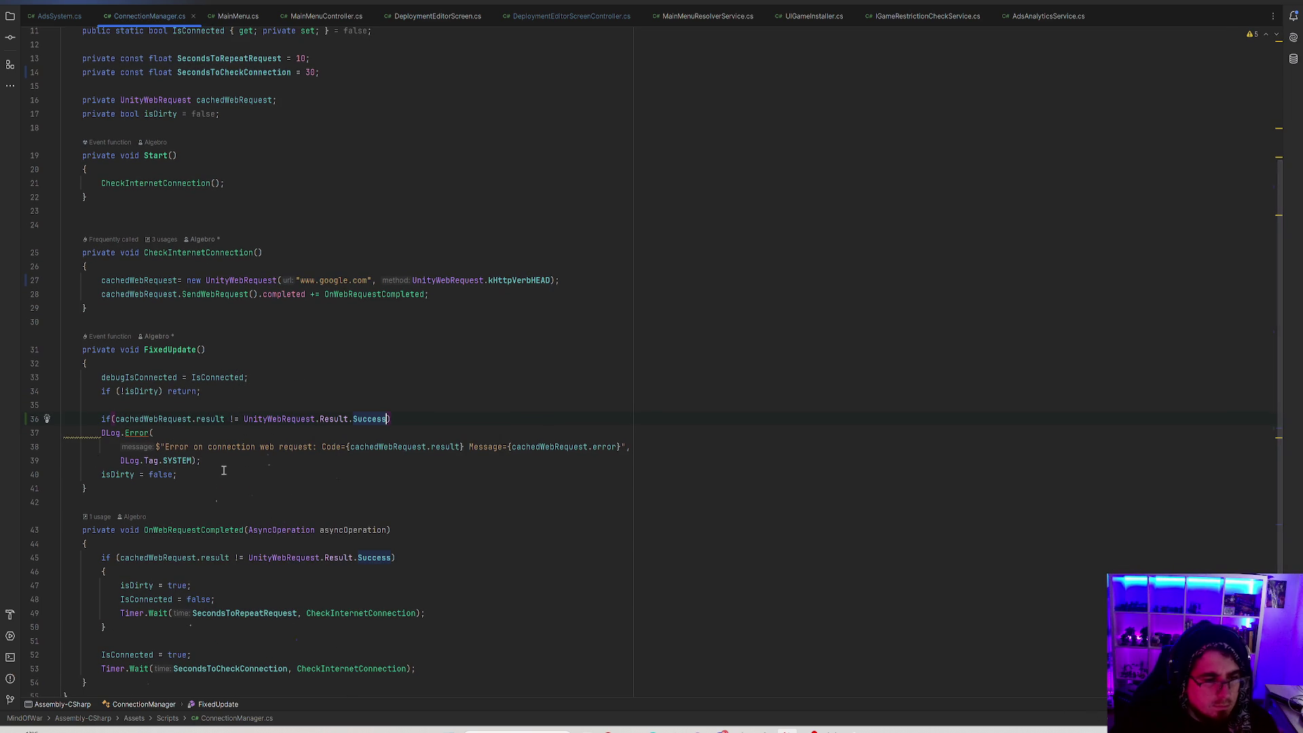
{"action": "left_click_drag", "start_coordinate": [217, 460], "coordinate": [65, 432]}
{"action": "key", "text": "Tab"}
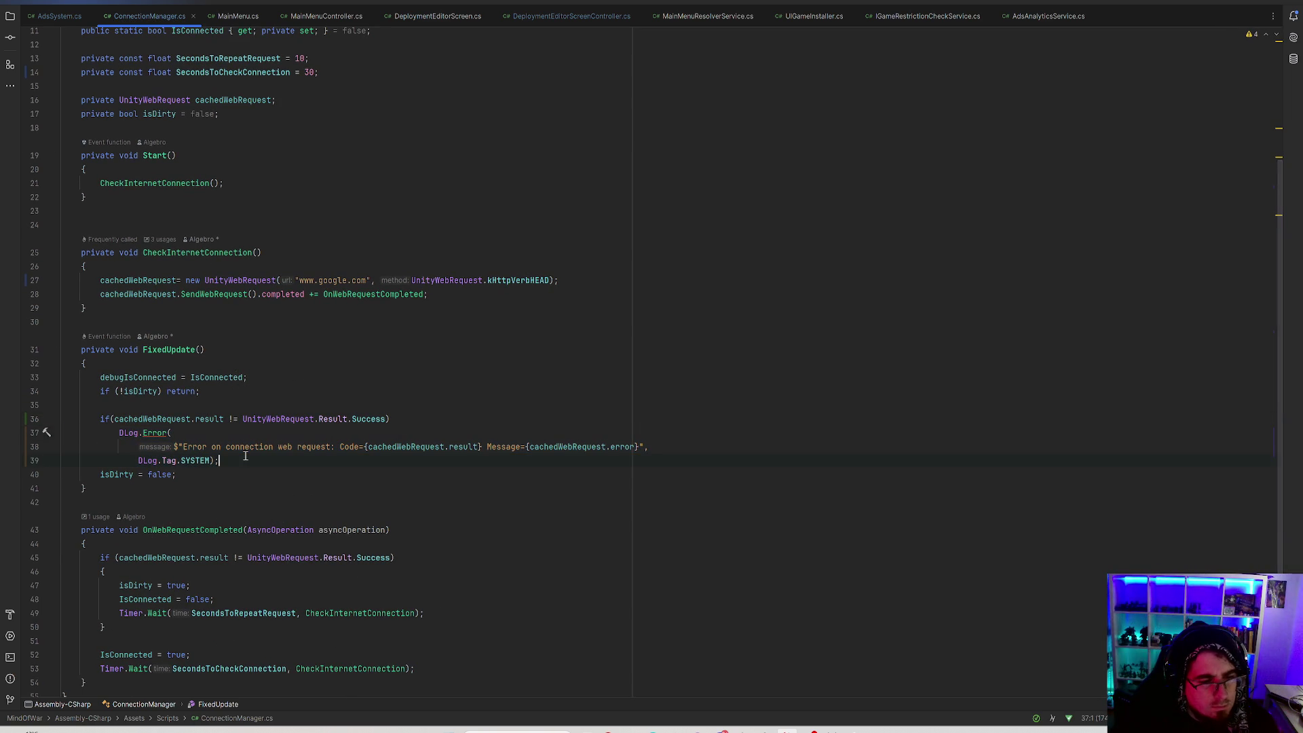
{"action": "key", "text": "Return"}
{"action": "type", "text": "else"}
{"action": "key", "text": "Return"}
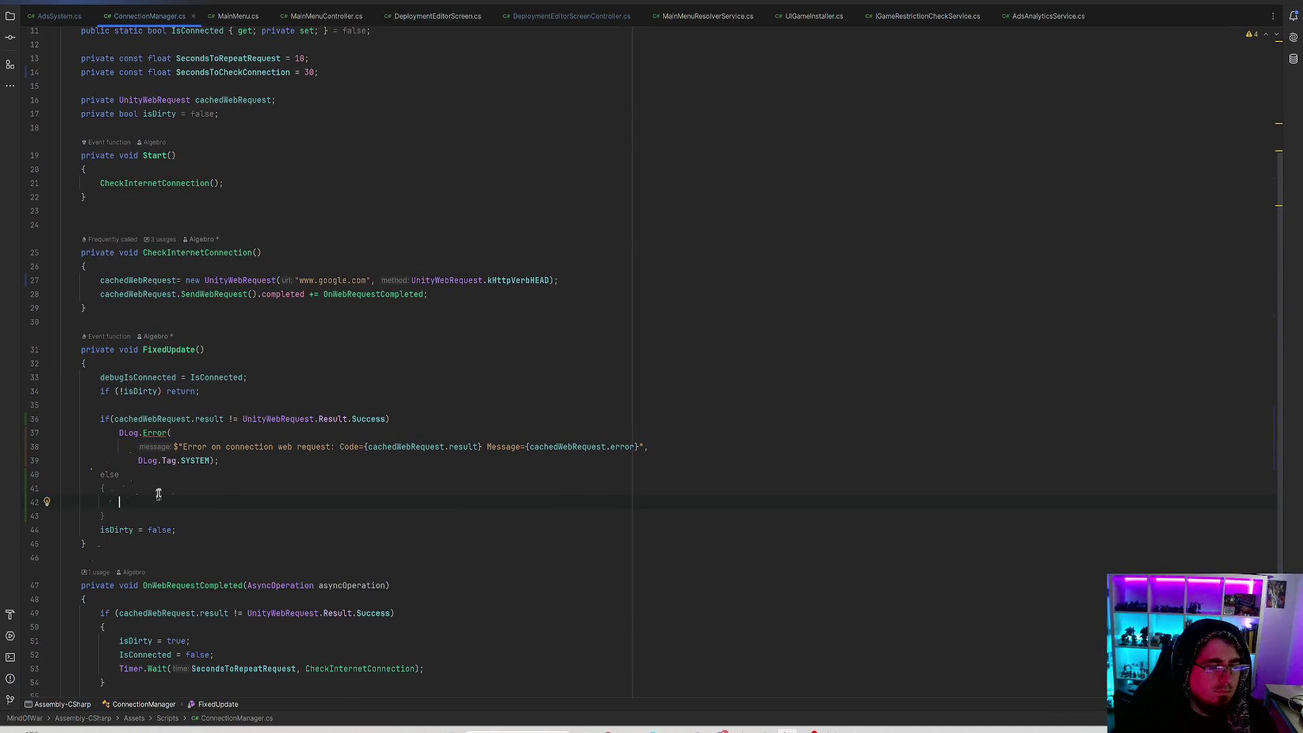
{"action": "key", "text": "ctrl+z"}
{"action": "key", "text": "ctrl+z"}
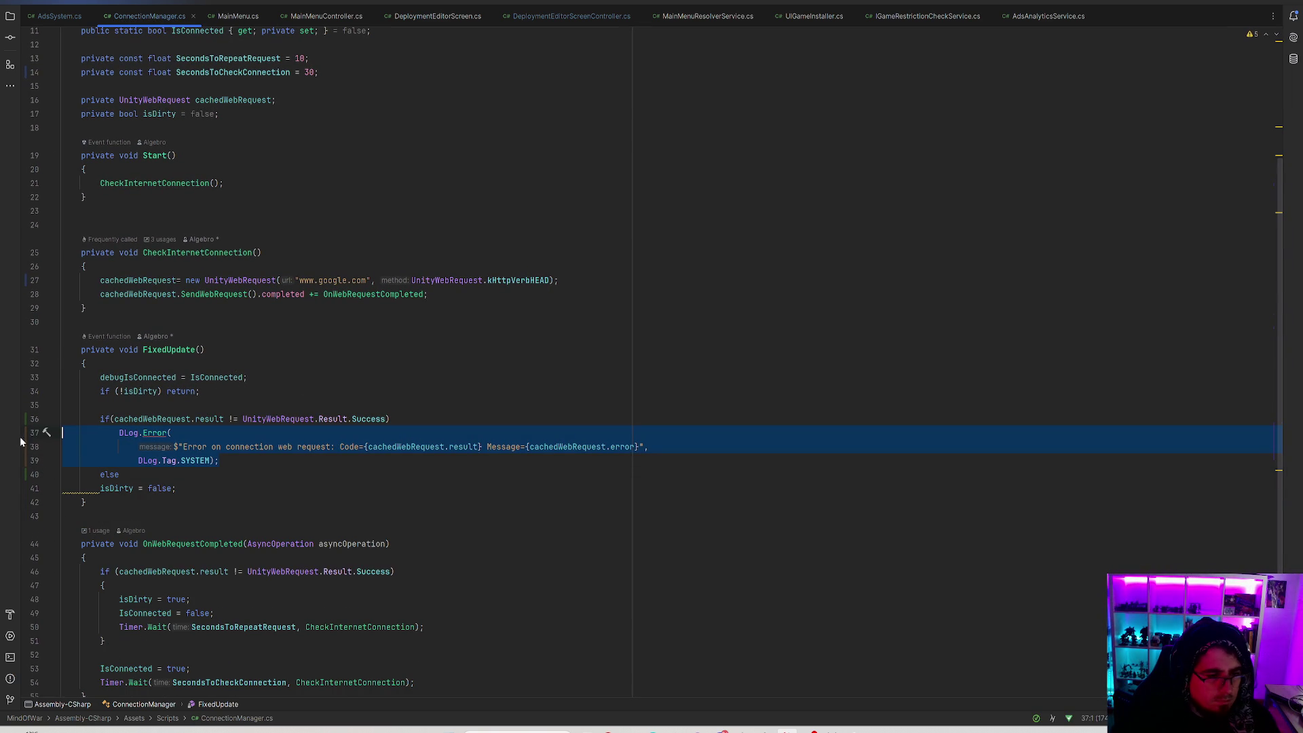
{"action": "key", "text": "ctrl+c"}
{"action": "left_click", "coordinate": [150, 475]}
{"action": "key", "text": "Return"}
{"action": "key", "text": "ctrl+v"}
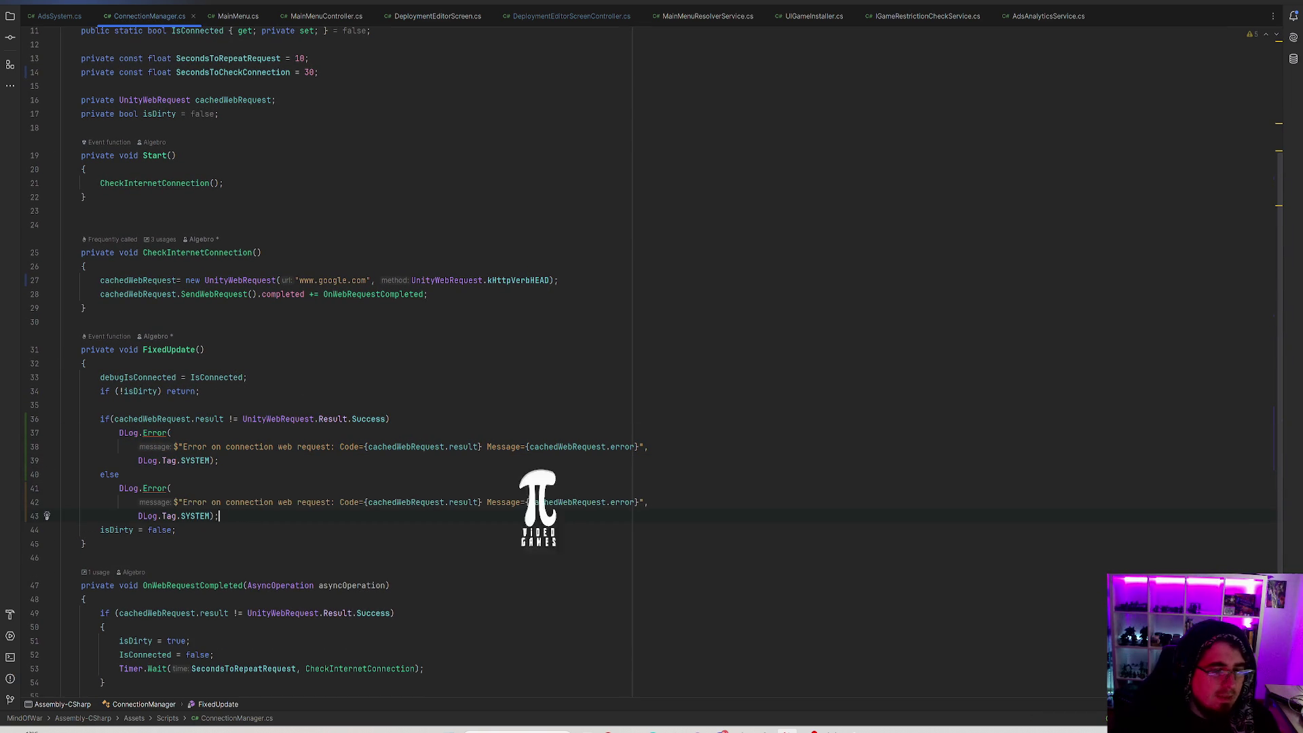
{"action": "scroll", "coordinate": [304, 458], "scroll_direction": "down", "scroll_amount": 4}
{"action": "left_click", "coordinate": [219, 430]}
{"action": "scroll", "coordinate": [204, 373], "scroll_direction": "up", "scroll_amount": 1}
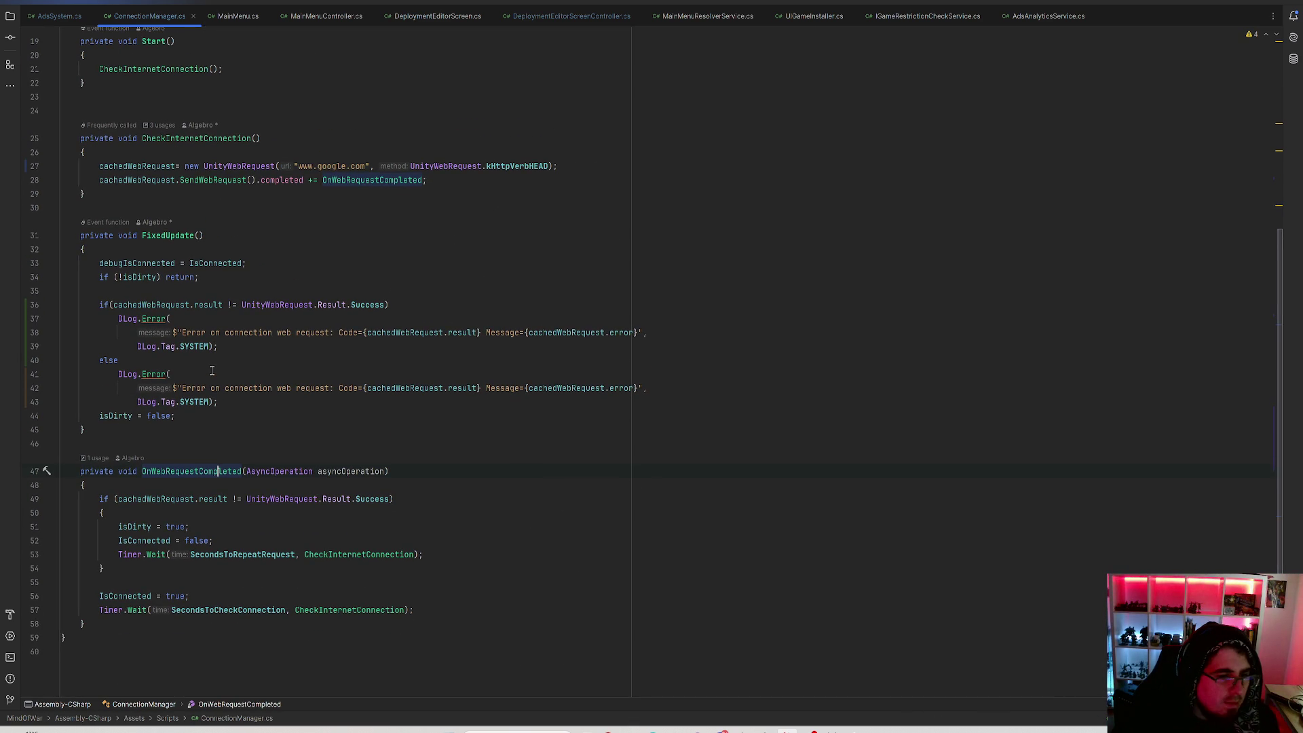
{"action": "mouse_move", "coordinate": [182, 388]}
{"action": "left_mouse_down"}
{"action": "mouse_move", "coordinate": [333, 388]}
{"action": "mouse_move", "coordinate": [274, 388]}
{"action": "left_mouse_up"}
Reword the log message to 'Connection properly done' and remove the Code={cachedWebRequest.result} part.
{"action": "key", "text": "BackSpace"}
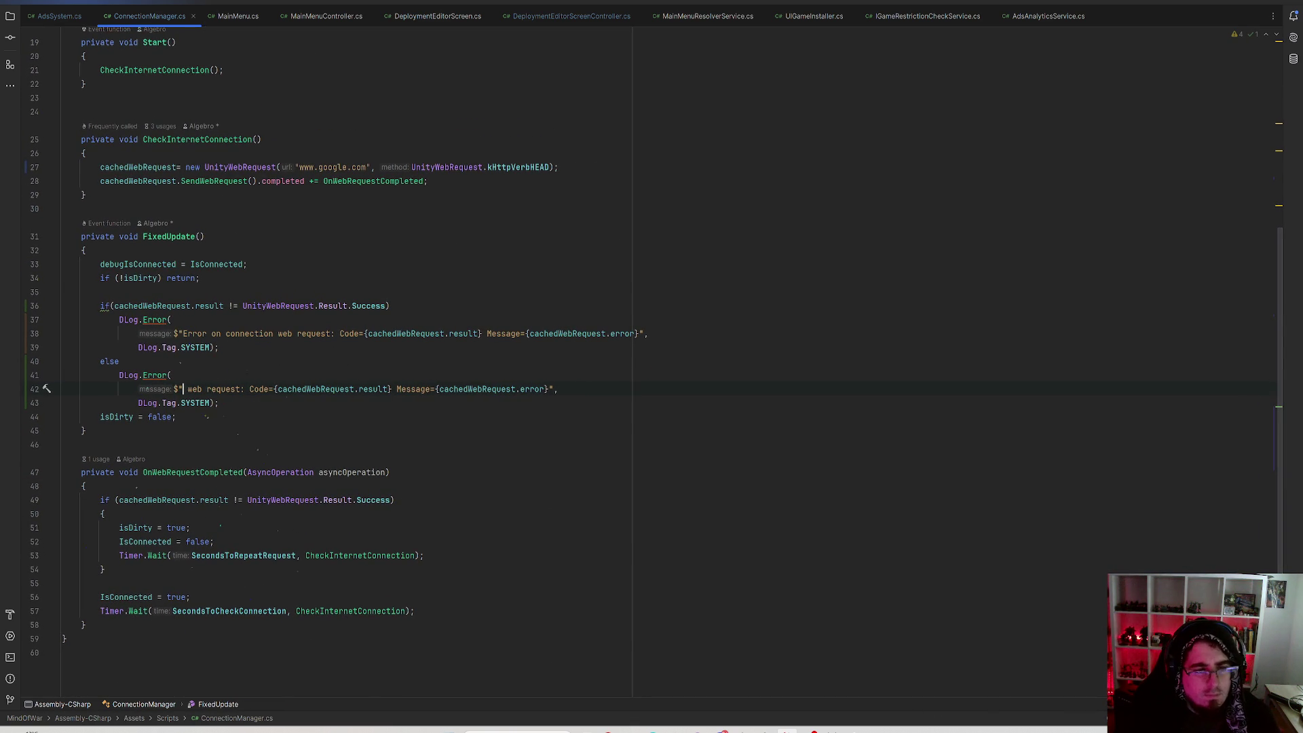
{"action": "type", "text": "Connection prop"}
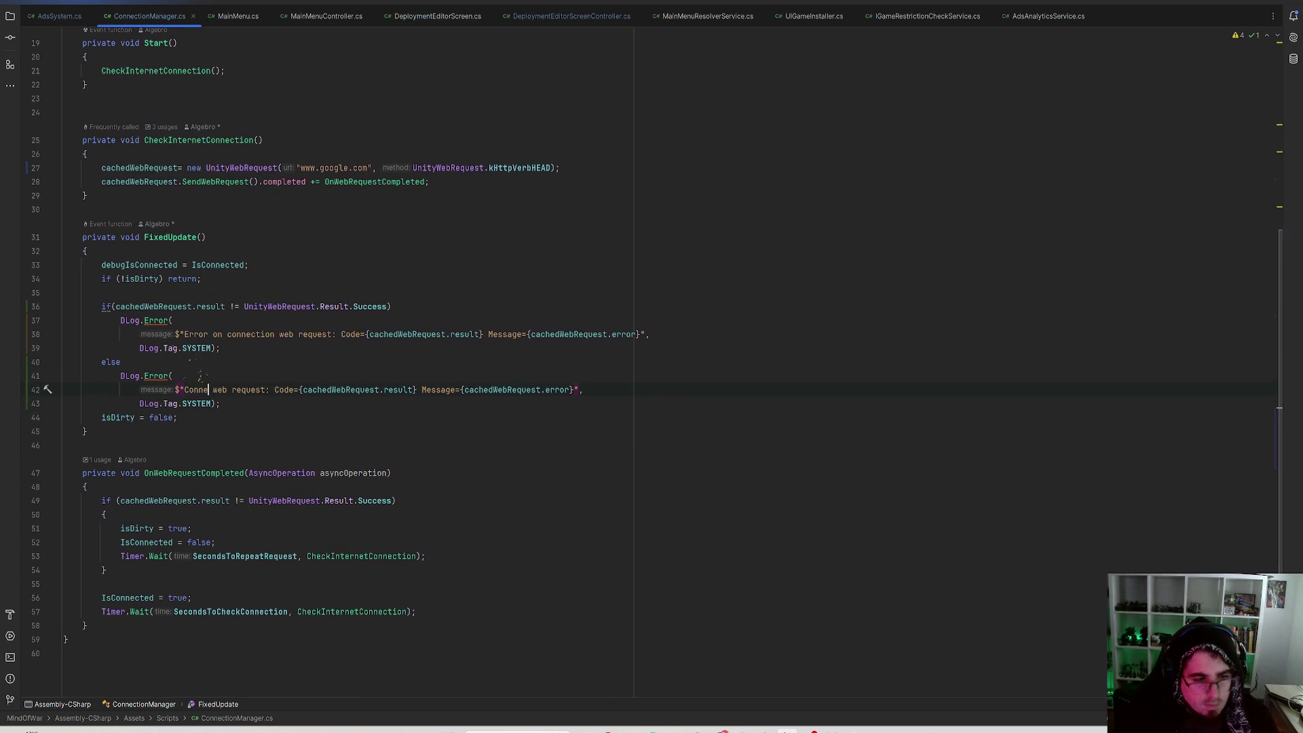
{"action": "type", "text": "erly"}
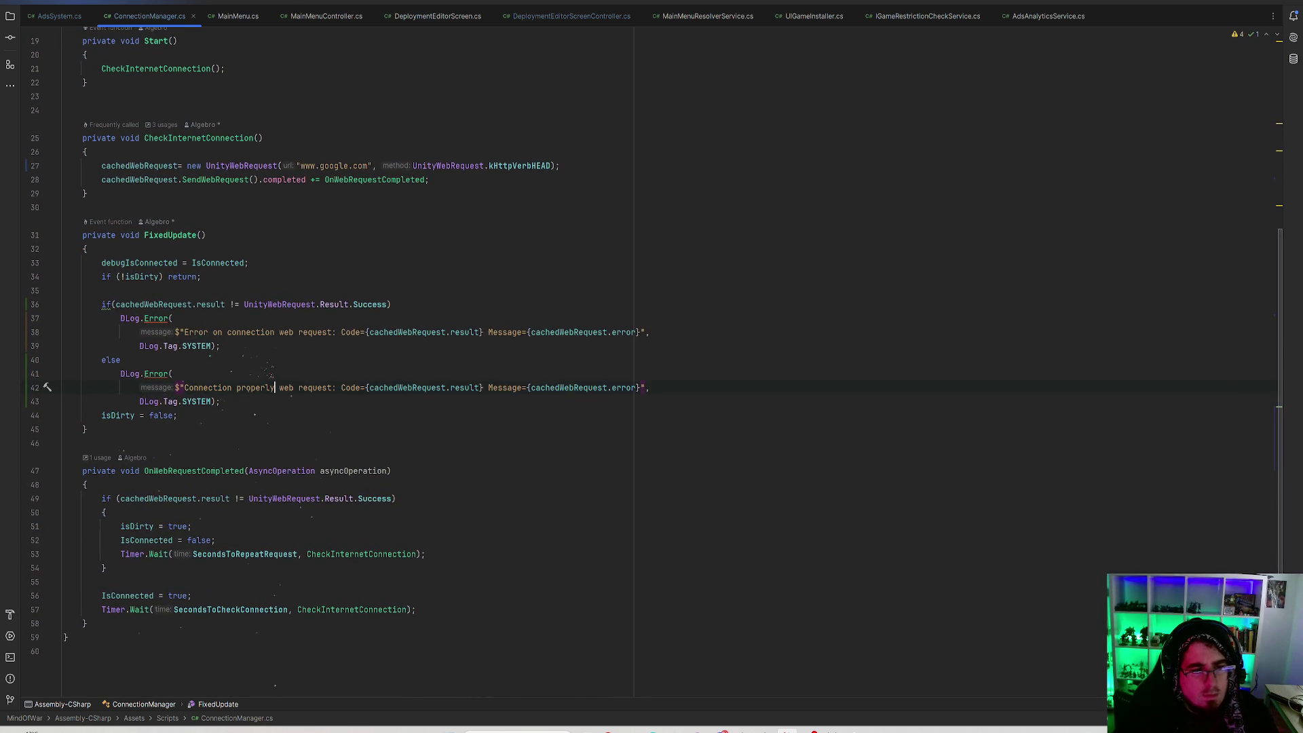
{"action": "type", "text": " done"}
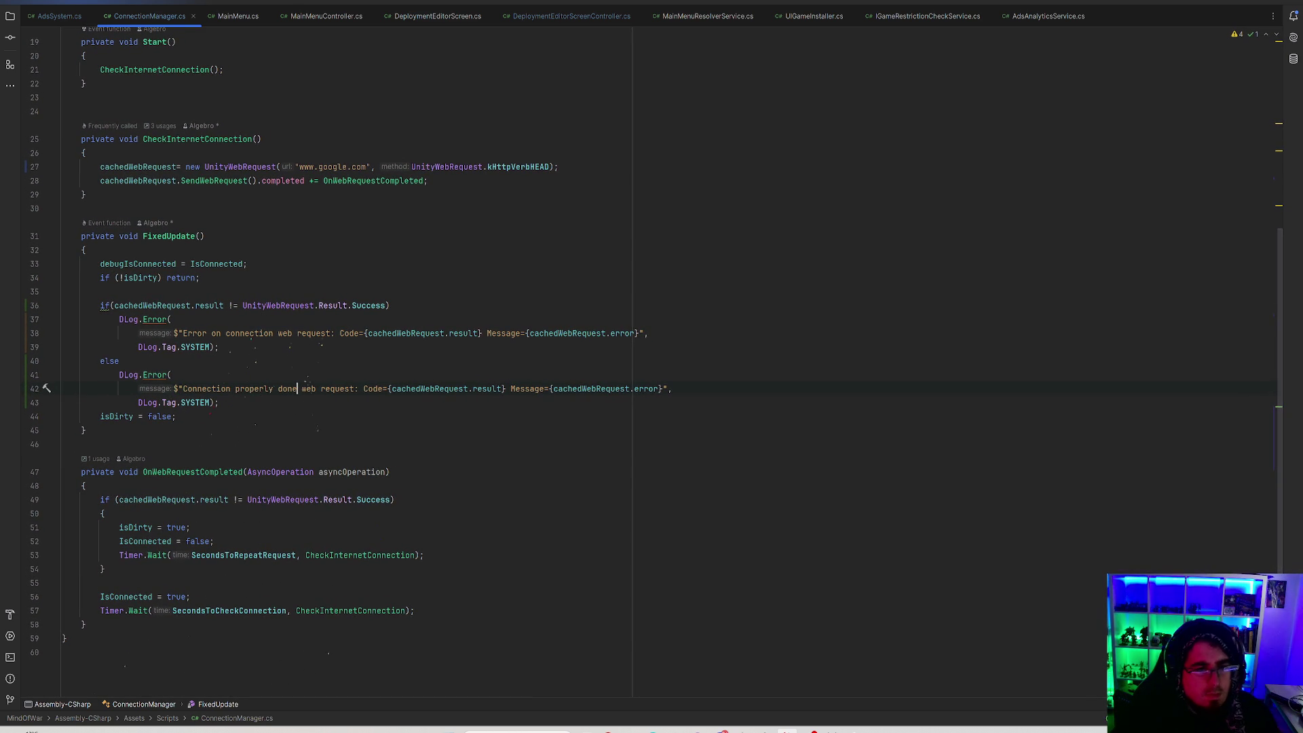
{"action": "left_click_drag", "start_coordinate": [506, 388], "coordinate": [367, 388]}
{"action": "left_click", "coordinate": [417, 381]}
{"action": "left_click_drag", "start_coordinate": [506, 388], "coordinate": [363, 389]}
{"action": "key", "text": "BackSpace"}
{"action": "left_click", "coordinate": [554, 394]}
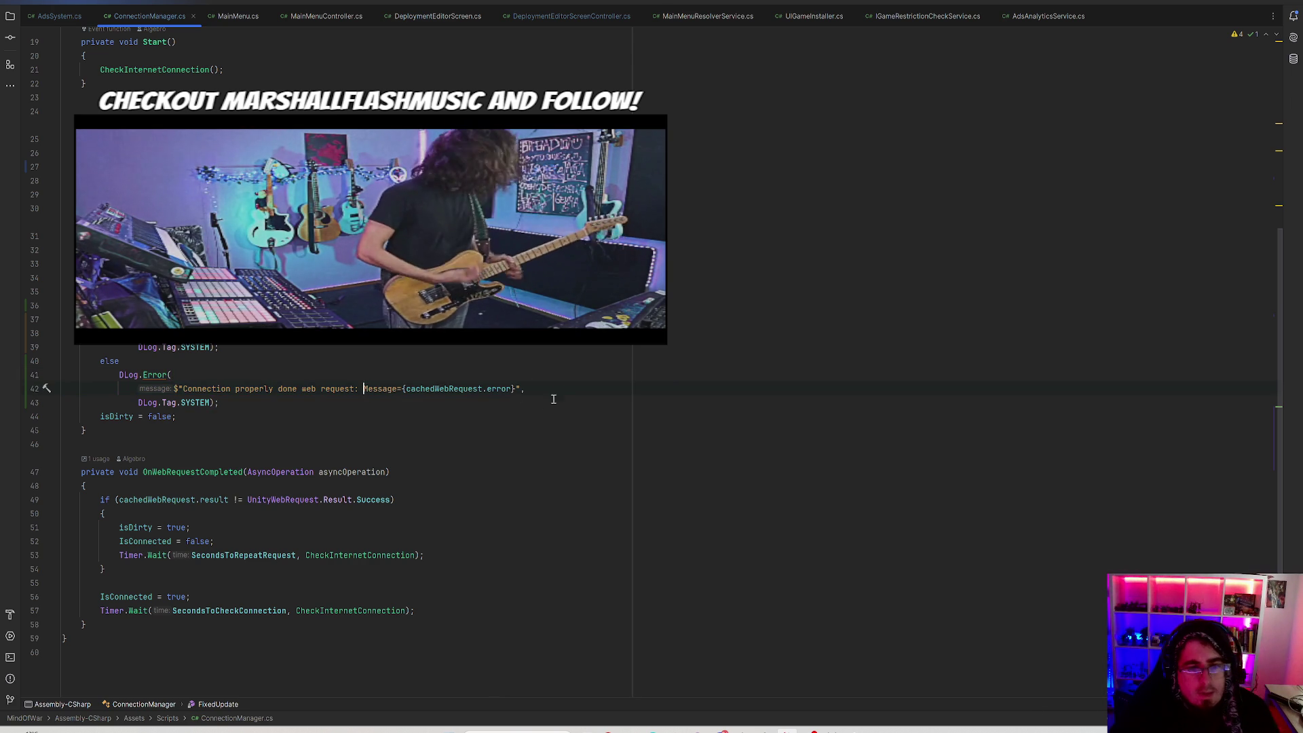
Remove the Message error part so the text reads 'Connection properly done web request.'.
{"action": "left_click_drag", "start_coordinate": [486, 389], "coordinate": [512, 389]}
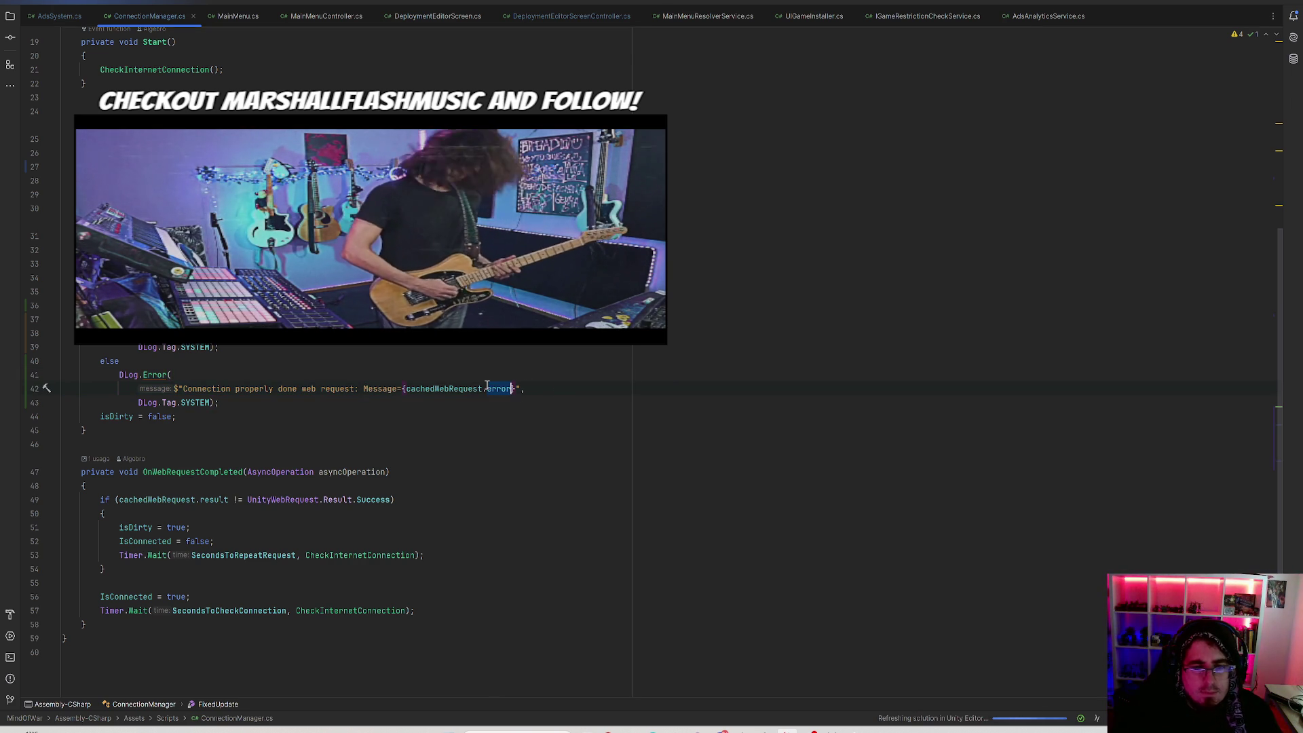
{"action": "key", "text": "BackSpace"}
{"action": "key", "text": "ctrl+space"}
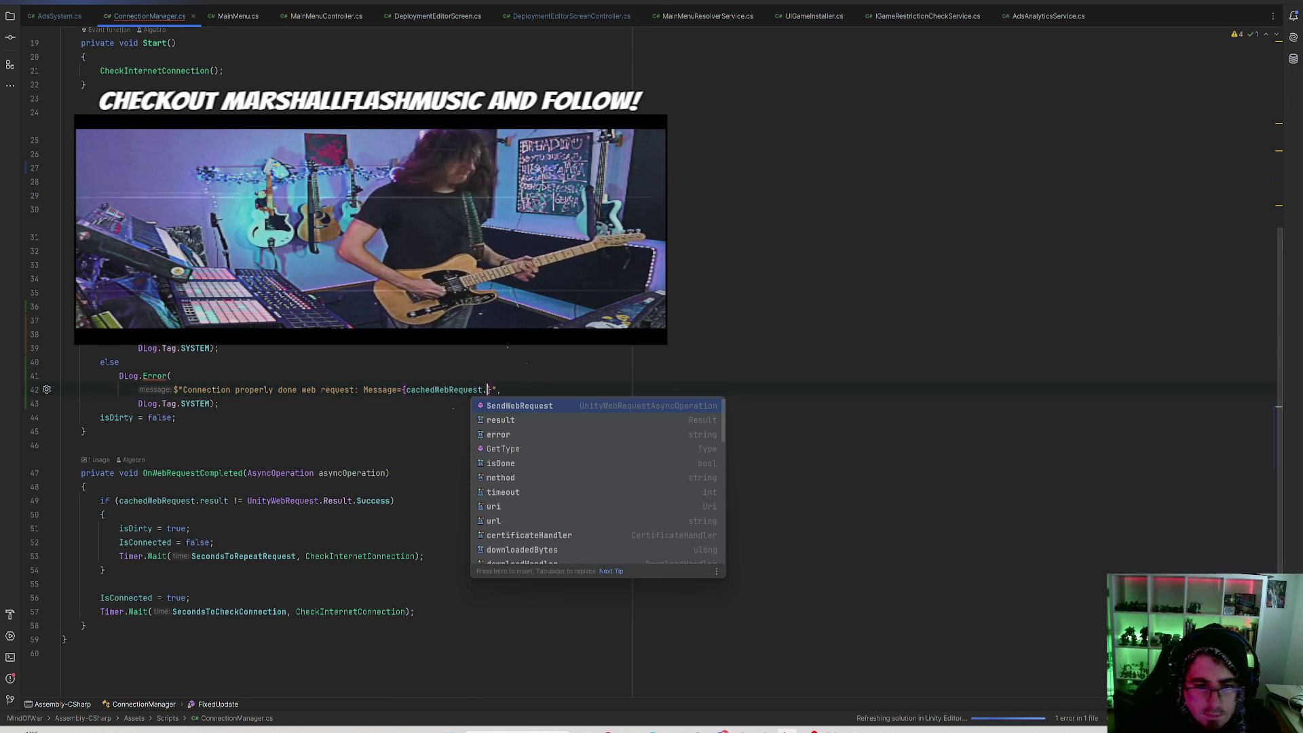
{"action": "key", "text": "Escape"}
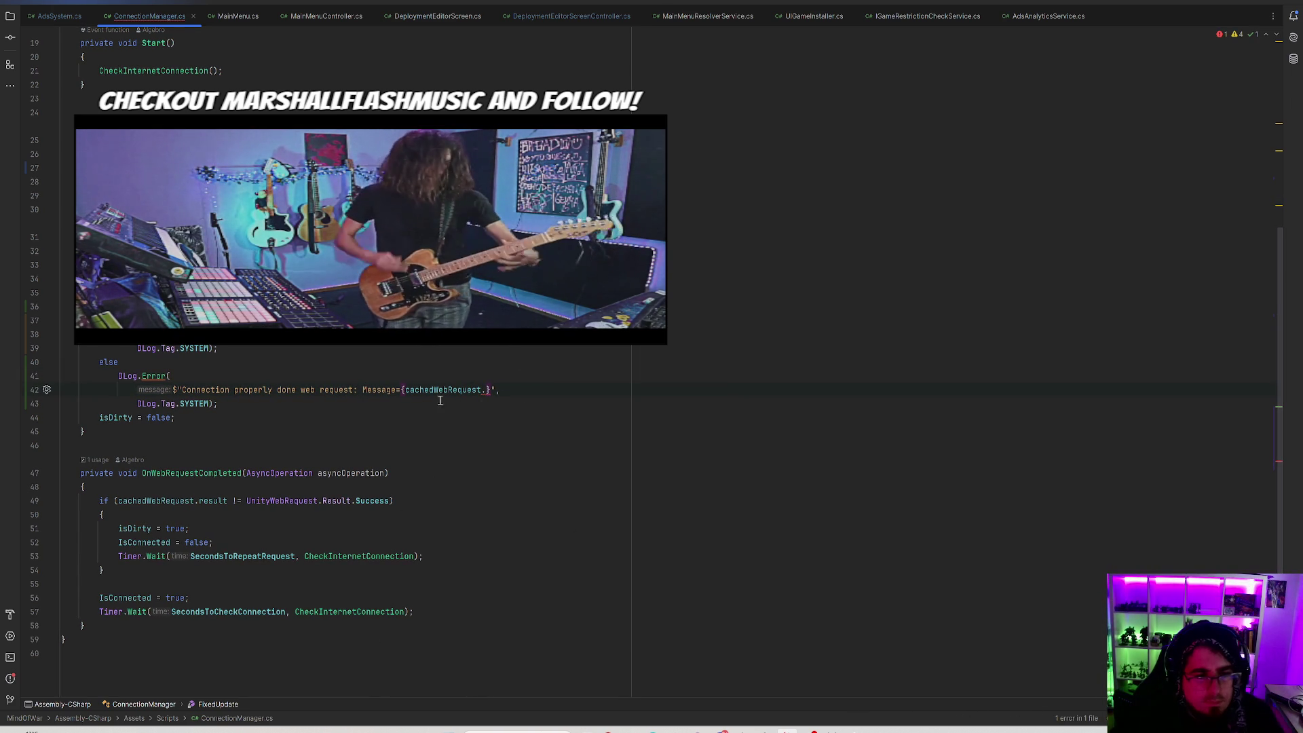
{"action": "left_click", "coordinate": [355, 392], "text": "shift"}
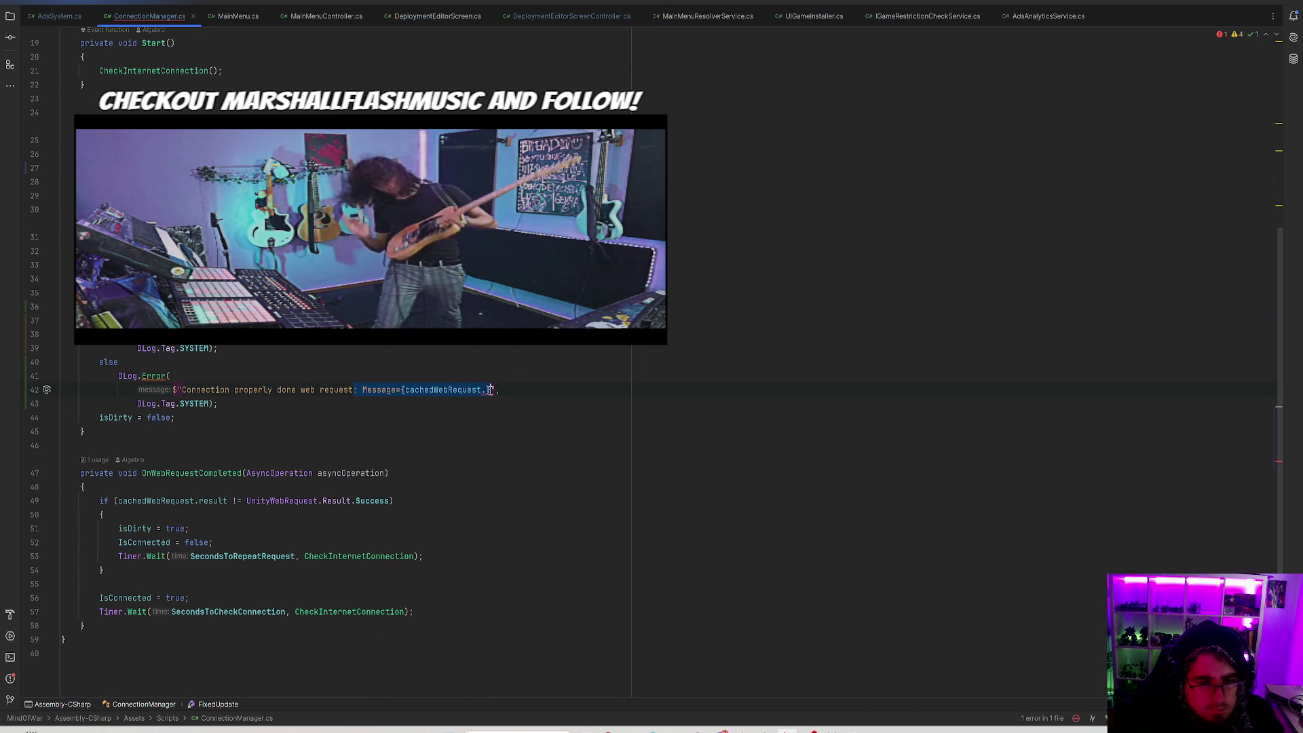
{"action": "key", "text": "BackSpace"}
{"action": "type", "text": "."}
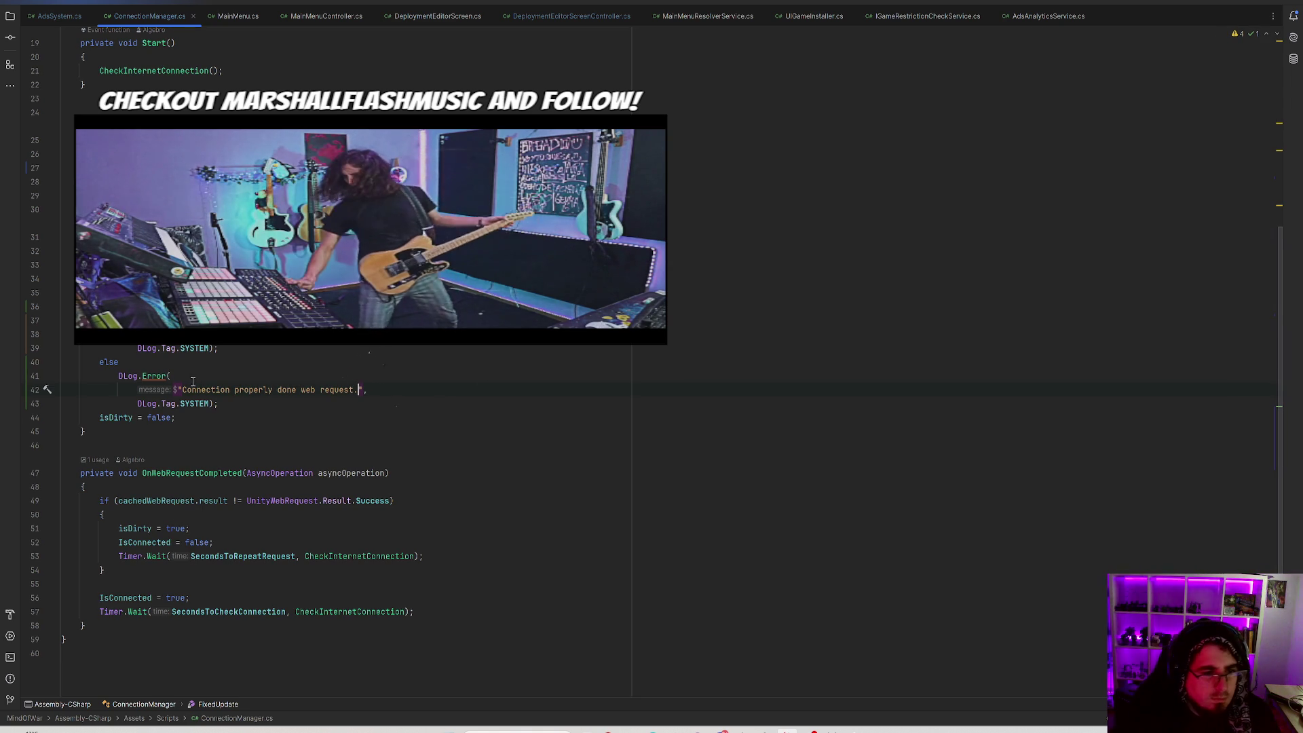
Change the DLog.Error call in the else branch to DLog.Warning.
{"action": "double_click", "coordinate": [152, 376]}
{"action": "type", "text": "Warning"}
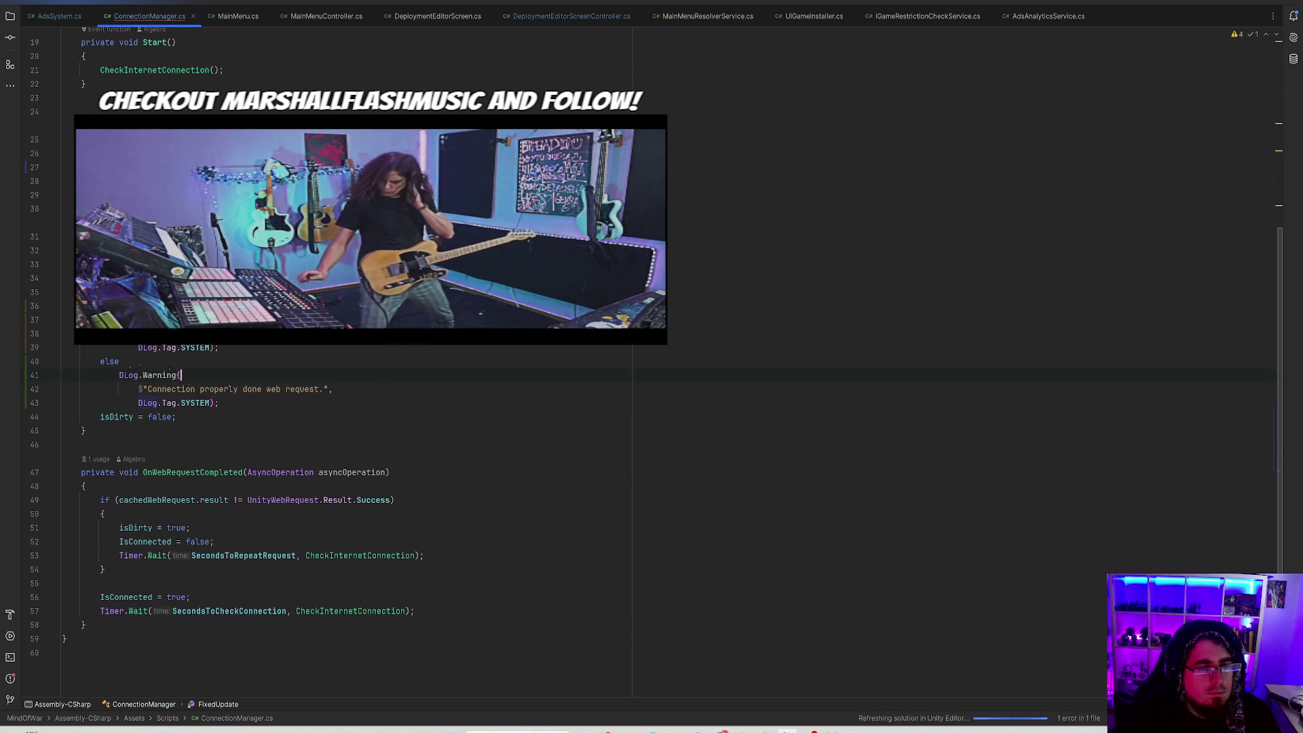
{"action": "left_click", "coordinate": [257, 401]}
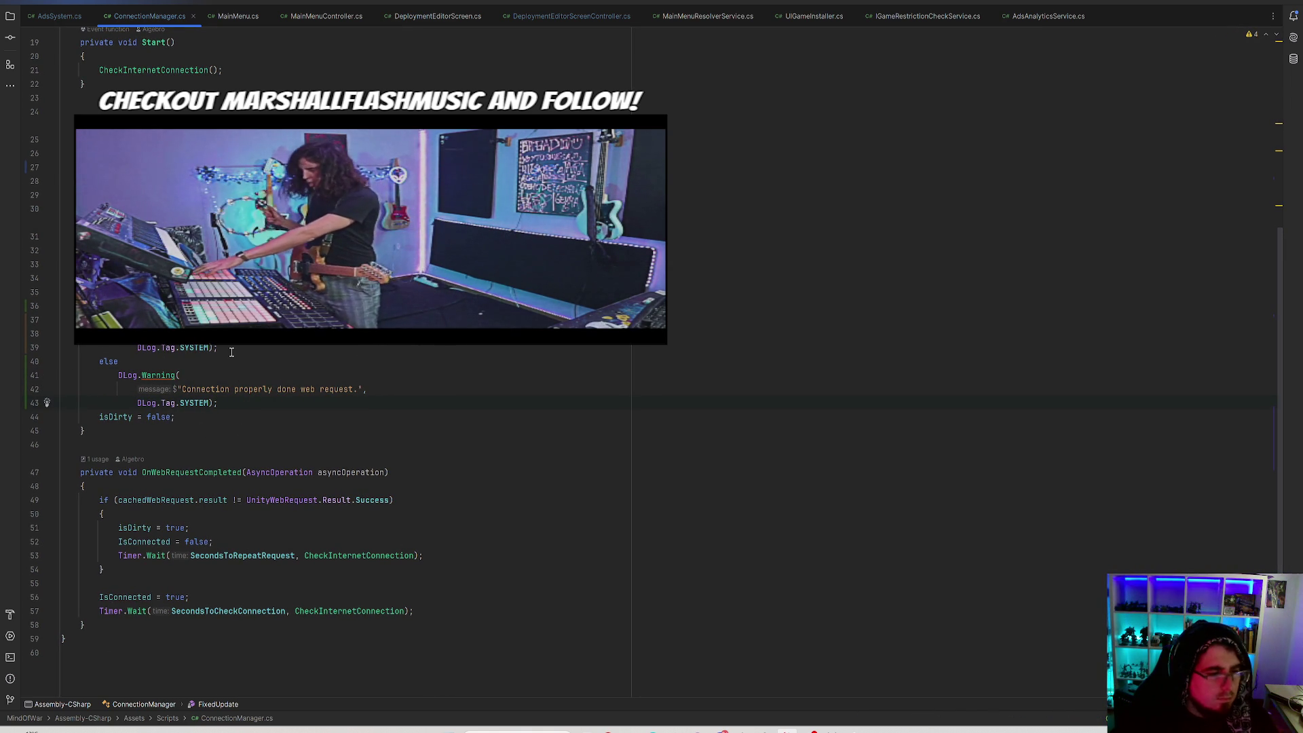
Review CheckInternetConnection and its completion callback on line 28 before returning to Unity.
{"action": "scroll", "coordinate": [231, 352], "scroll_direction": "up", "scroll_amount": 6}
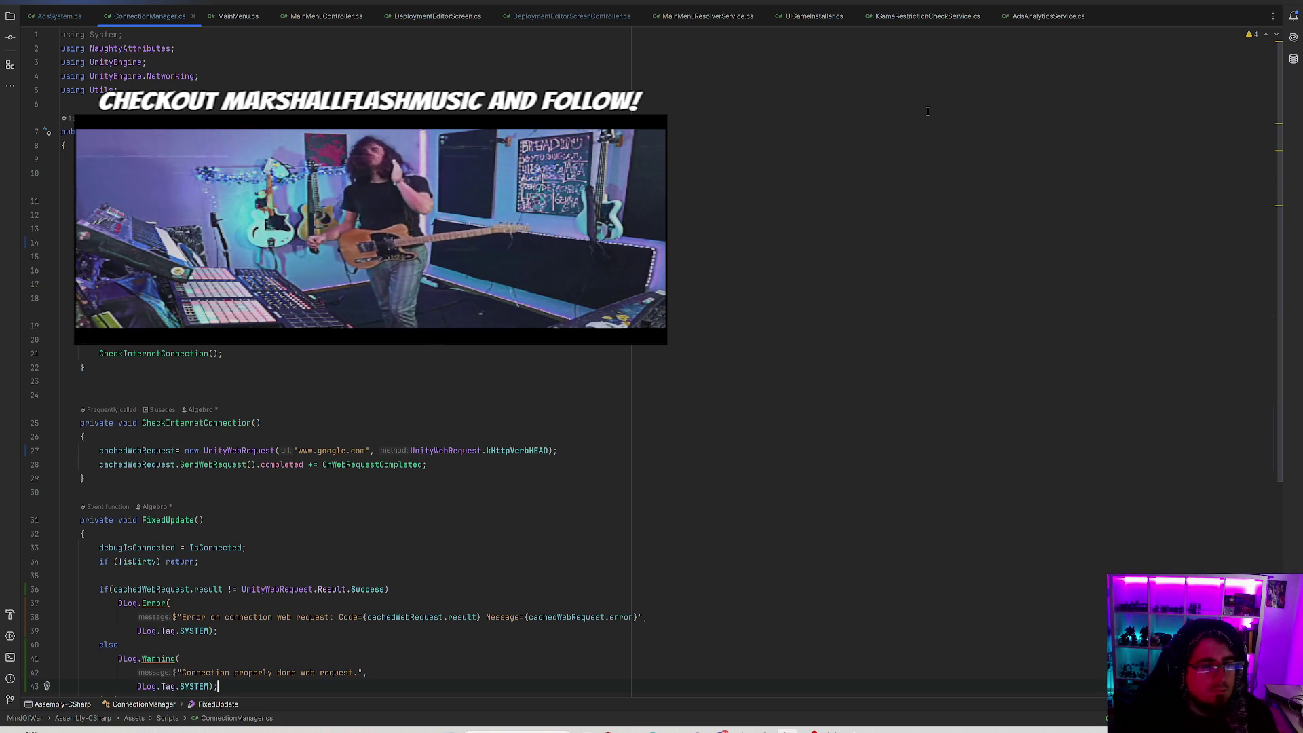
{"action": "left_click", "coordinate": [355, 419]}
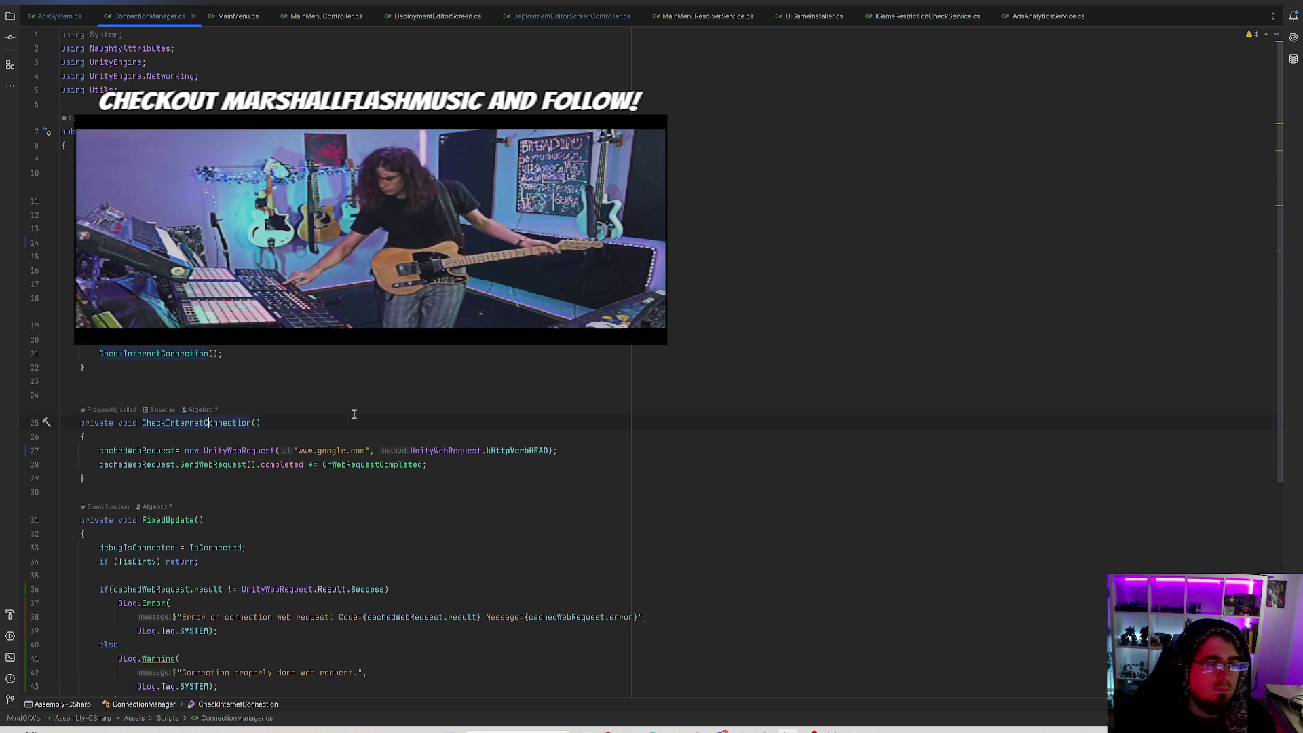
{"action": "left_click", "coordinate": [355, 464]}
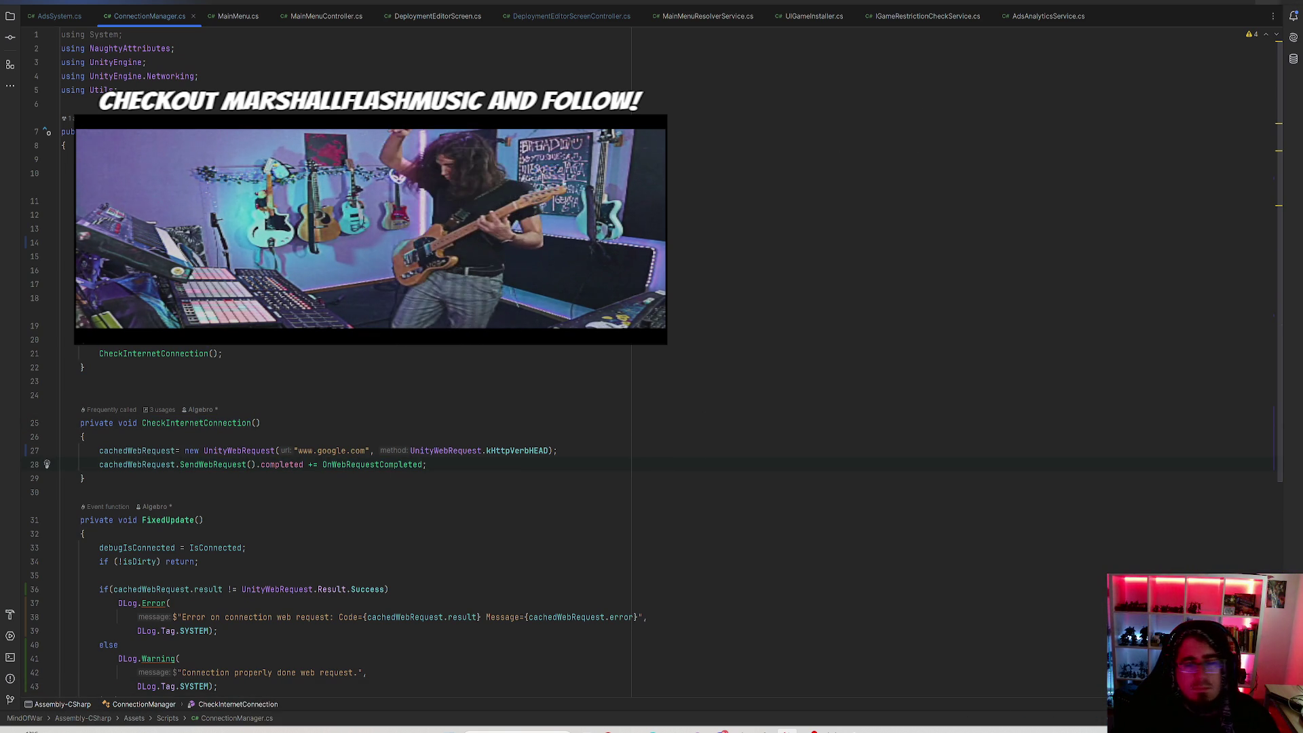
{"action": "left_click", "coordinate": [1243, 1]}
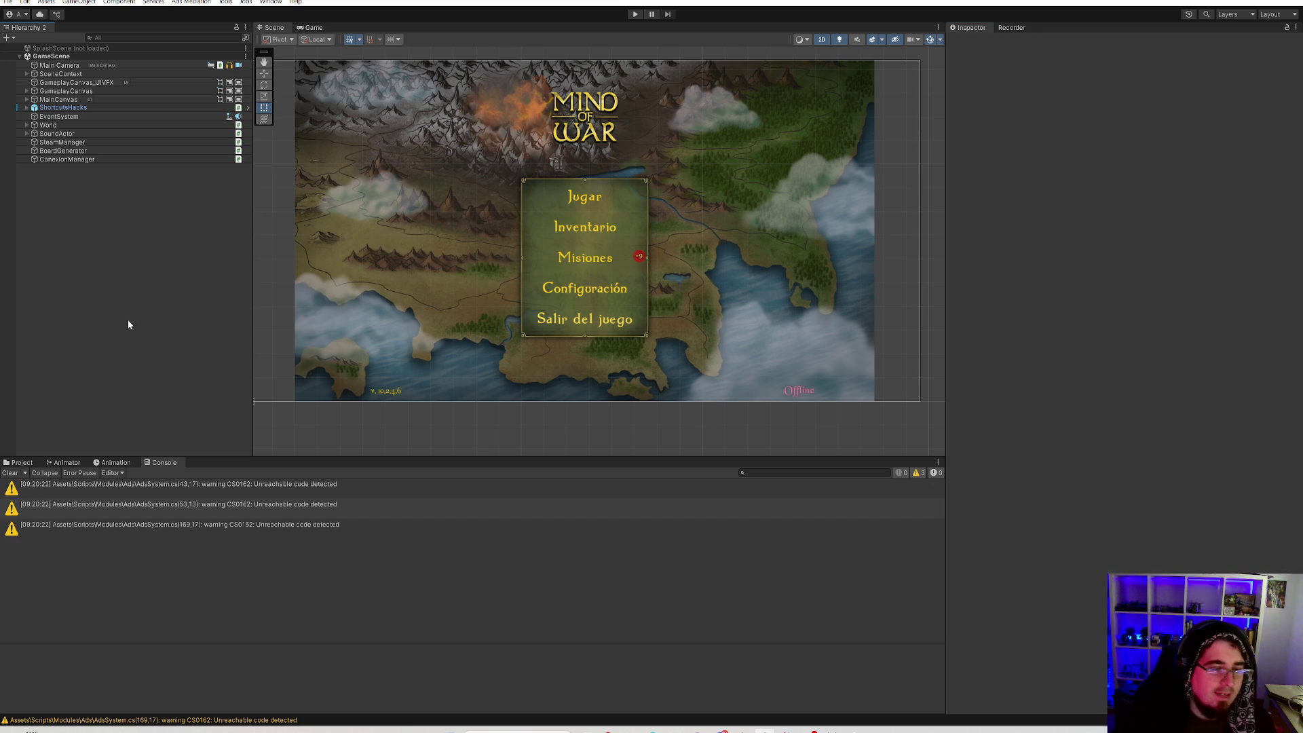
Save the current scene from Unity's File menu.
{"action": "left_click", "coordinate": [9, 2]}
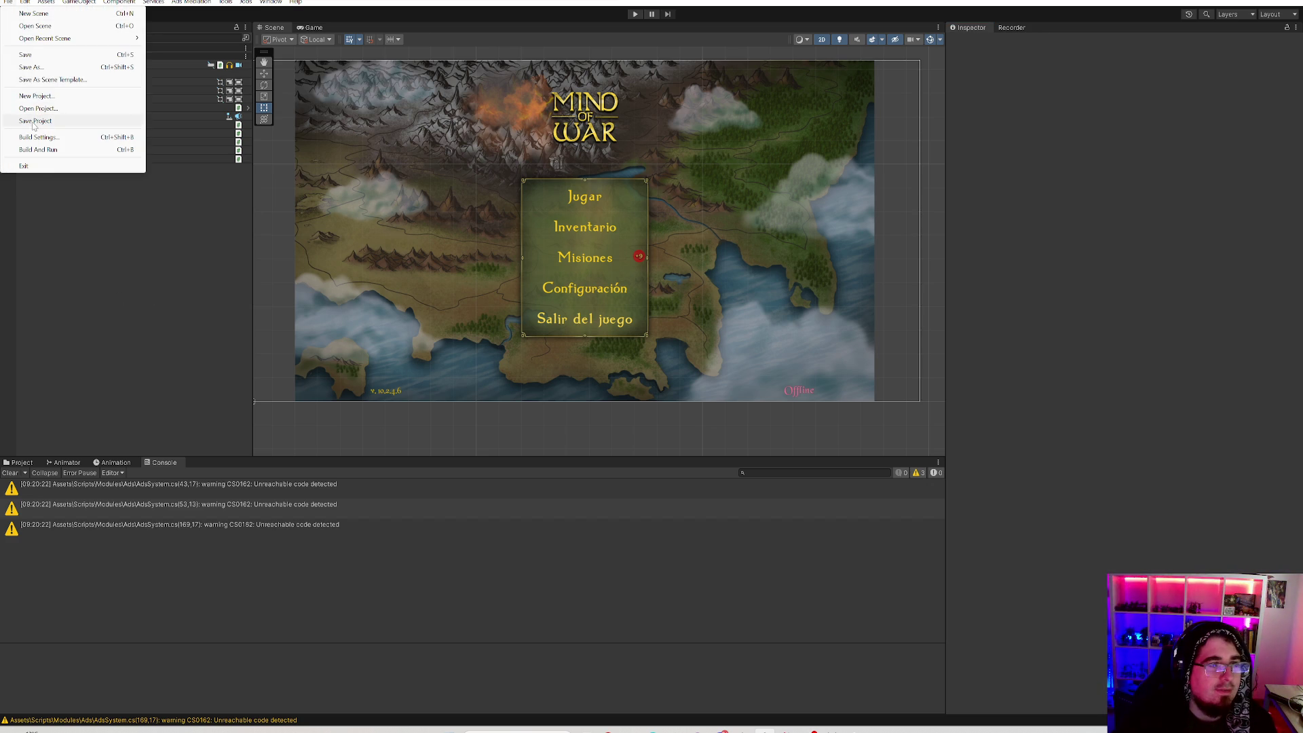
{"action": "left_click", "coordinate": [67, 117]}
{"action": "left_click", "coordinate": [8, 2]}
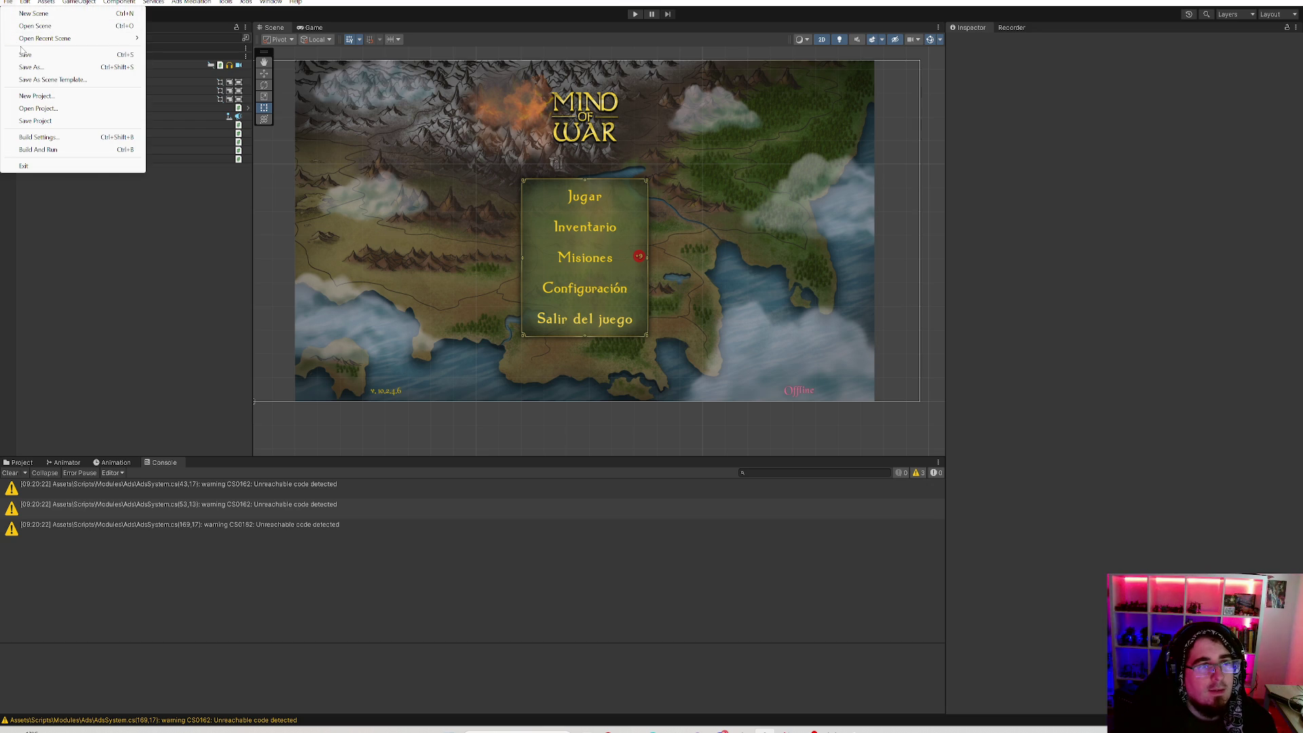
{"action": "left_click", "coordinate": [24, 54]}
Run the game in play mode, dismiss the loyalty reward popup, then stop it.
{"action": "left_click", "coordinate": [634, 14]}
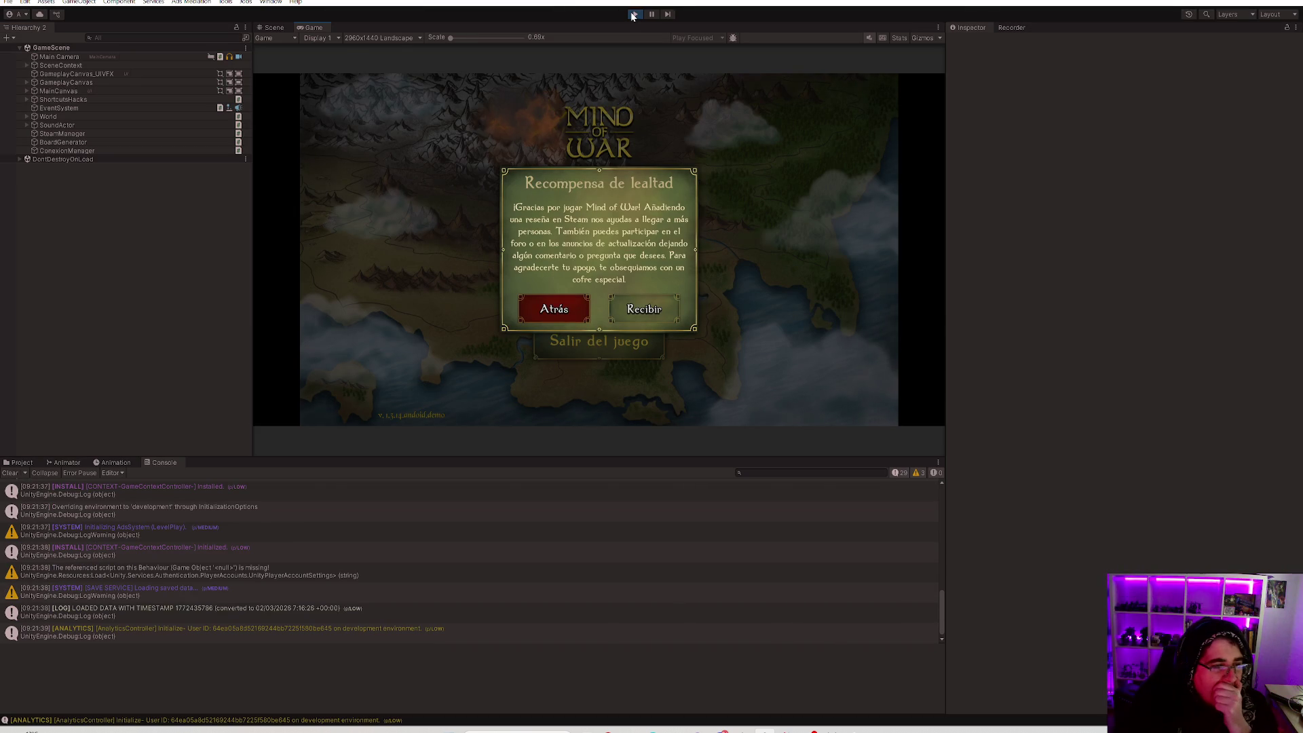
{"action": "left_click", "coordinate": [554, 309]}
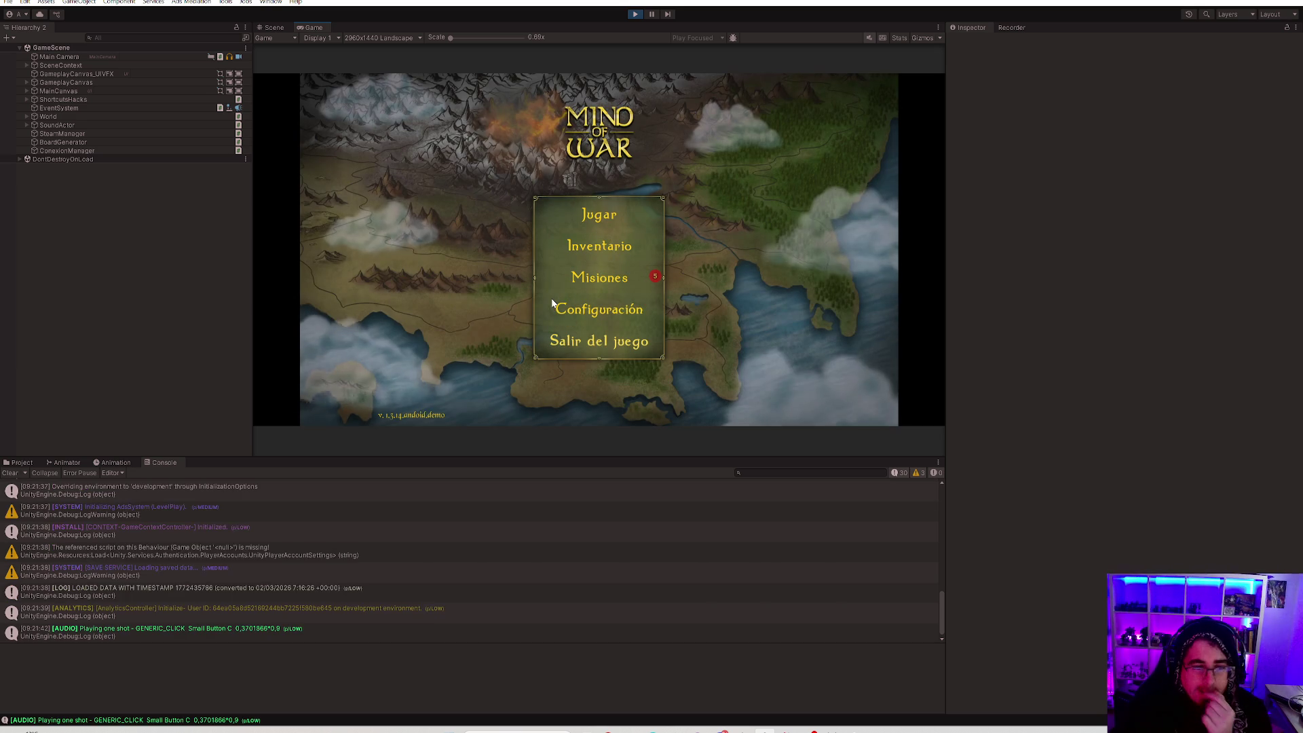
{"action": "left_click", "coordinate": [635, 13]}
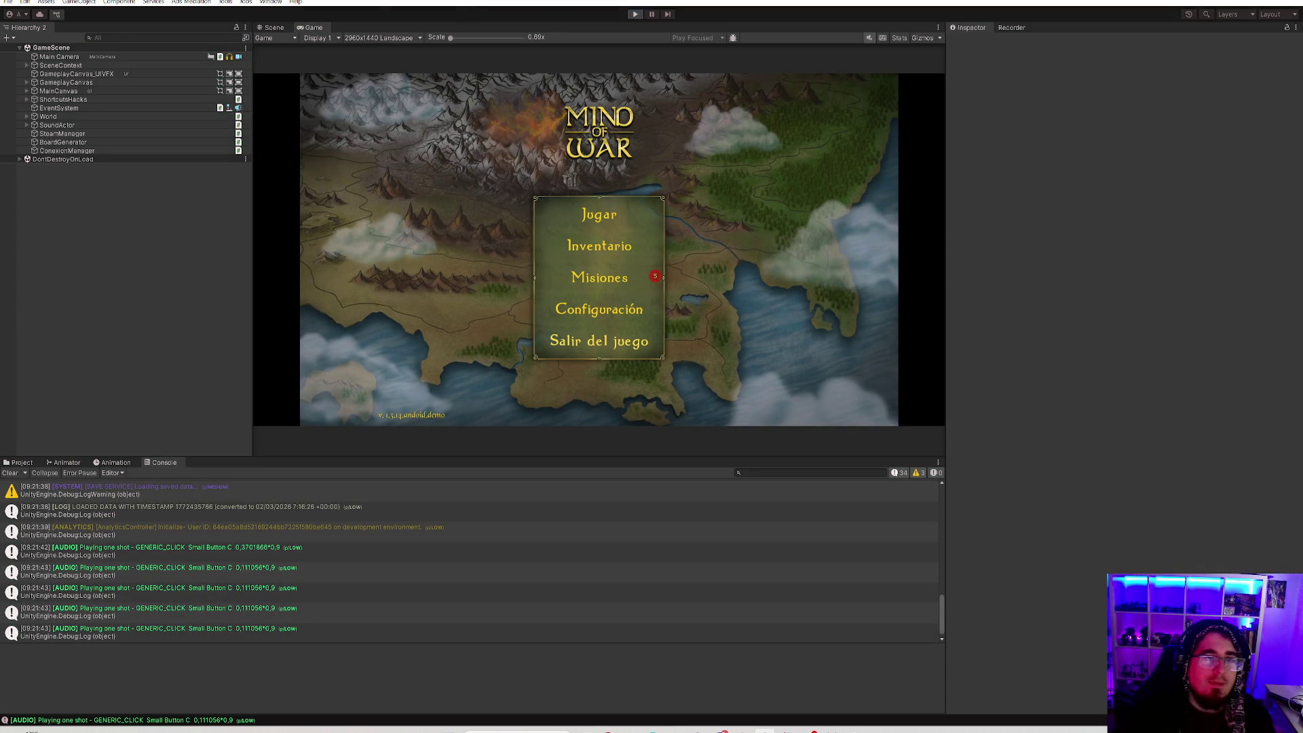
{"action": "left_click", "coordinate": [268, 2]}
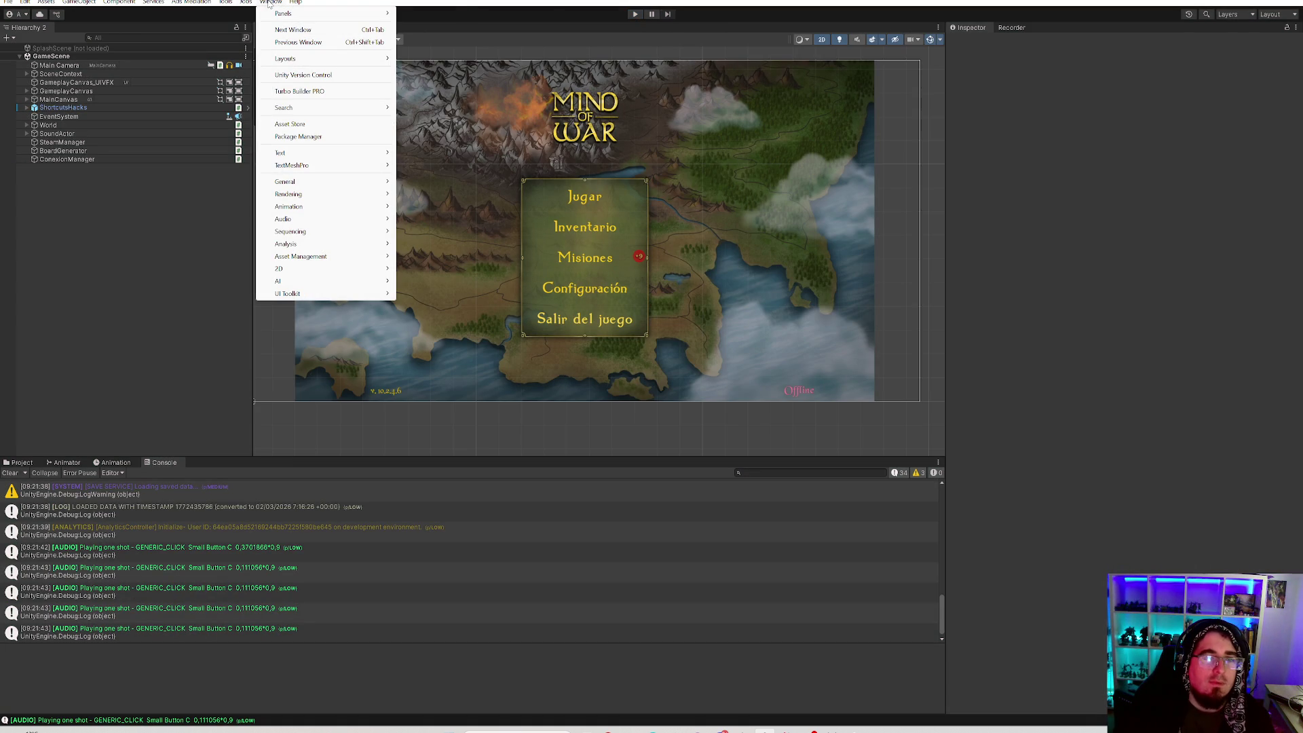
{"action": "left_click", "coordinate": [89, 257]}
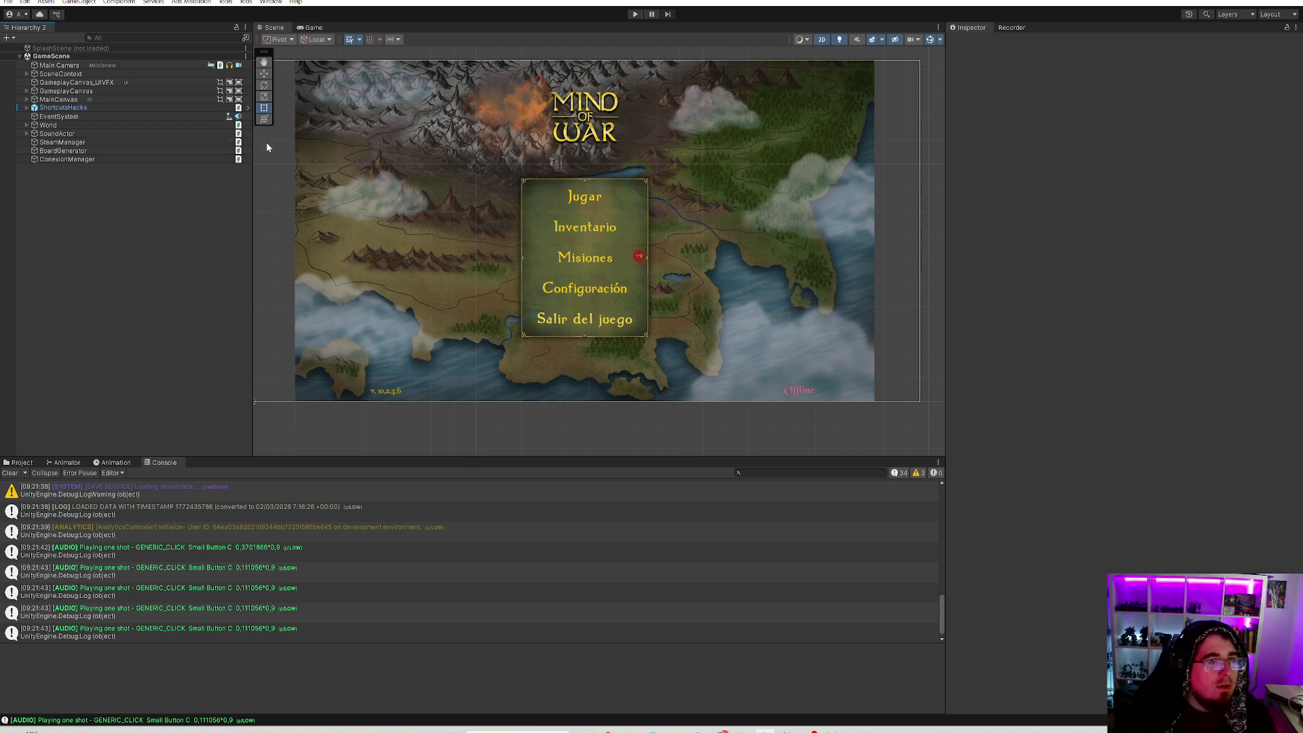
Expand MainCanvas, select MainMenu and open its MainMenu.cs script in Rider.
{"action": "left_click", "coordinate": [28, 100]}
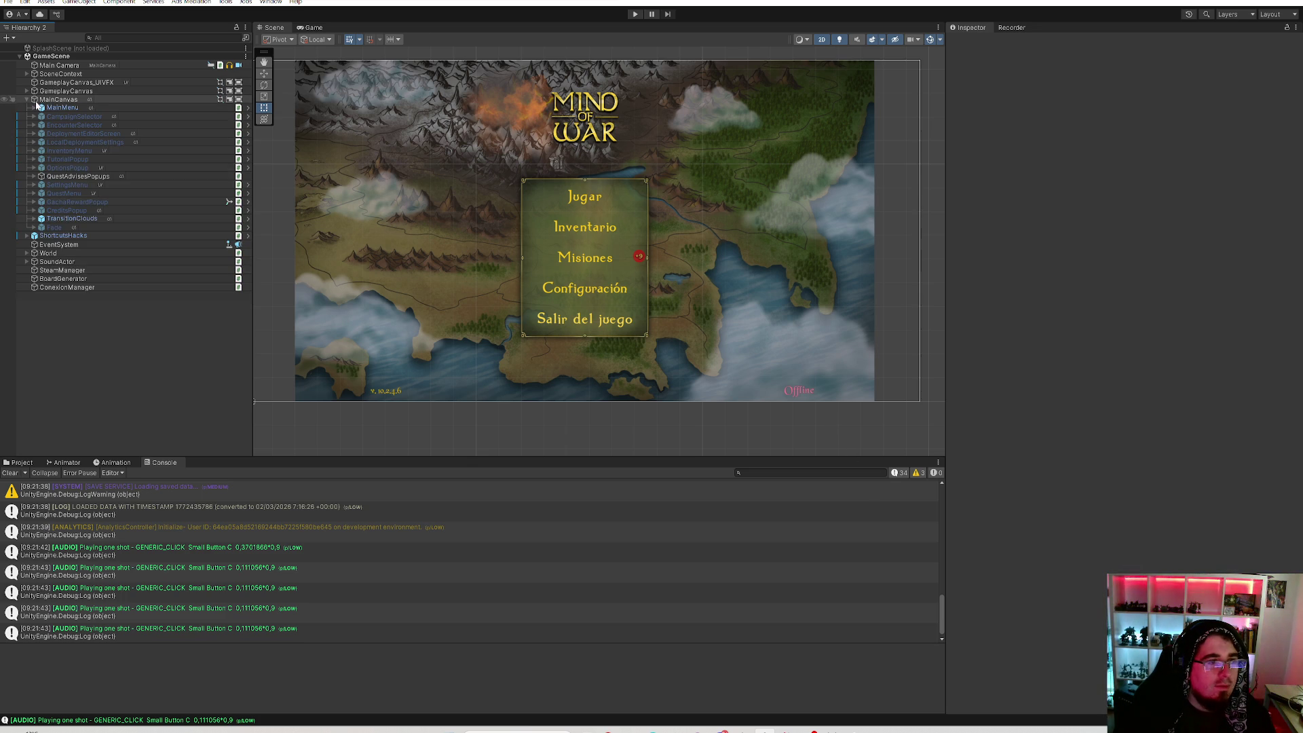
{"action": "left_click", "coordinate": [51, 108]}
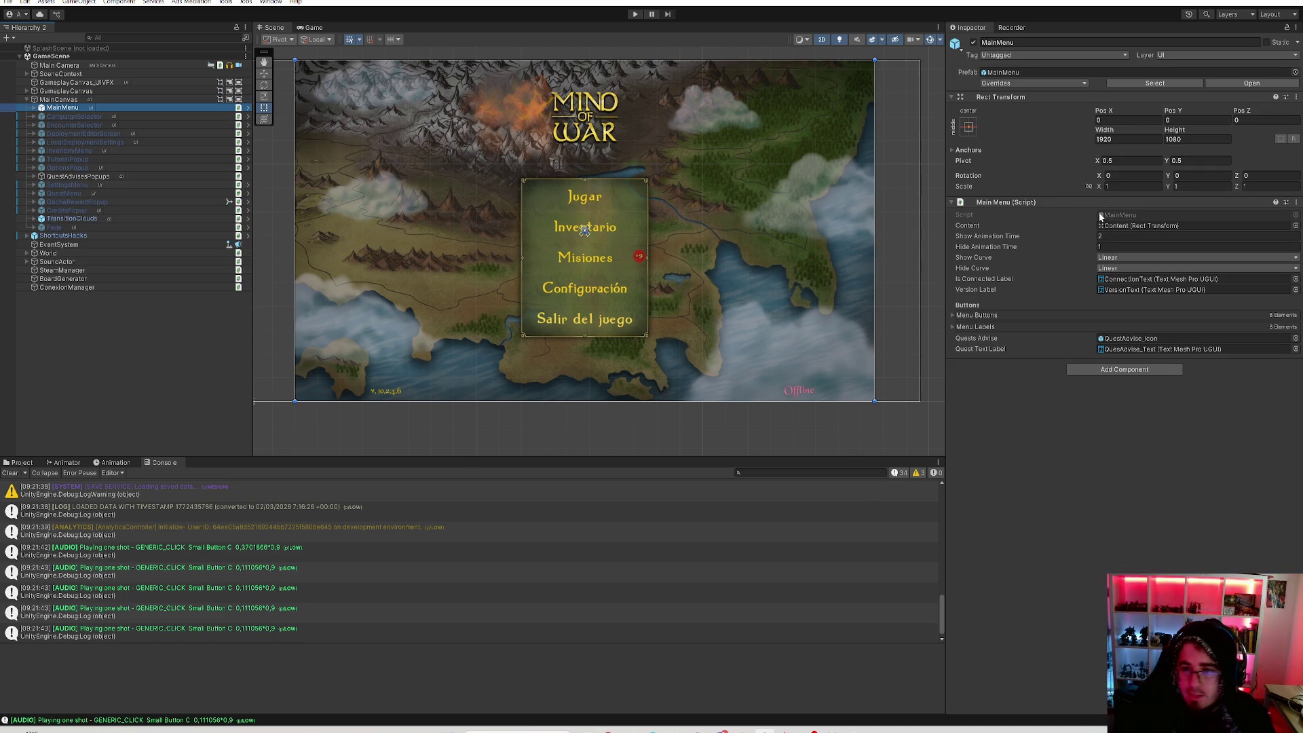
{"action": "double_click", "coordinate": [1115, 219]}
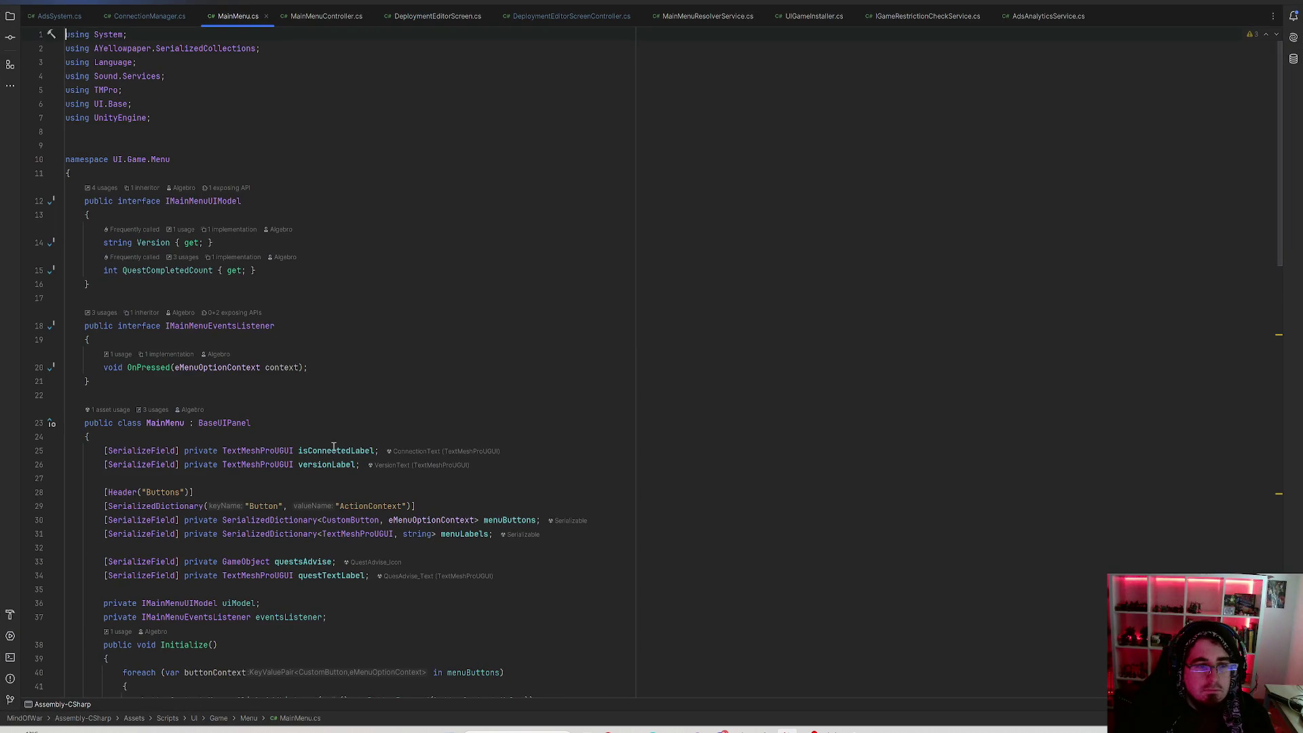
Find usages of SetConnectionLabelVisibility and jump to its call in MainMenuController.cs.
{"action": "scroll", "coordinate": [348, 396], "scroll_direction": "down", "scroll_amount": 10}
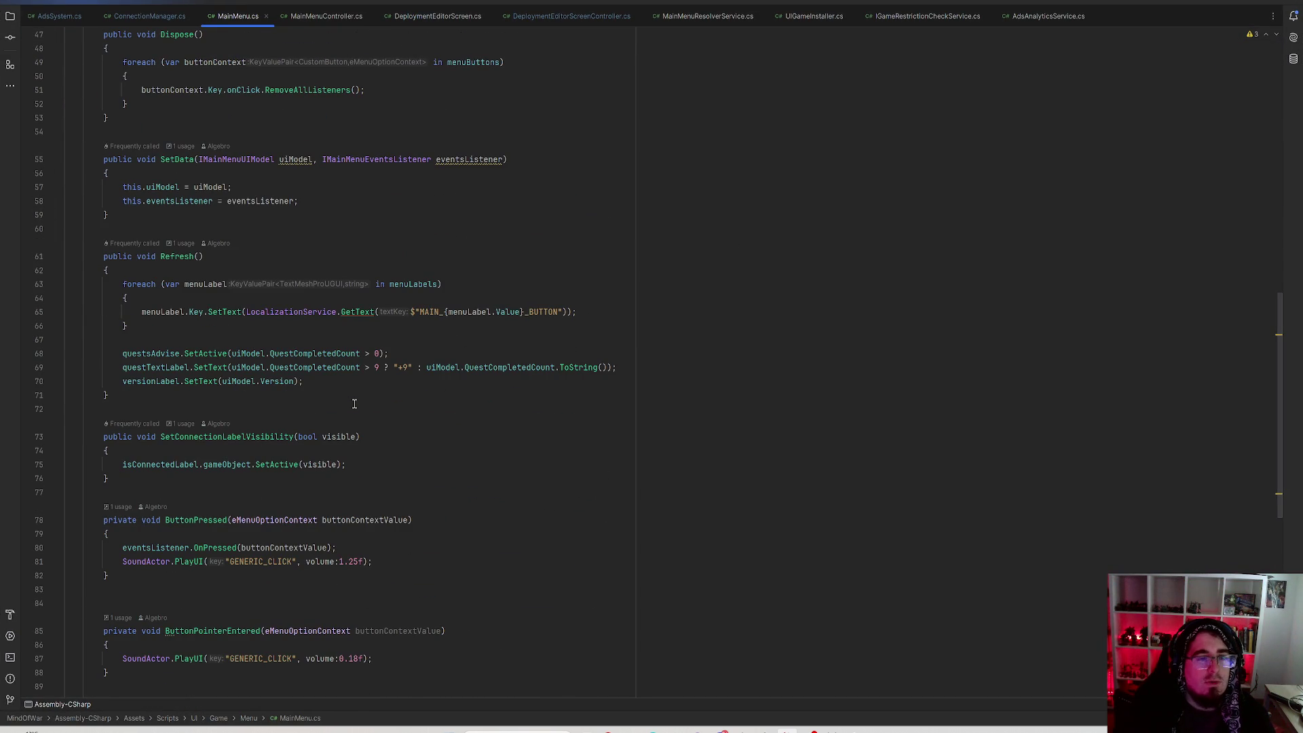
{"action": "scroll", "coordinate": [354, 404], "scroll_direction": "up", "scroll_amount": 7}
{"action": "scroll", "coordinate": [351, 400], "scroll_direction": "down", "scroll_amount": 5}
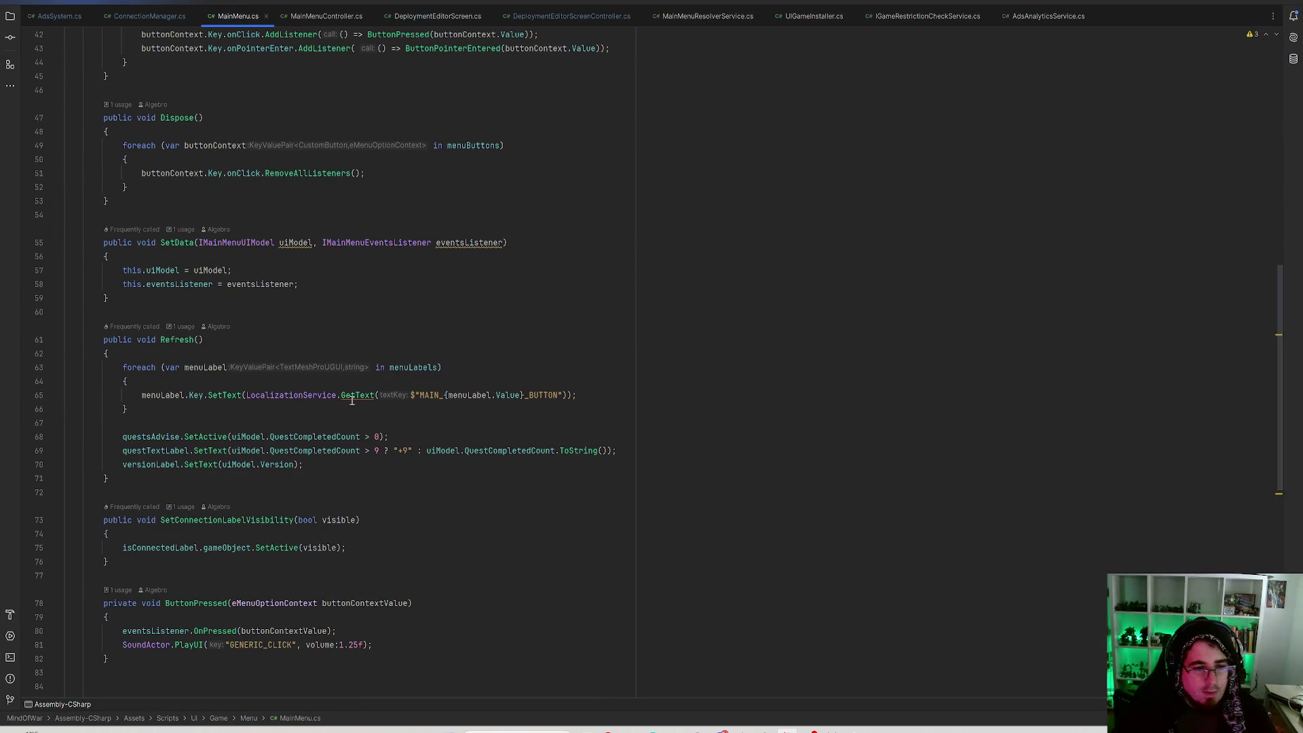
{"action": "left_click", "coordinate": [179, 509]}
{"action": "left_click", "coordinate": [288, 555]}
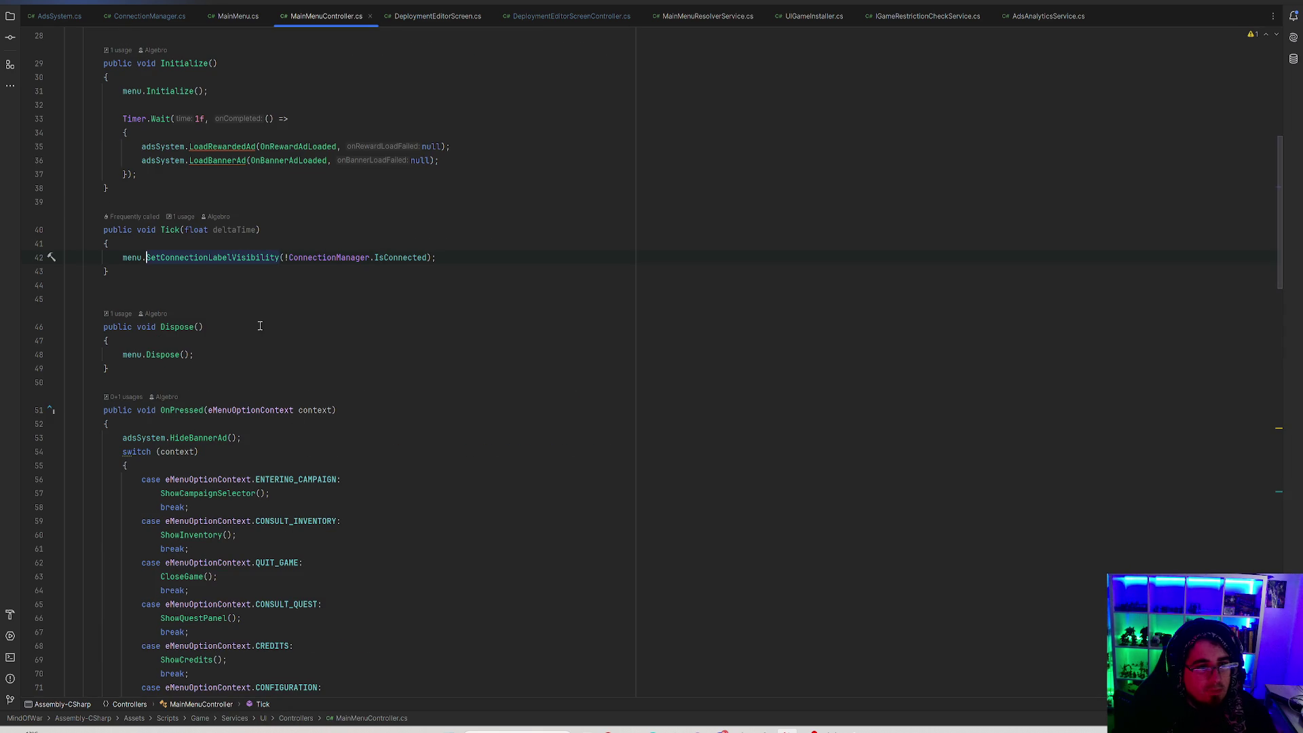
Find usages of Tick, checking the UIGameInstaller and BattlegroundActionsMenuController calls.
{"action": "left_click", "coordinate": [182, 217]}
{"action": "left_click", "coordinate": [235, 272]}
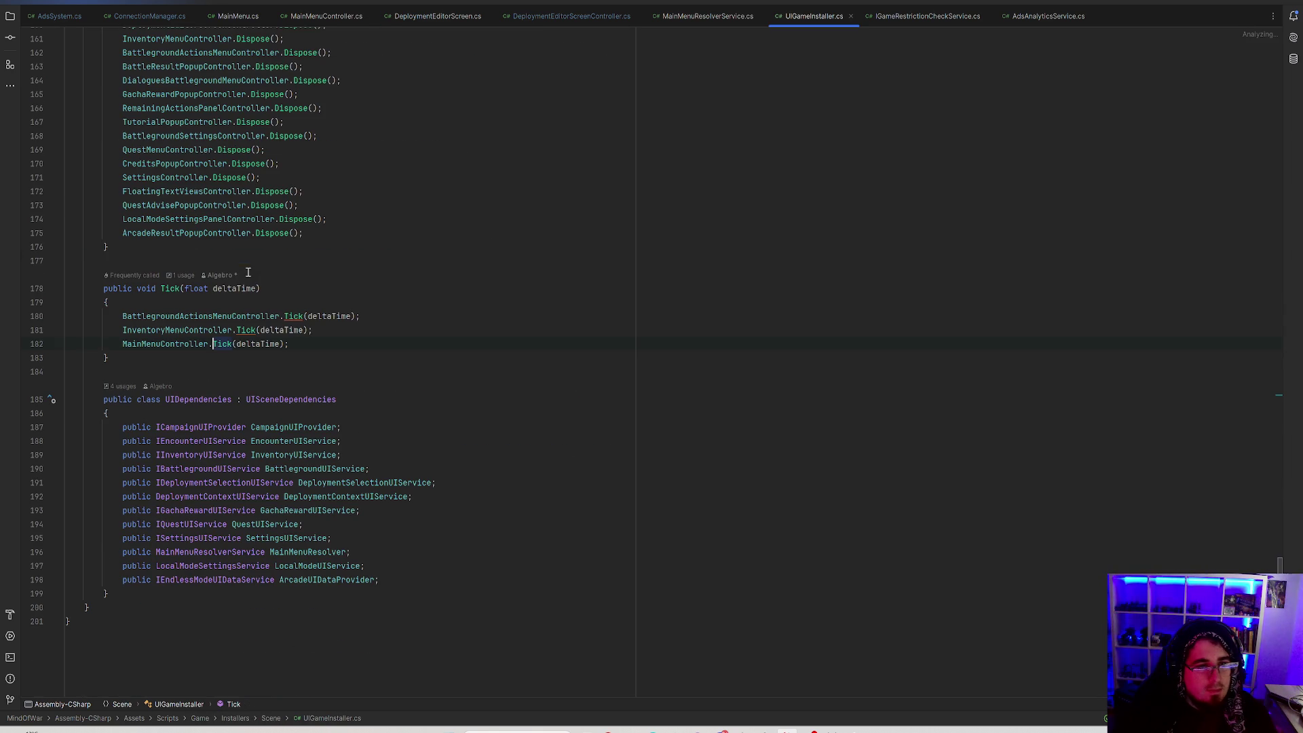
{"action": "left_click", "coordinate": [218, 315]}
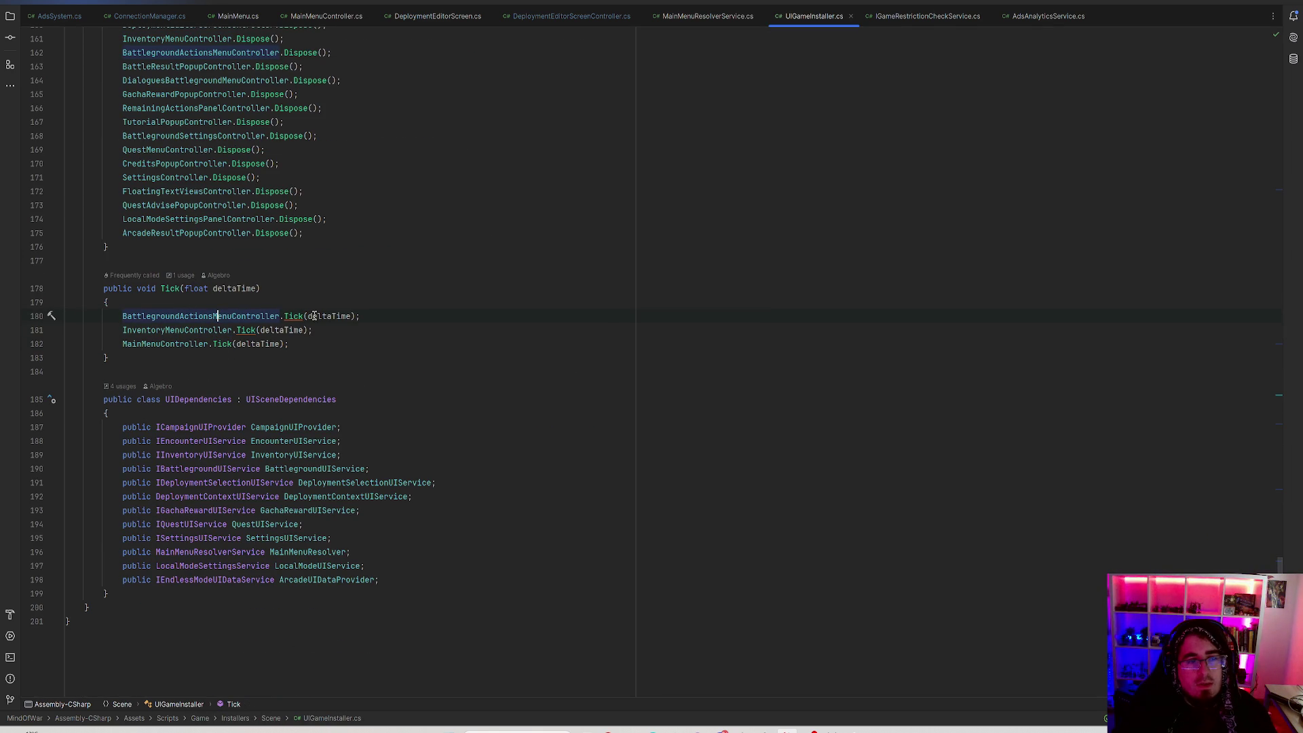
{"action": "scroll", "coordinate": [500, 361], "scroll_direction": "up", "scroll_amount": 8}
{"action": "scroll", "coordinate": [471, 334], "scroll_direction": "down", "scroll_amount": 6}
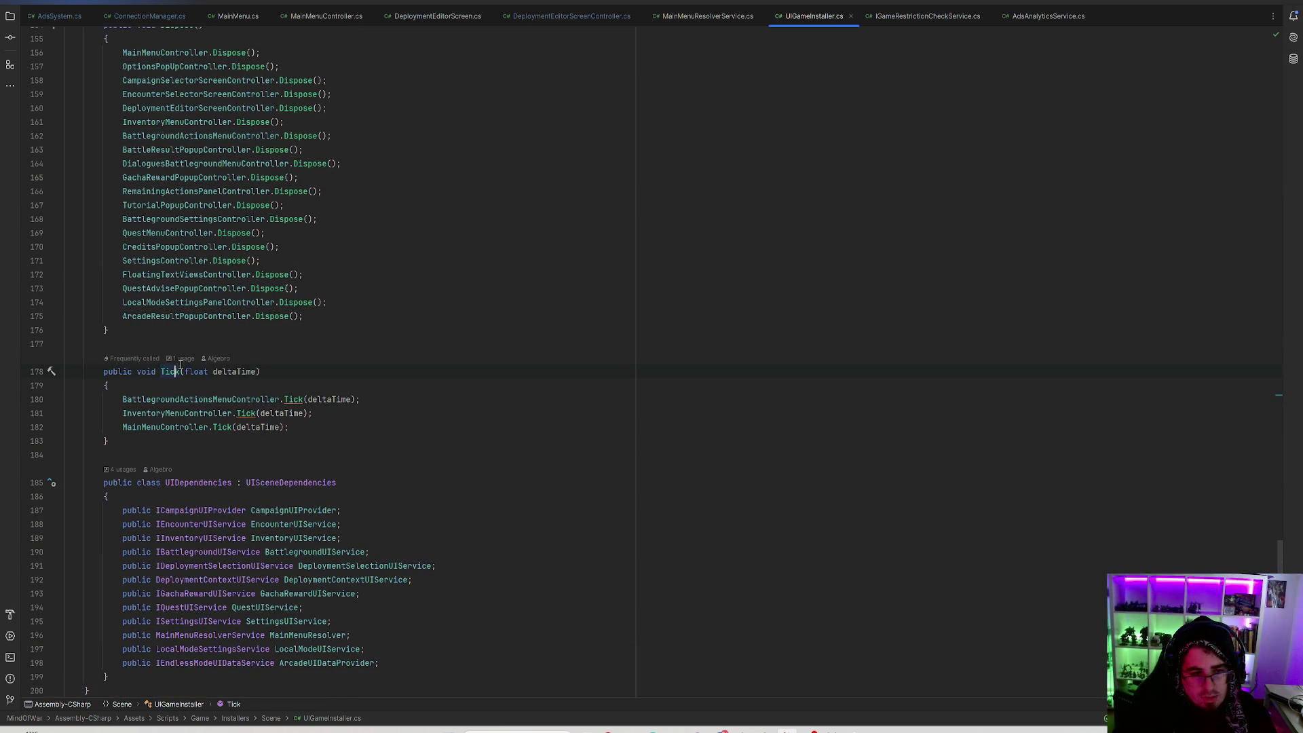
{"action": "left_click", "coordinate": [175, 372], "text": "ctrl"}
{"action": "left_click", "coordinate": [297, 441]}
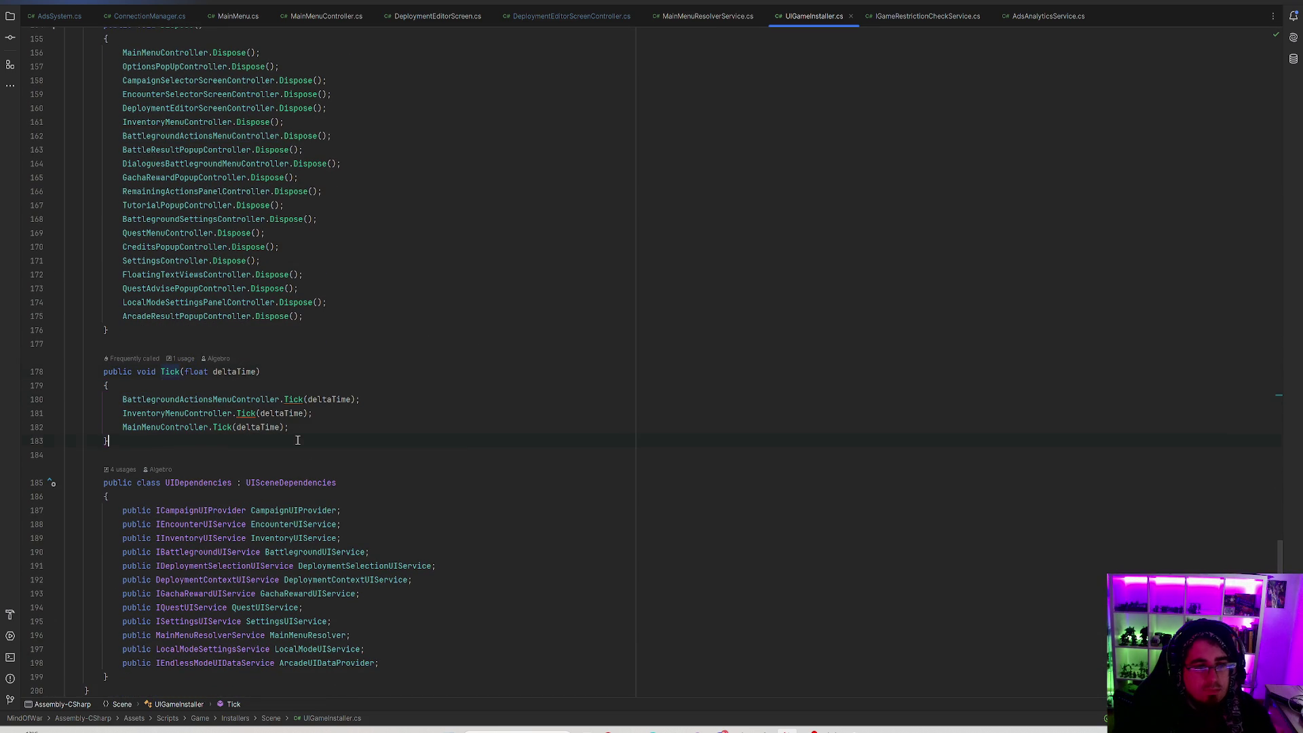
Inspect the main menu Tick's SetConnectionLabelVisibility(!ConnectionManager.IsConnected) call and go to its definition.
{"action": "left_click", "coordinate": [222, 427], "text": "ctrl"}
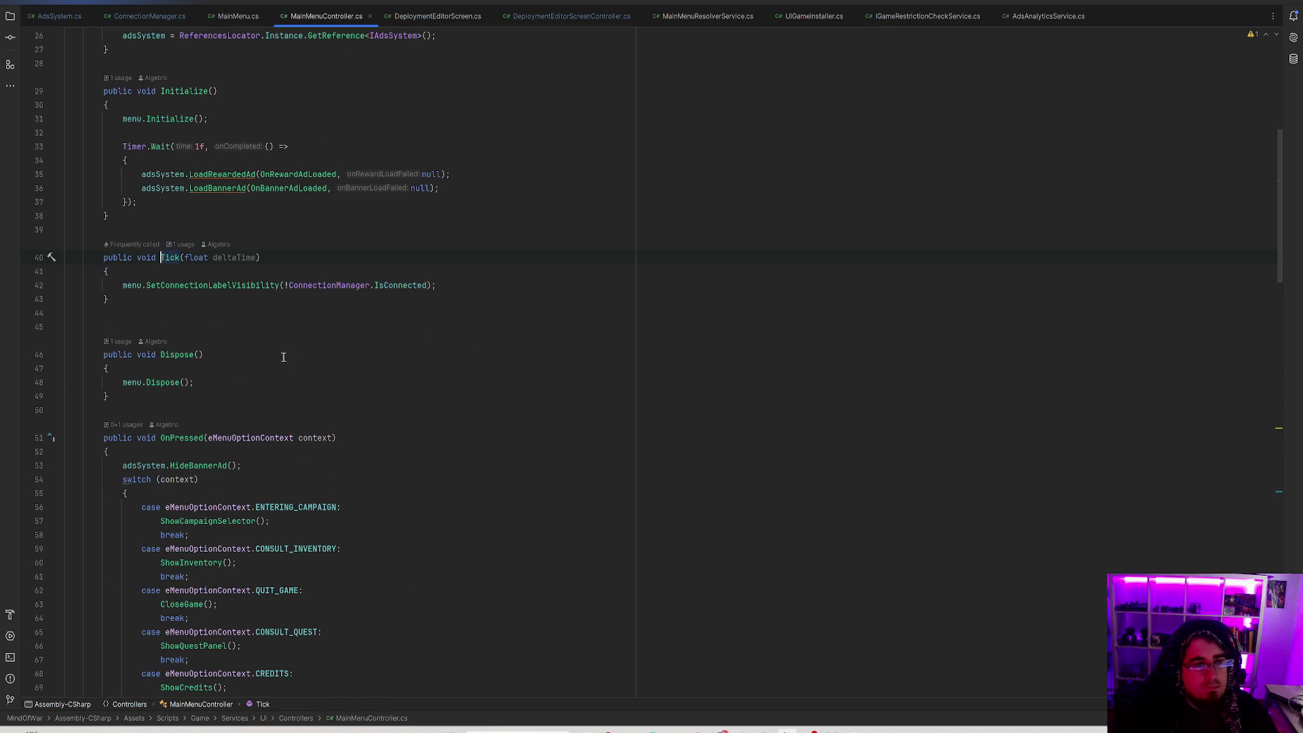
{"action": "left_click", "coordinate": [228, 285]}
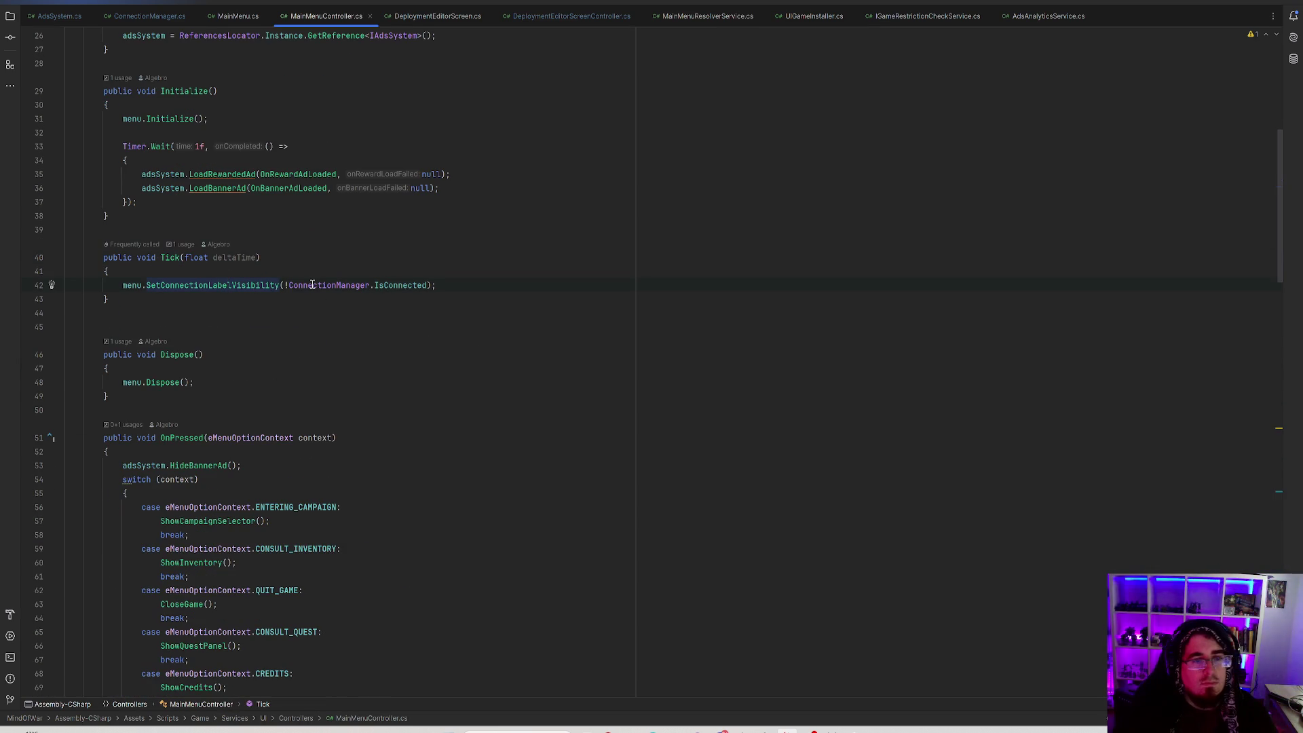
{"action": "left_click", "coordinate": [312, 285]}
{"action": "left_click", "coordinate": [383, 285]}
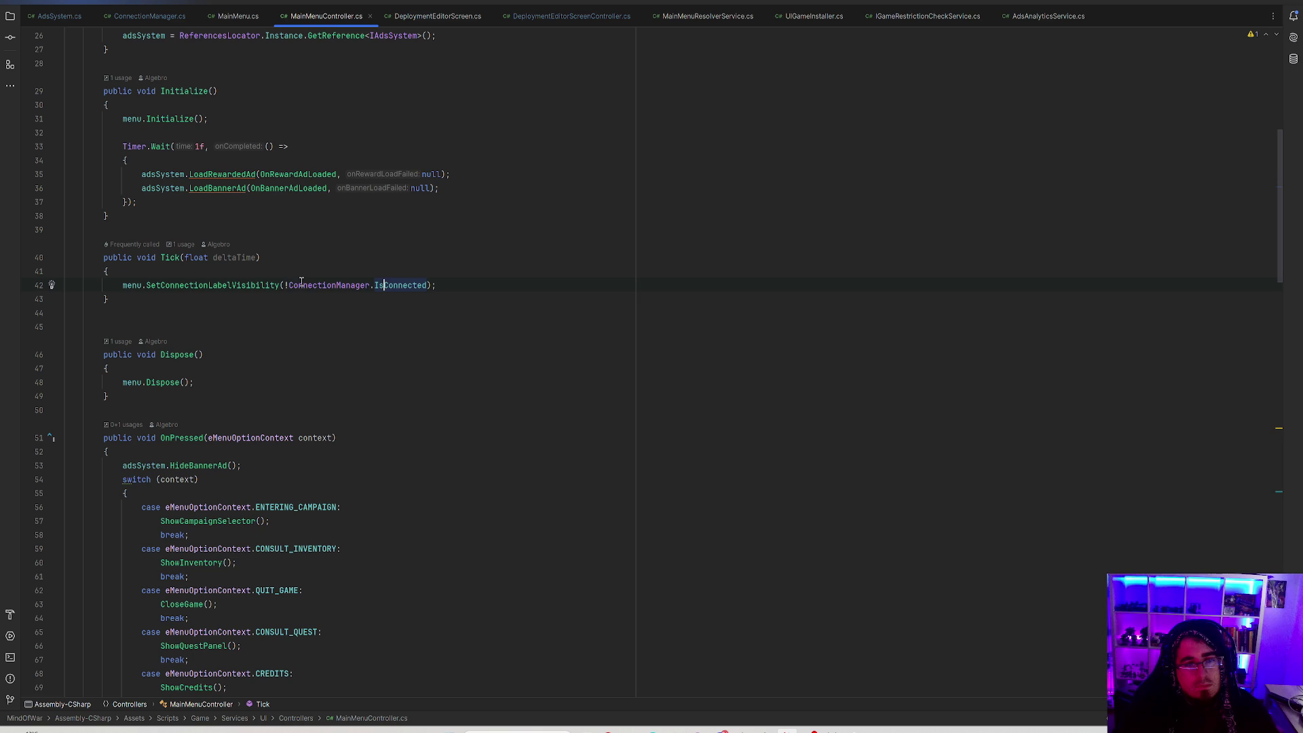
{"action": "left_click", "coordinate": [309, 286]}
{"action": "left_click", "coordinate": [399, 286]}
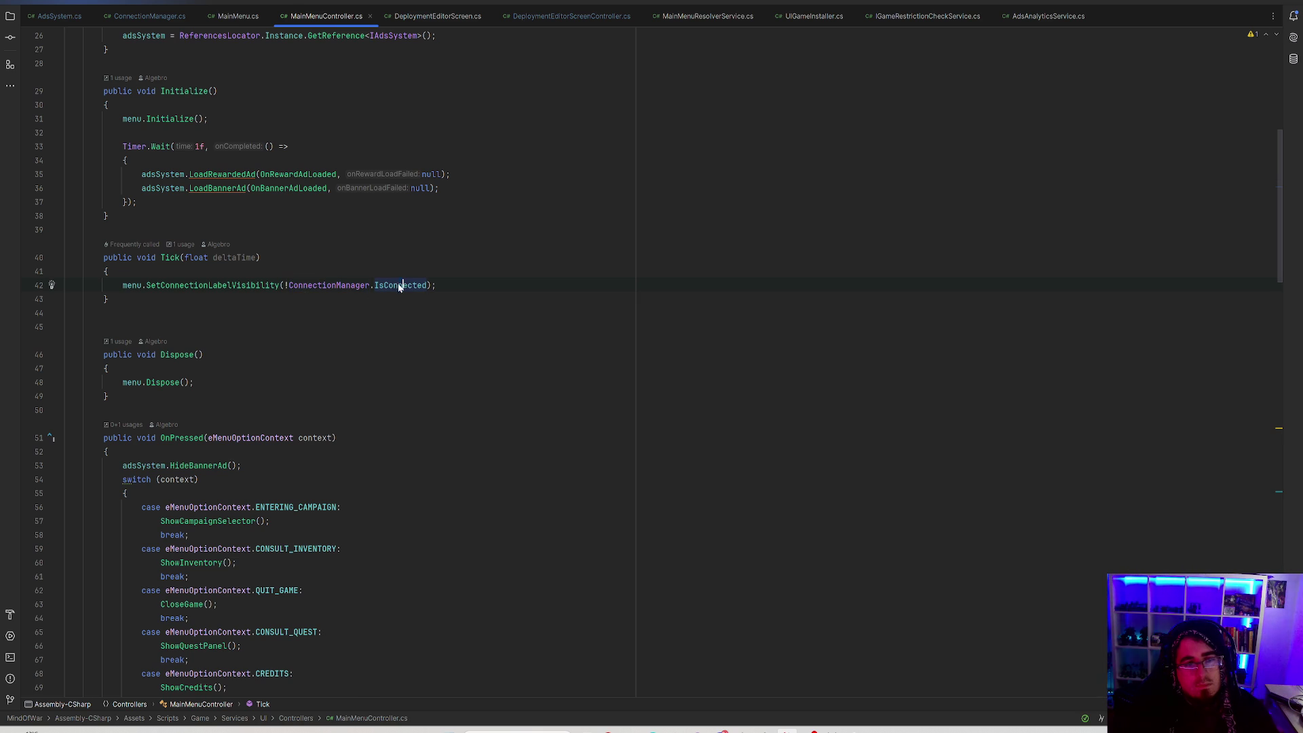
{"action": "left_click", "coordinate": [220, 285], "text": "ctrl"}
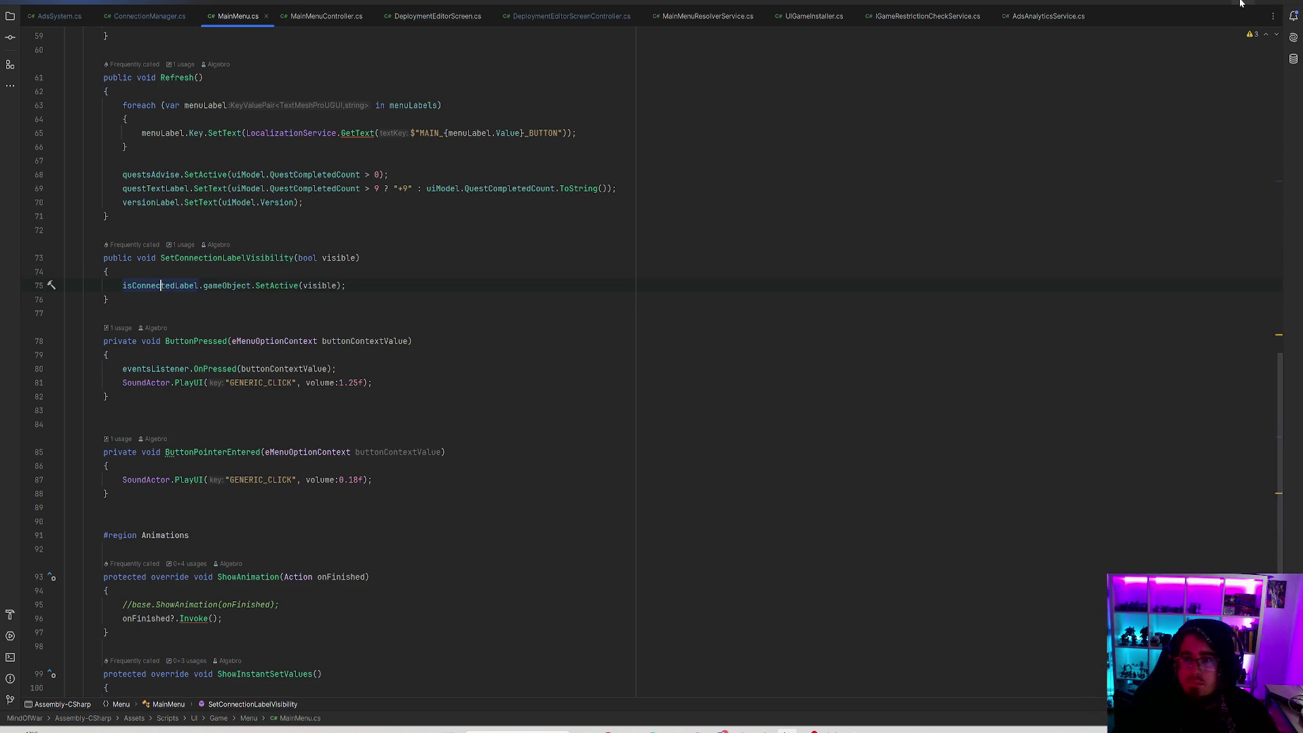
{"action": "key", "text": "alt+Tab"}
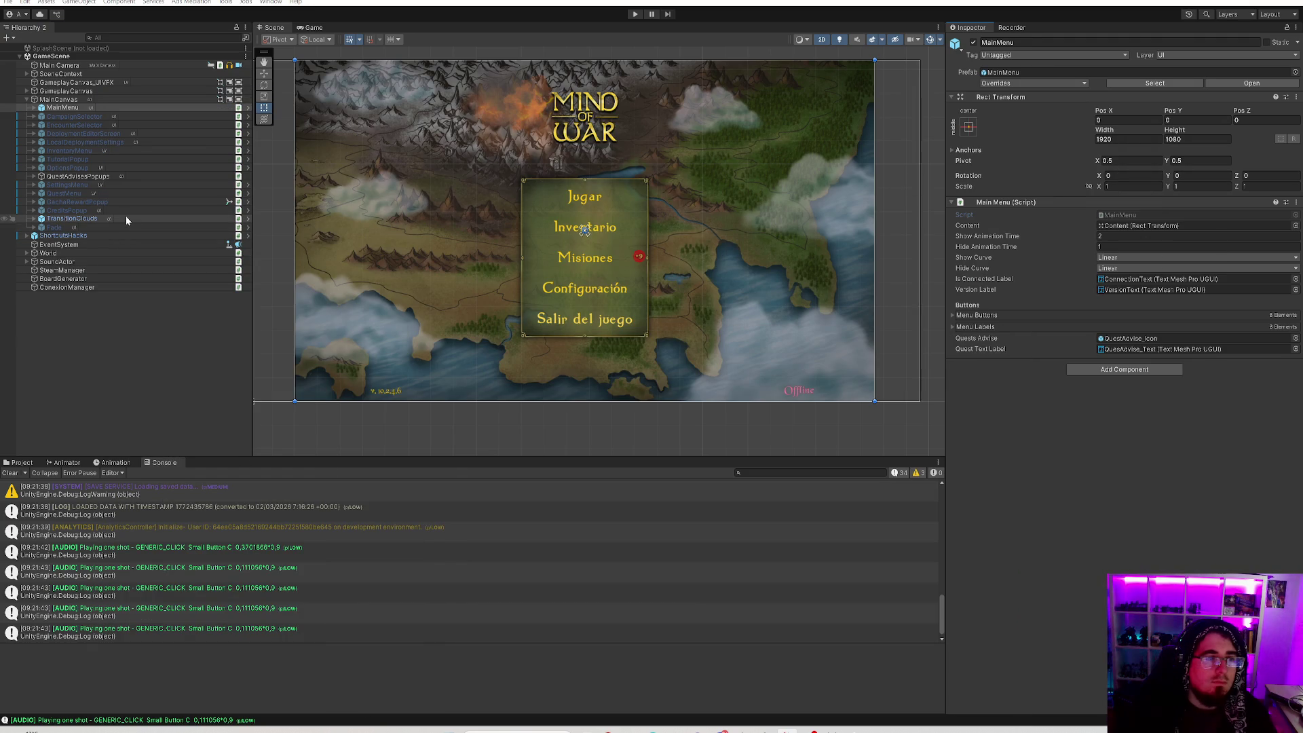
Toggle the ConnectionText label under MainMenu > Content off and back on.
{"action": "left_click", "coordinate": [126, 218]}
{"action": "mouse_move", "coordinate": [121, 236]}
{"action": "left_mouse_down"}
{"action": "mouse_move", "coordinate": [116, 203]}
{"action": "mouse_move", "coordinate": [56, 111]}
{"action": "left_mouse_up"}
{"action": "left_click", "coordinate": [41, 124]}
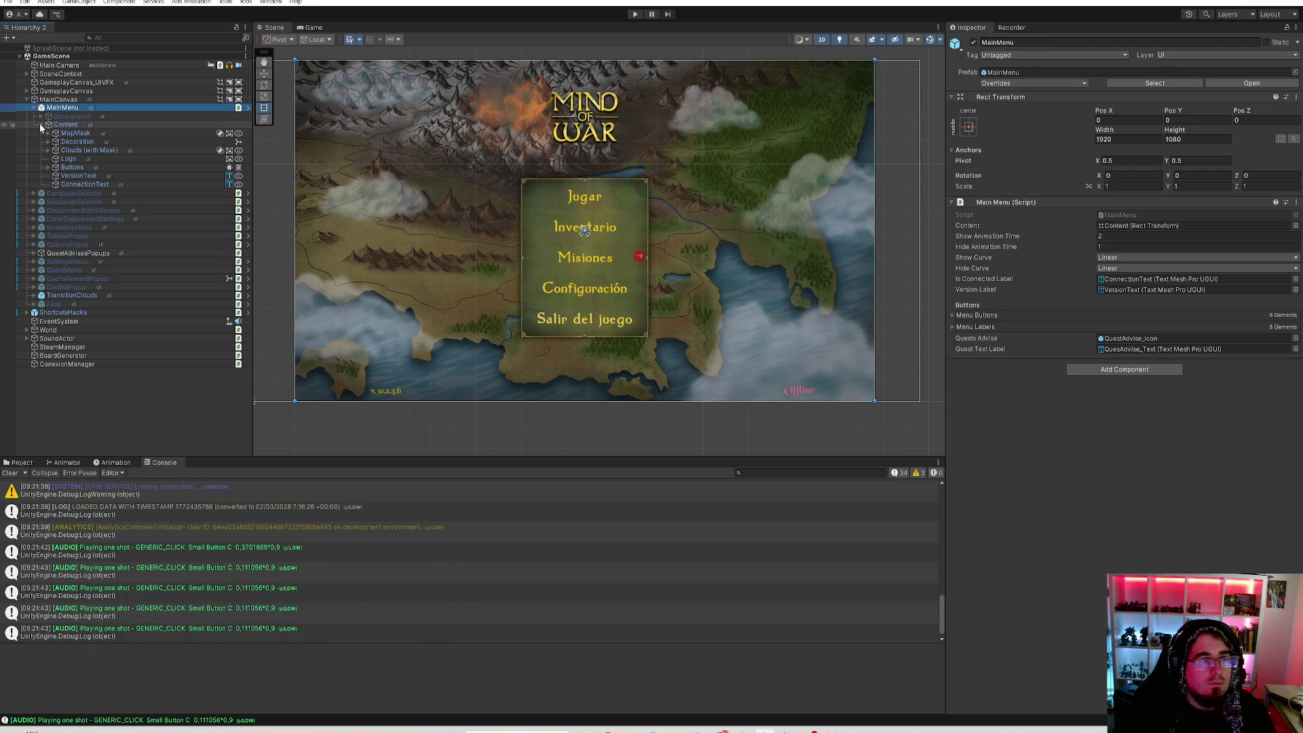
{"action": "left_click", "coordinate": [92, 185]}
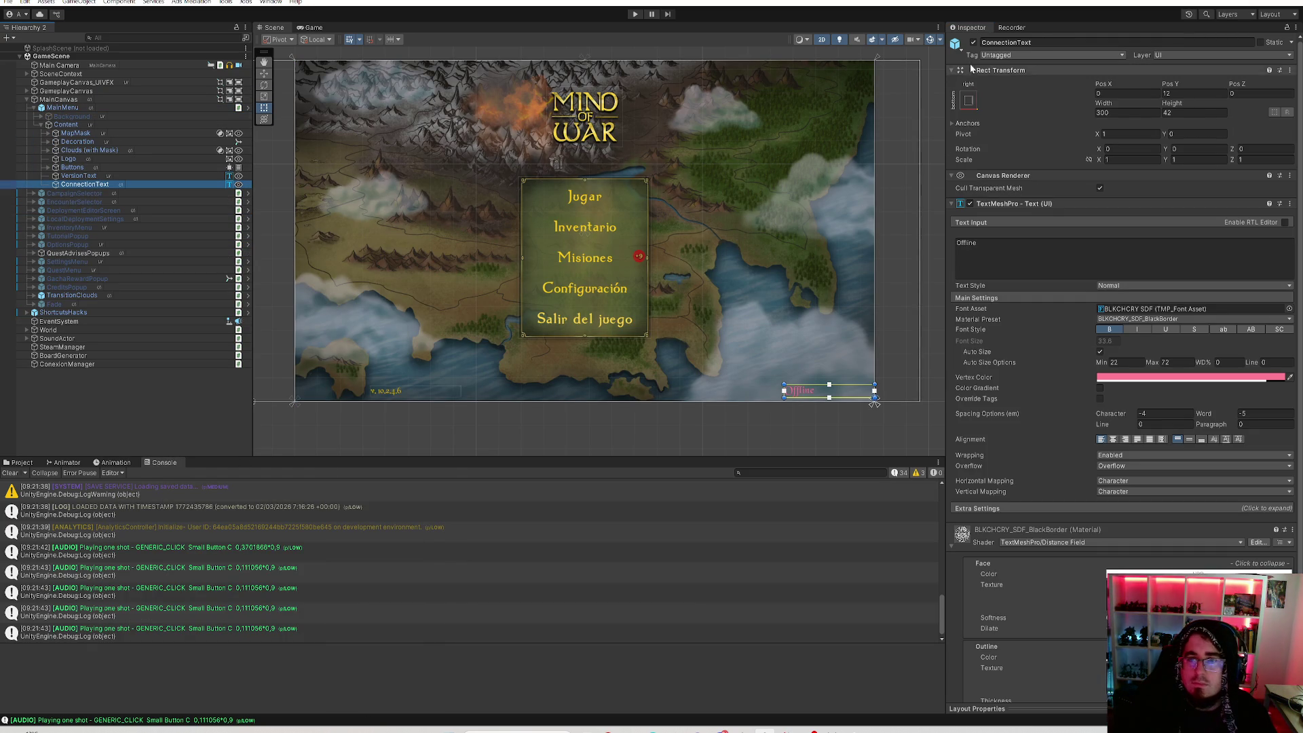
{"action": "left_click", "coordinate": [974, 43]}
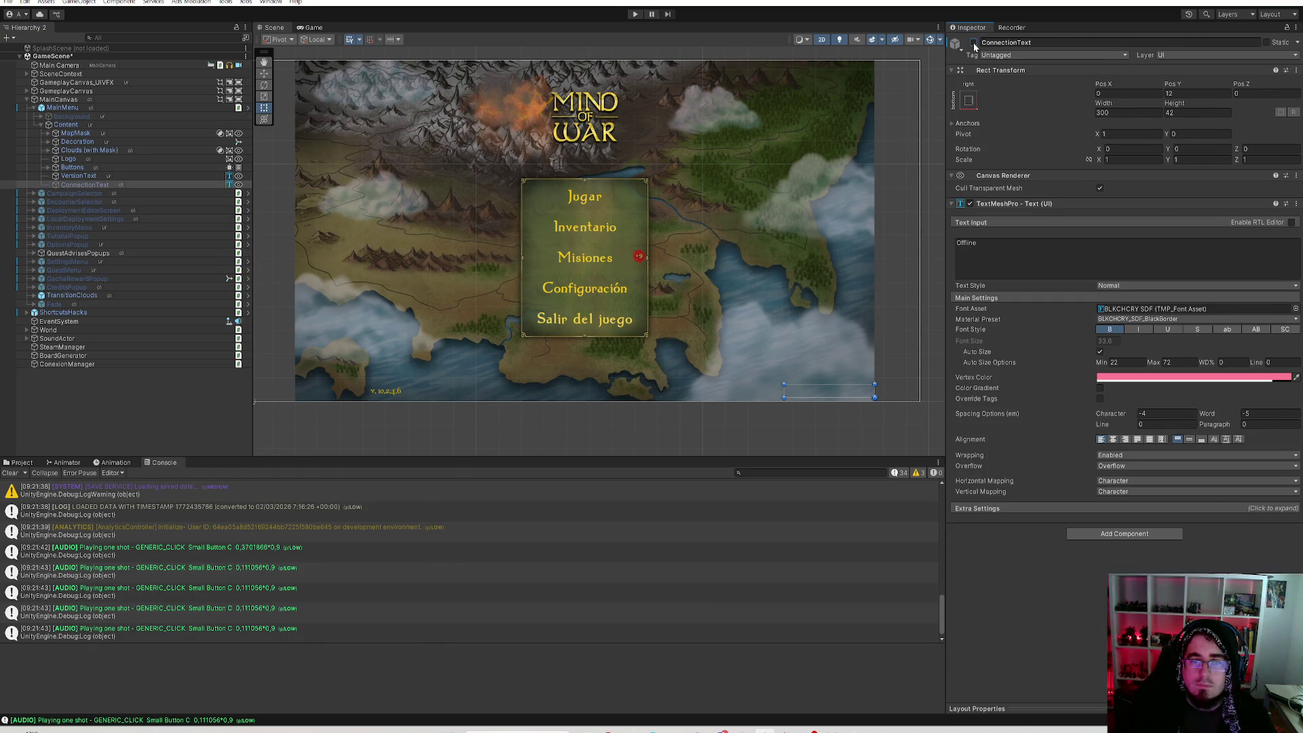
{"action": "left_click", "coordinate": [973, 42]}
Check the MainMenuController Tick method in Rider, then come back to Unity.
{"action": "key", "text": "alt+Tab"}
{"action": "left_click", "coordinate": [260, 230]}
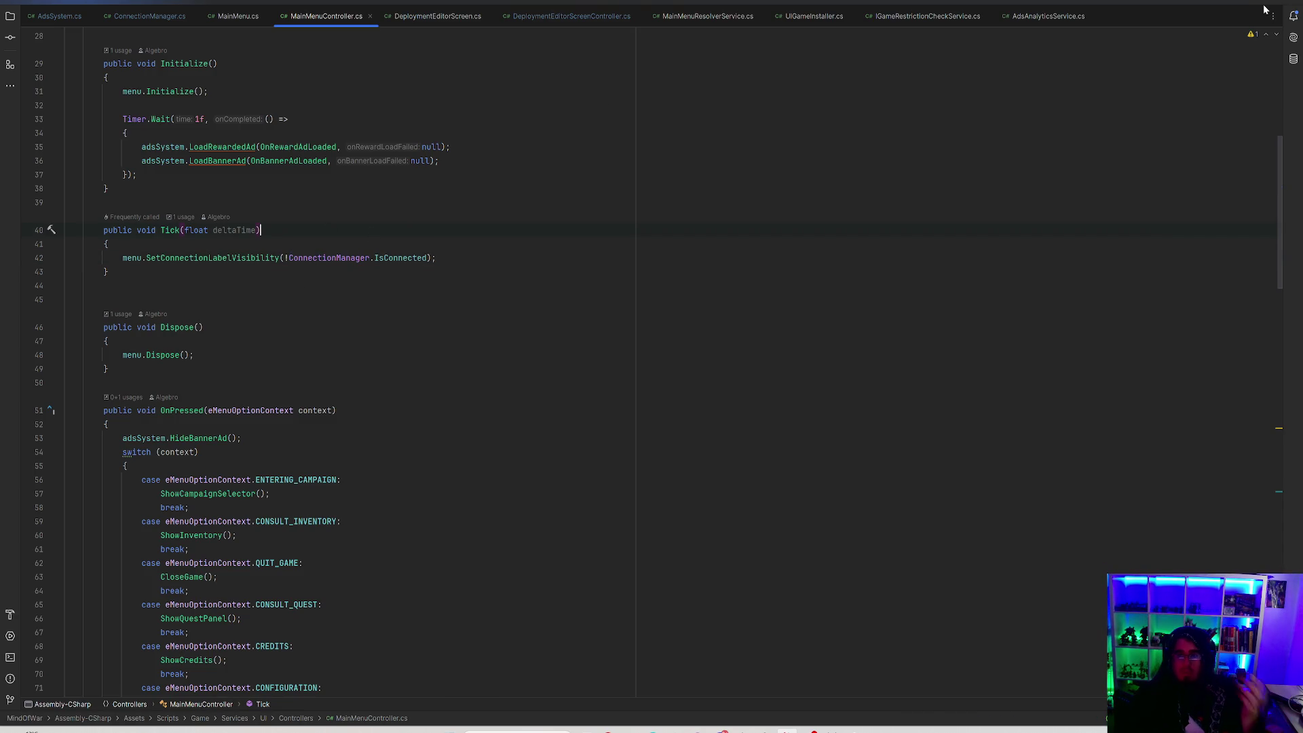
{"action": "key", "text": "alt+Tab"}
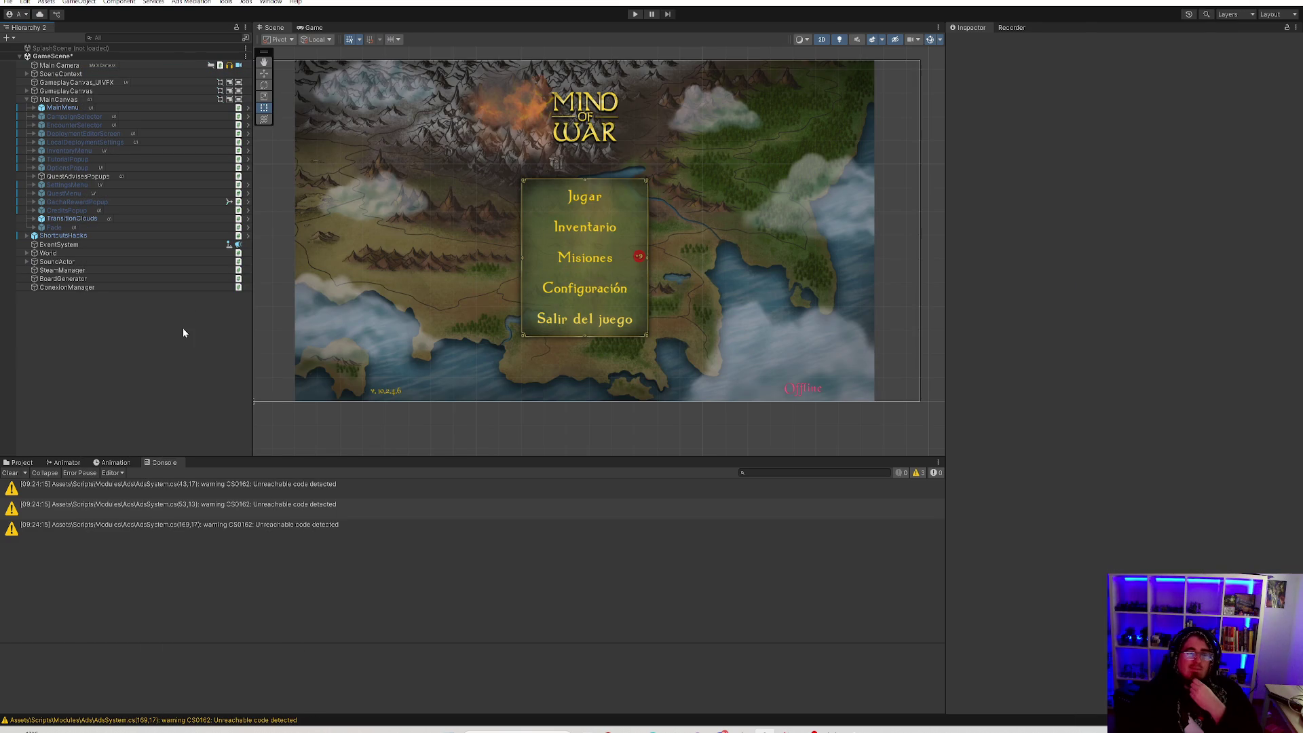
Save GameScene via File > Save and return to Rider.
{"action": "left_click", "coordinate": [9, 2]}
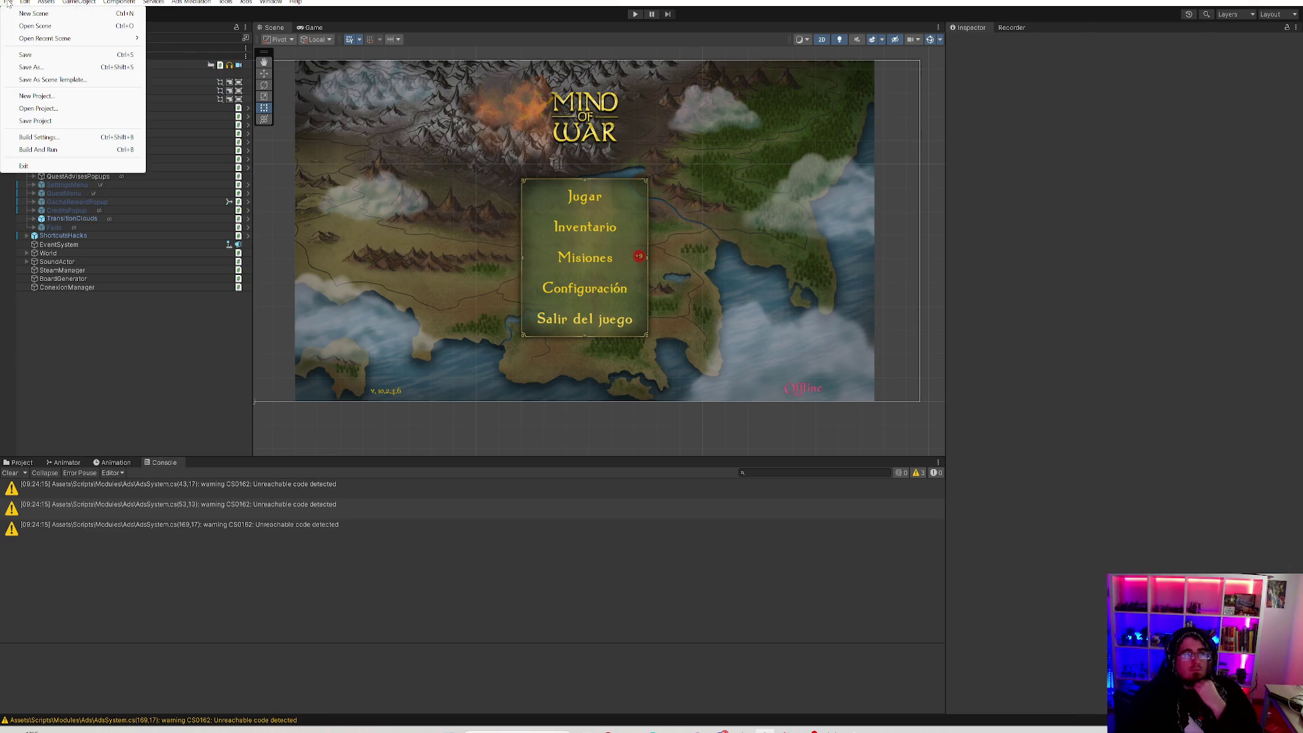
{"action": "left_click", "coordinate": [4, 4]}
{"action": "left_click", "coordinate": [9, 2]}
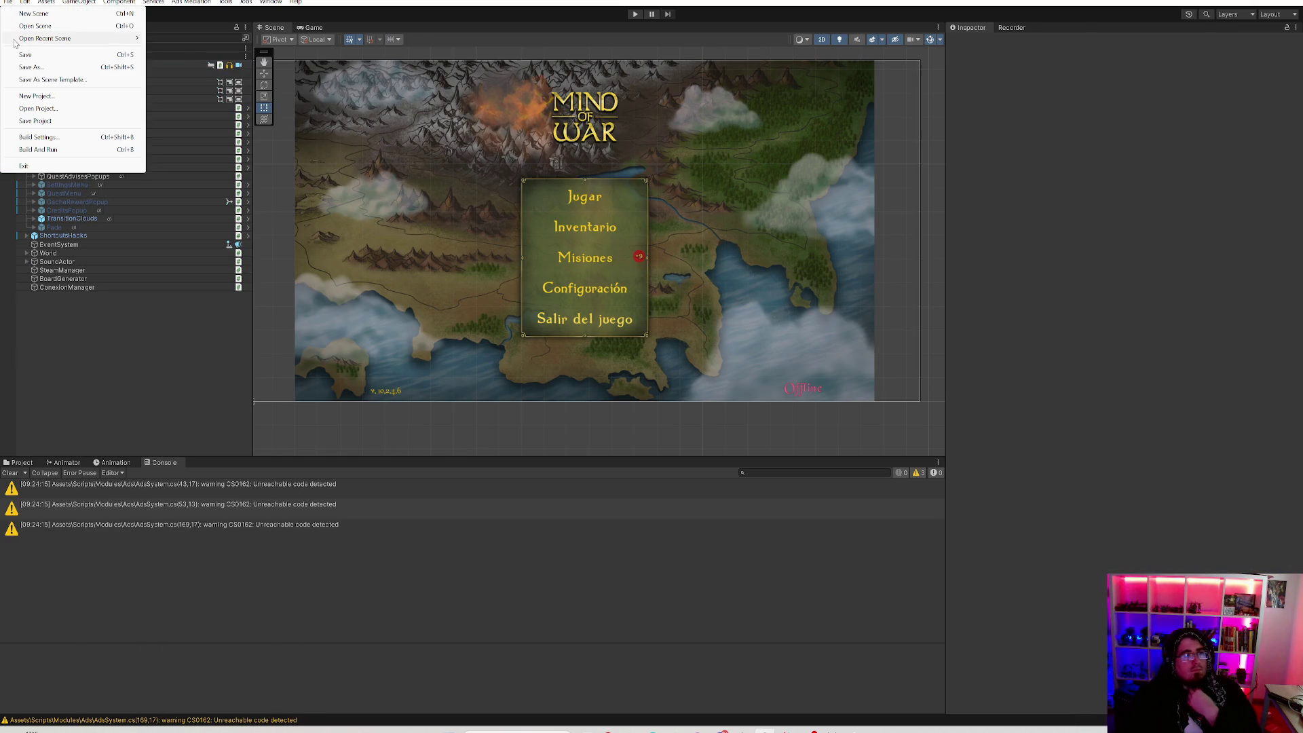
{"action": "left_click", "coordinate": [27, 54]}
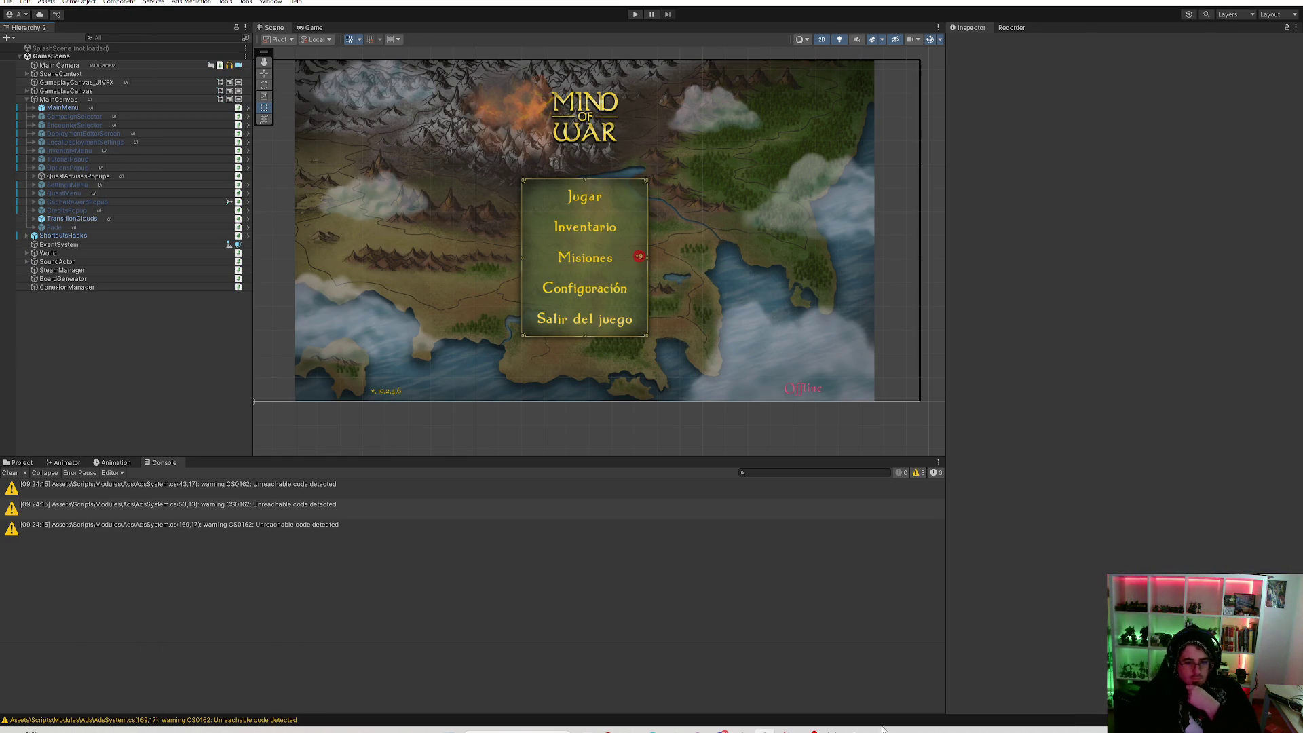
{"action": "left_click", "coordinate": [787, 729]}
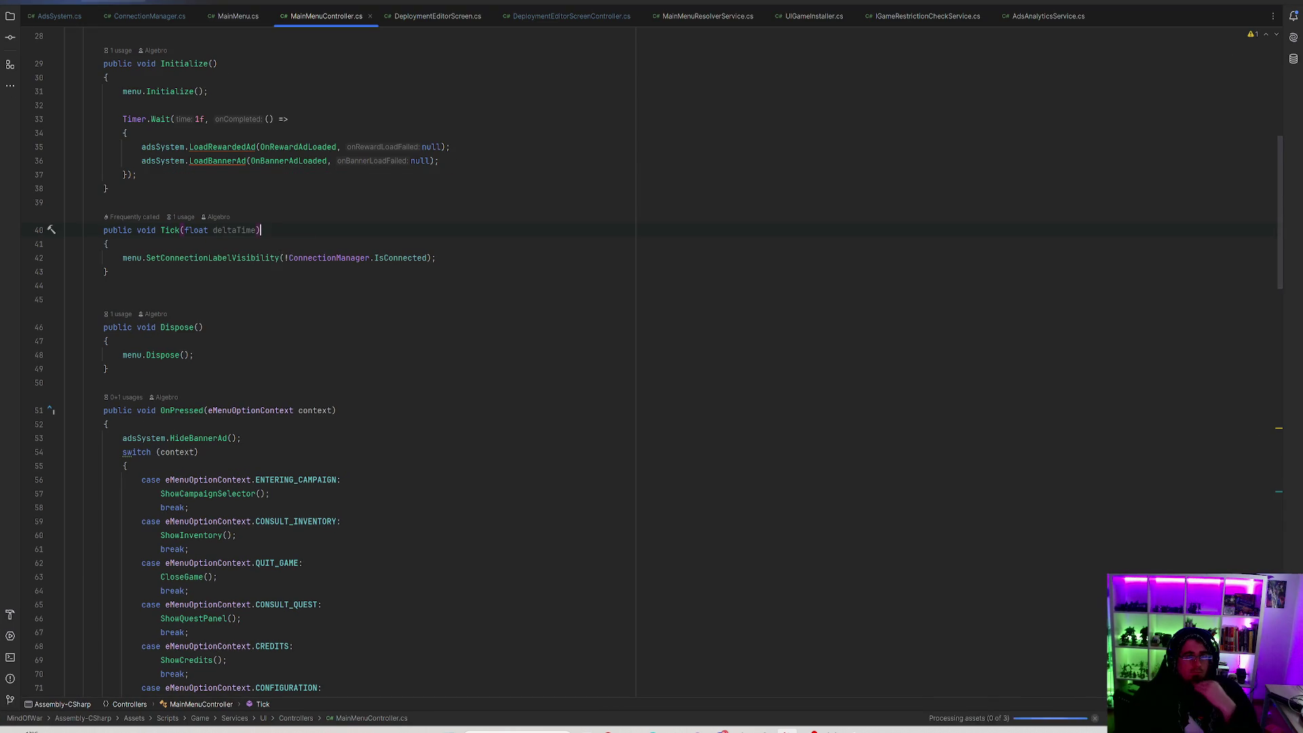
In ConnectionManager.cs, delete the IsConnected = false and IsConnected = true assignments.
{"action": "left_click", "coordinate": [143, 15]}
{"action": "scroll", "coordinate": [380, 302], "scroll_direction": "down", "scroll_amount": 6}
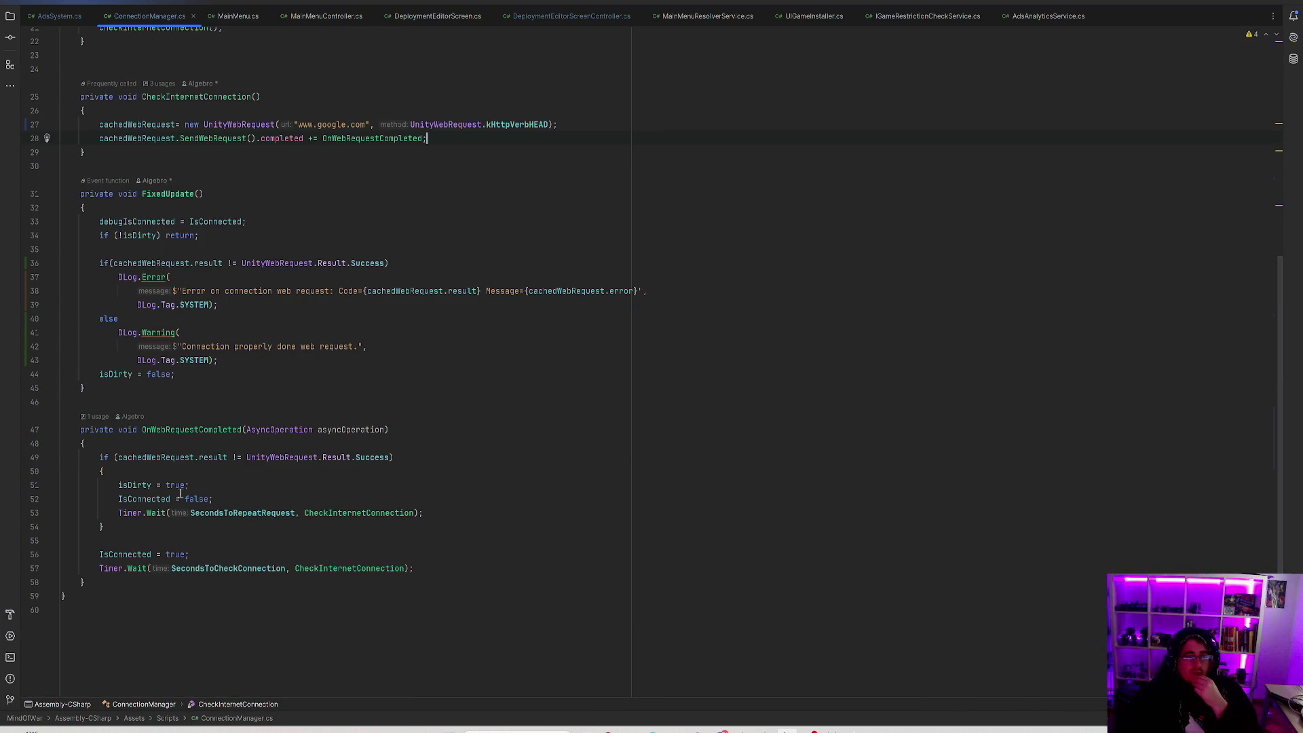
{"action": "left_click_drag", "start_coordinate": [214, 499], "coordinate": [12, 503]}
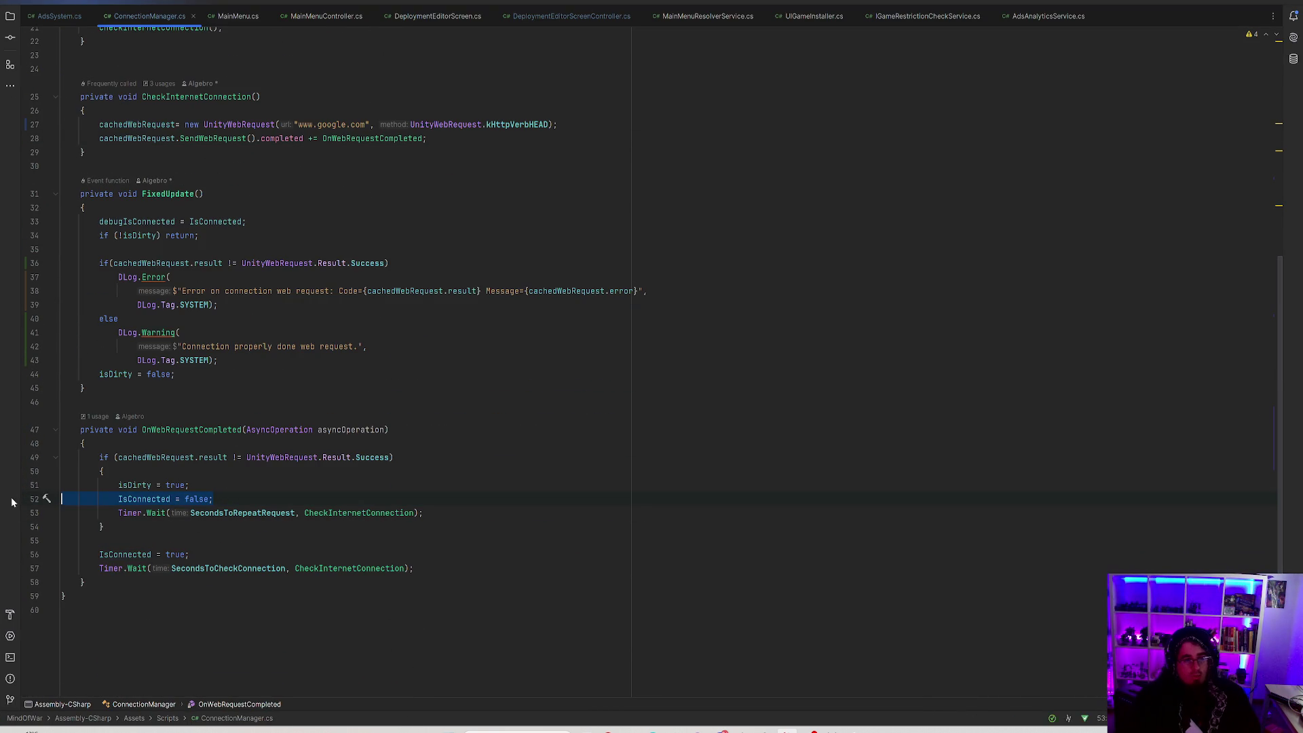
{"action": "key", "text": "BackSpace"}
{"action": "key", "text": "BackSpace"}
{"action": "mouse_move", "coordinate": [197, 555]}
{"action": "left_mouse_down"}
{"action": "mouse_move", "coordinate": [71, 348]}
{"action": "mouse_move", "coordinate": [168, 627]}
{"action": "mouse_move", "coordinate": [63, 554]}
{"action": "left_mouse_up"}
{"action": "key", "text": "BackSpace"}
{"action": "key", "text": "BackSpace"}
Move isDirty = true to the top of OnWebRequestCompleted and remove stray blank lines.
{"action": "left_click_drag", "start_coordinate": [198, 512], "coordinate": [113, 512]}
{"action": "key", "text": "ctrl+c"}
{"action": "key", "text": "BackSpace"}
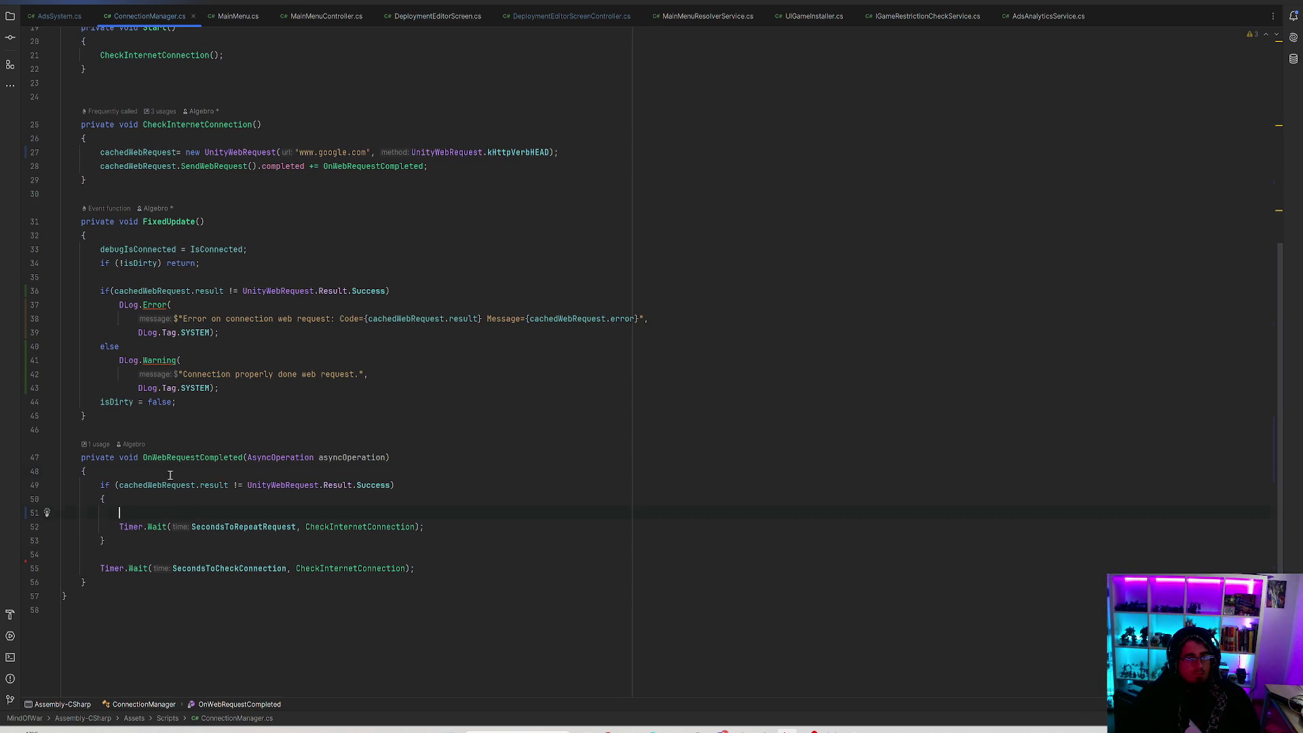
{"action": "key", "text": "Return"}
{"action": "key", "text": "ctrl+v"}
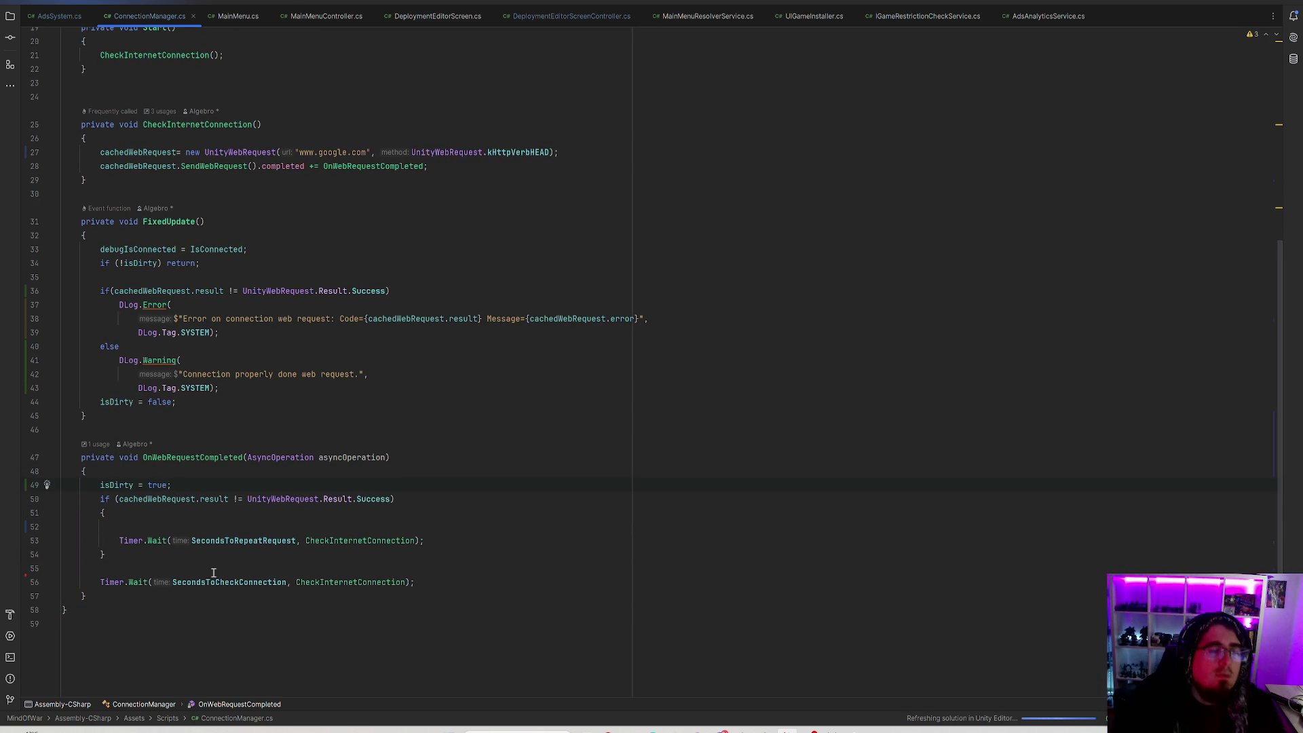
{"action": "left_click", "coordinate": [189, 527]}
{"action": "key", "text": "BackSpace"}
{"action": "key", "text": "Down"}
{"action": "key", "text": "Down"}
{"action": "key", "text": "Delete"}
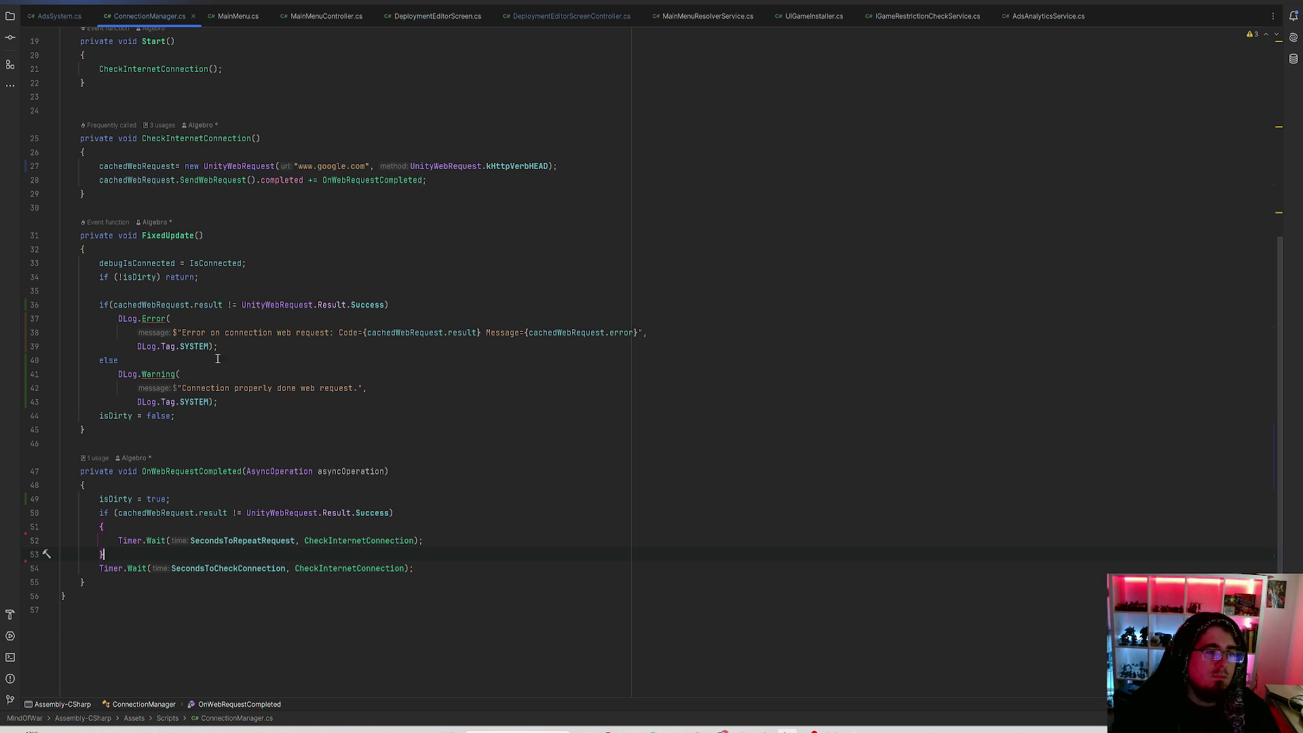
Add a blank line after the debugIsConnected assignment in FixedUpdate.
{"action": "left_click", "coordinate": [196, 305]}
{"action": "left_click", "coordinate": [211, 263]}
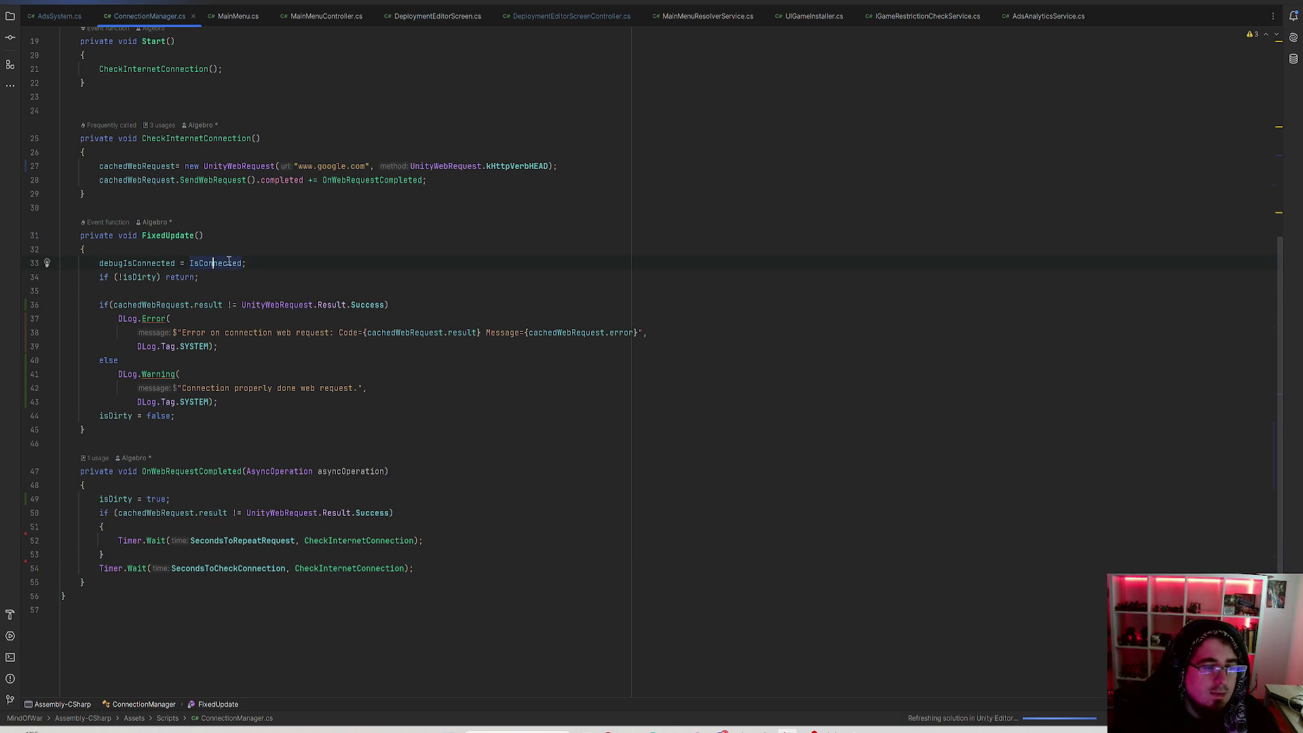
{"action": "key", "text": "Up"}
{"action": "left_click", "coordinate": [249, 277]}
{"action": "left_click_drag", "start_coordinate": [262, 260], "coordinate": [41, 266]}
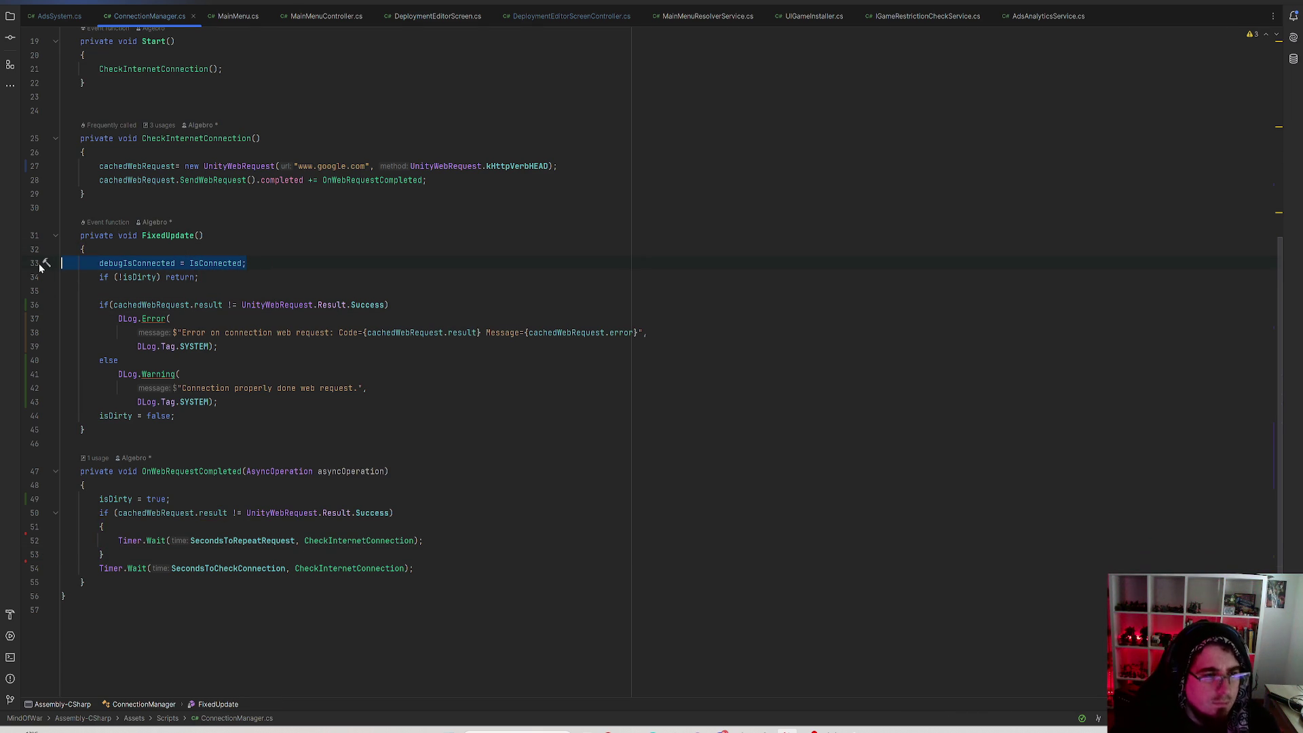
{"action": "left_click", "coordinate": [136, 278]}
{"action": "left_click", "coordinate": [257, 266]}
{"action": "key", "text": "Return"}
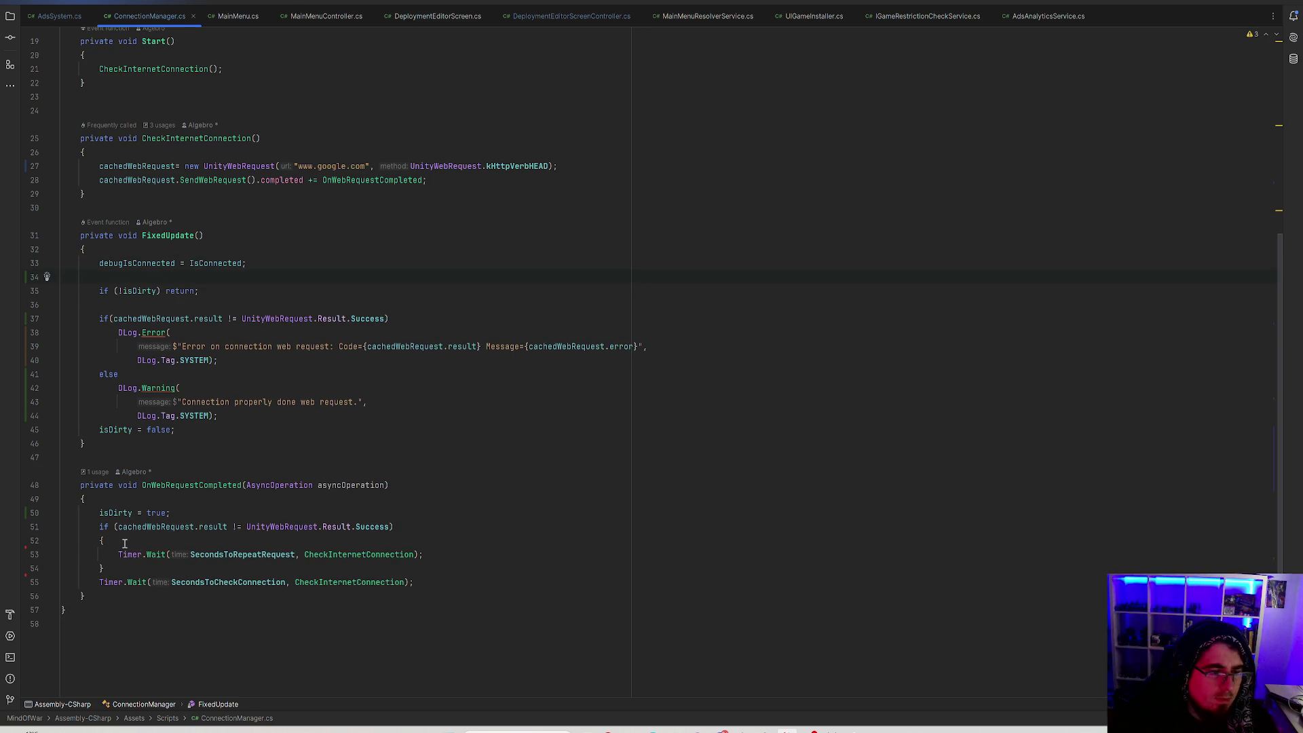
Start typing 'IsConnected = c' below the isDirty check in FixedUpdate.
{"action": "left_click", "coordinate": [120, 565]}
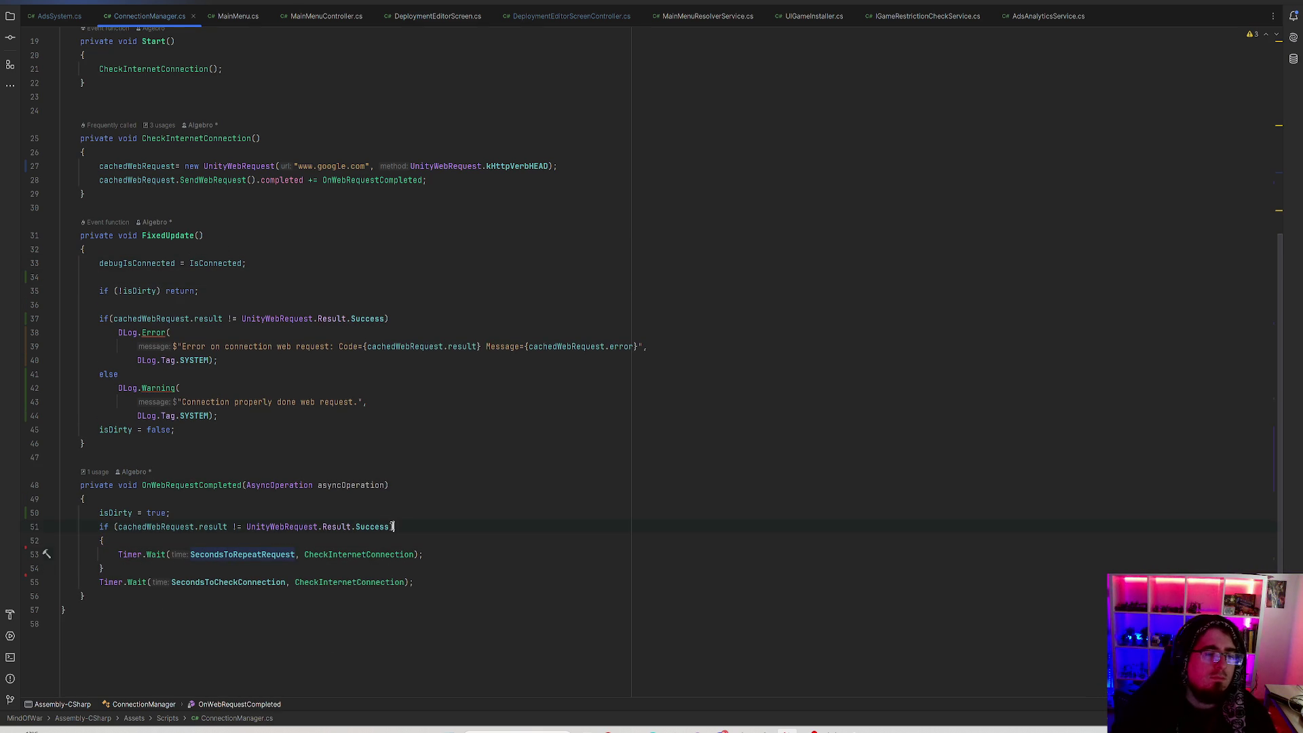
{"action": "key", "text": "Left"}
{"action": "key", "text": "Left"}
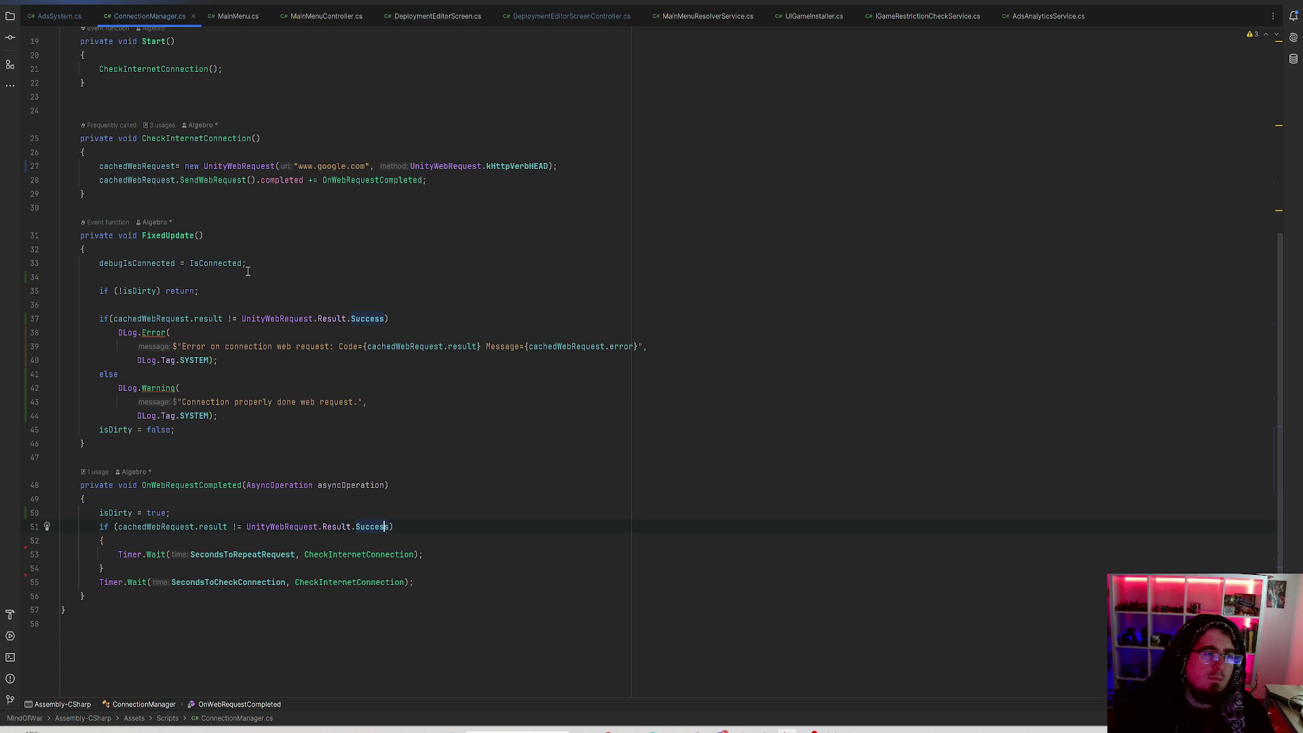
{"action": "left_click", "coordinate": [142, 280]}
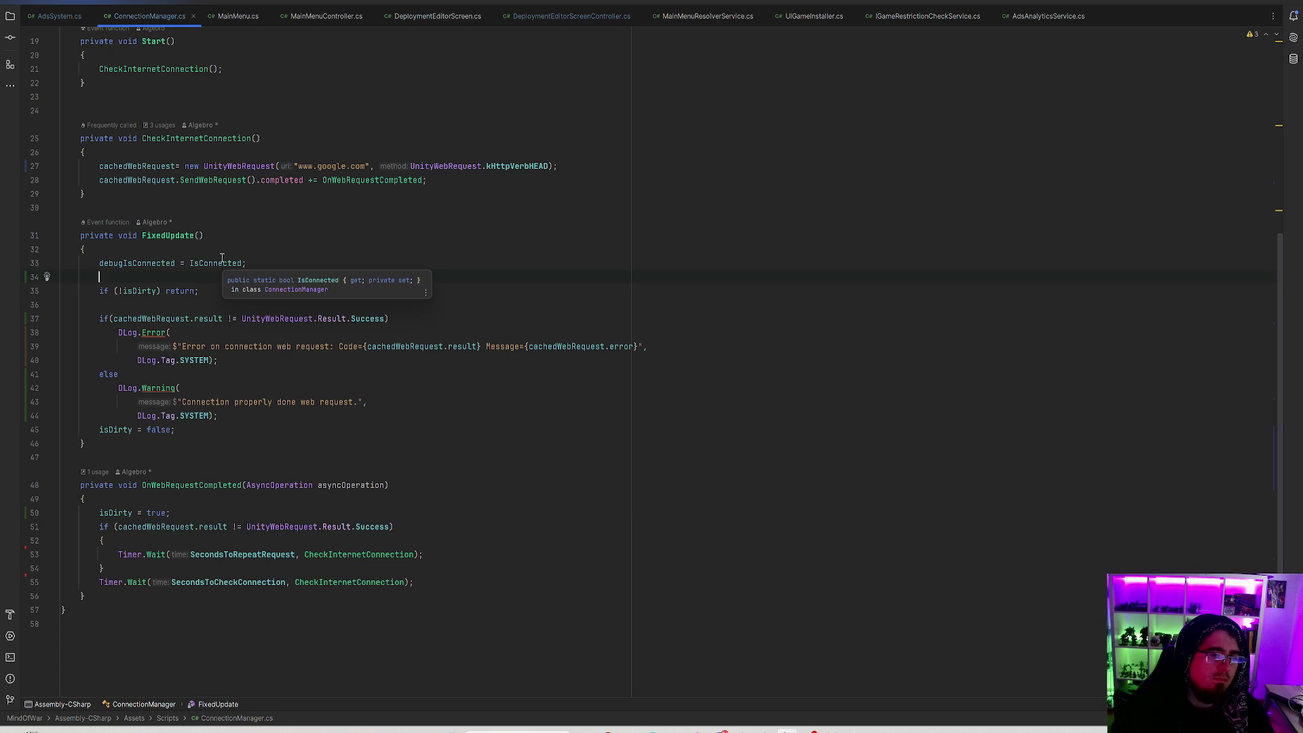
{"action": "left_click", "coordinate": [168, 306]}
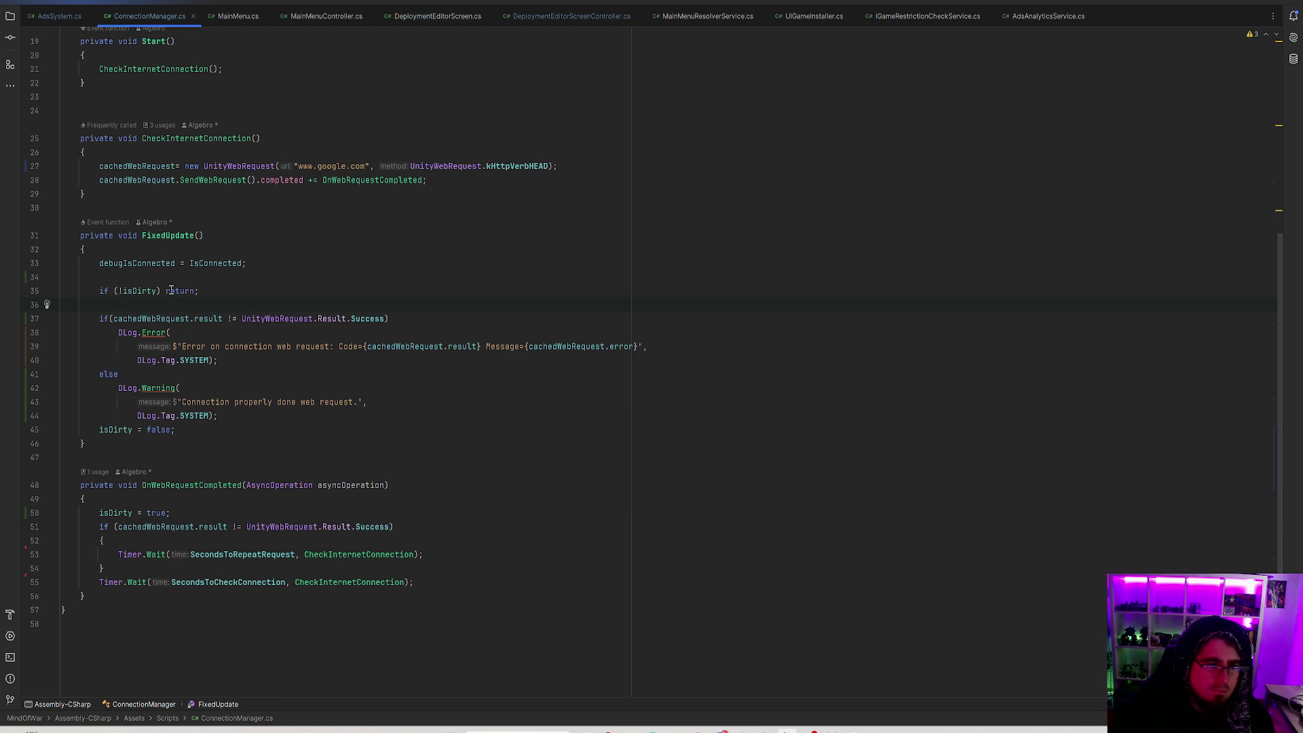
{"action": "type", "text": "IsConnected"}
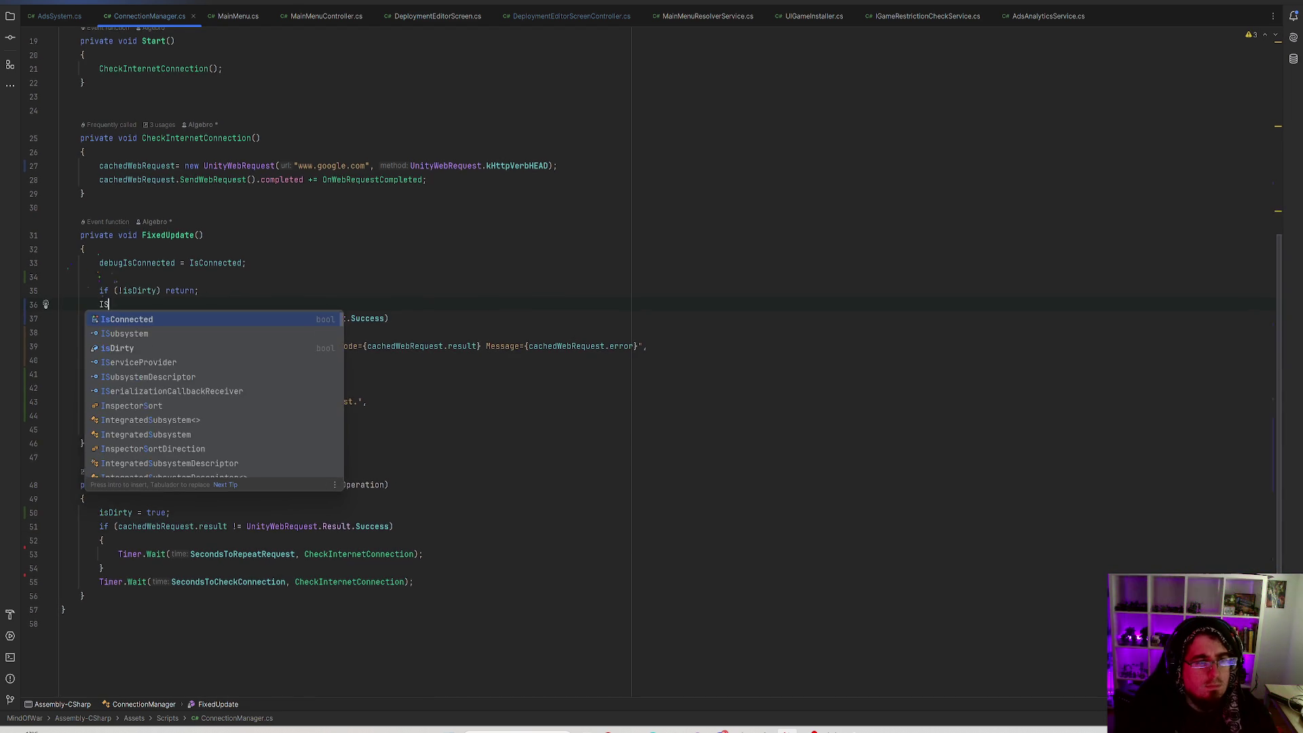
{"action": "type", "text": " = "}
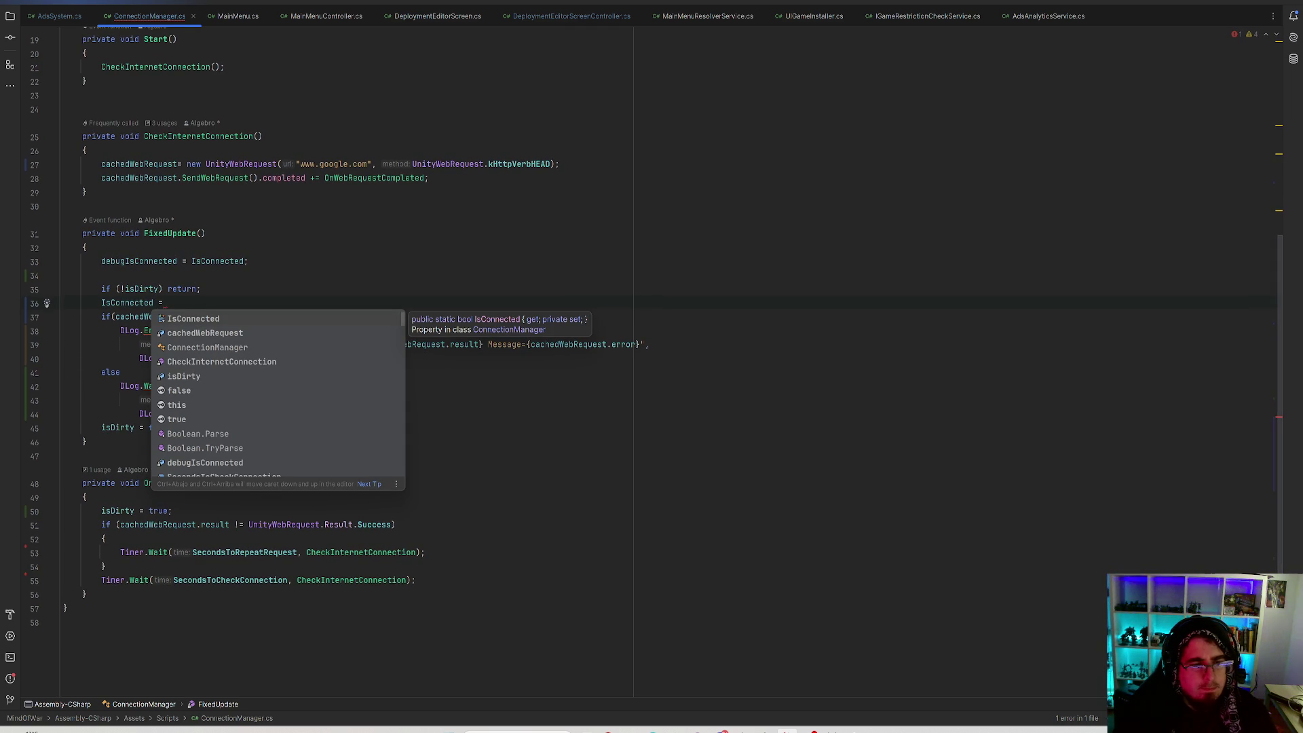
{"action": "type", "text": "cac"}
Assign IsConnected = cachedWebRequest.result == UnityWebRequest.Result.Success in FixedUpdate.
{"action": "key", "text": "Return"}
{"action": "type", "text": "."}
{"action": "key", "text": "Return"}
{"action": "type", "text": "== Un"}
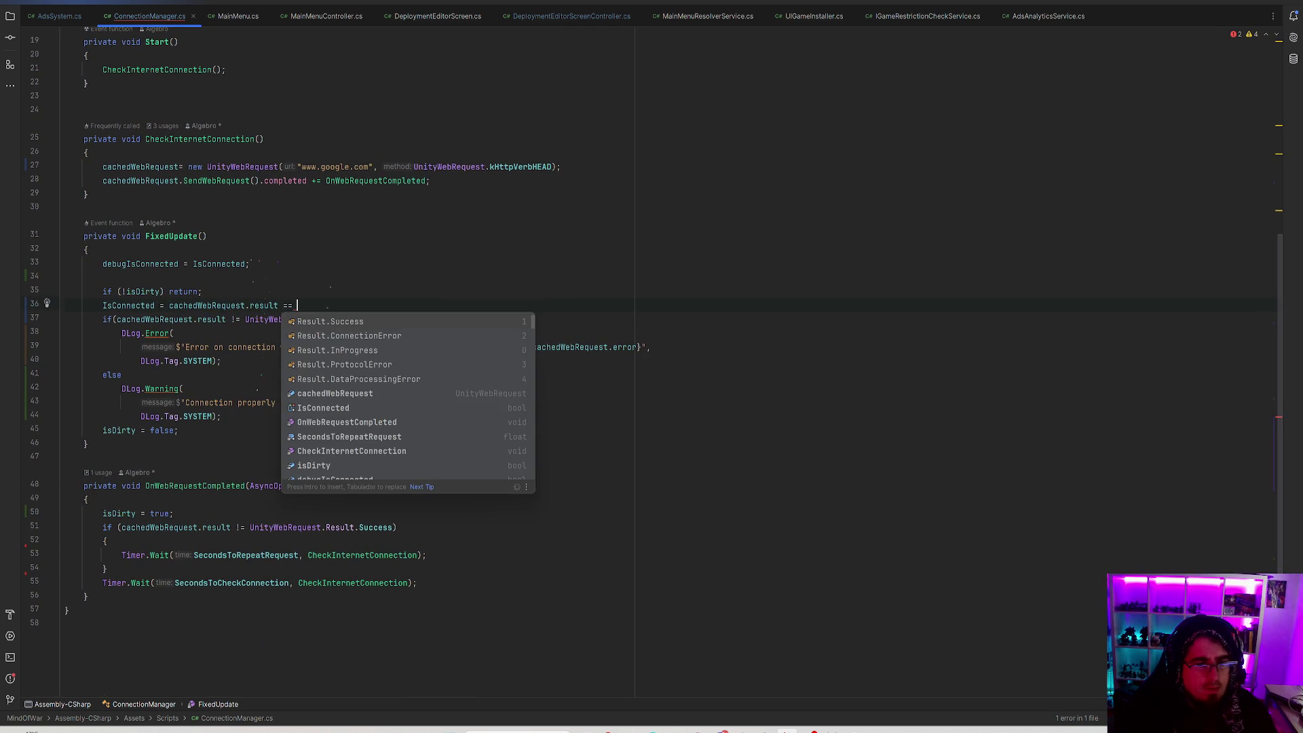
{"action": "key", "text": "Return"}
{"action": "type", "text": ".S"}
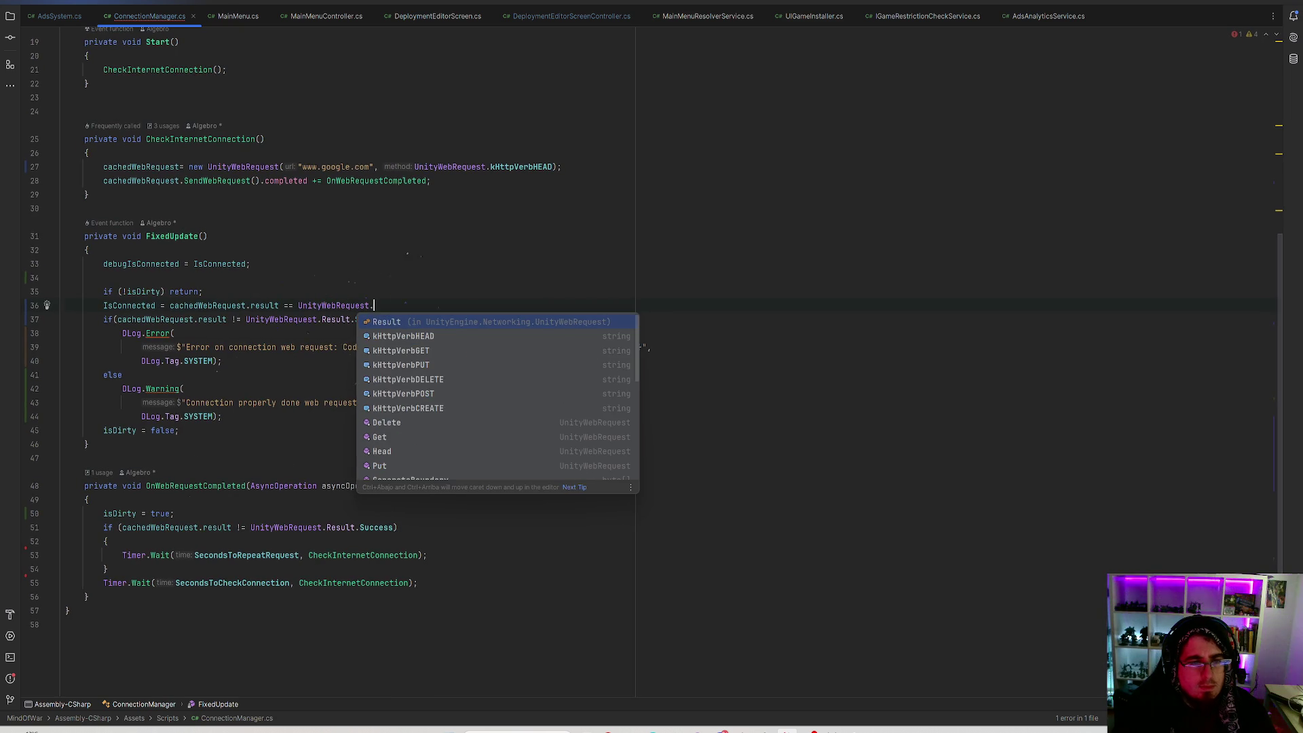
{"action": "key", "text": "Return"}
{"action": "type", "text": "."}
{"action": "key", "text": "Return"}
{"action": "type", "text": ";"}
{"action": "key", "text": "Return"}
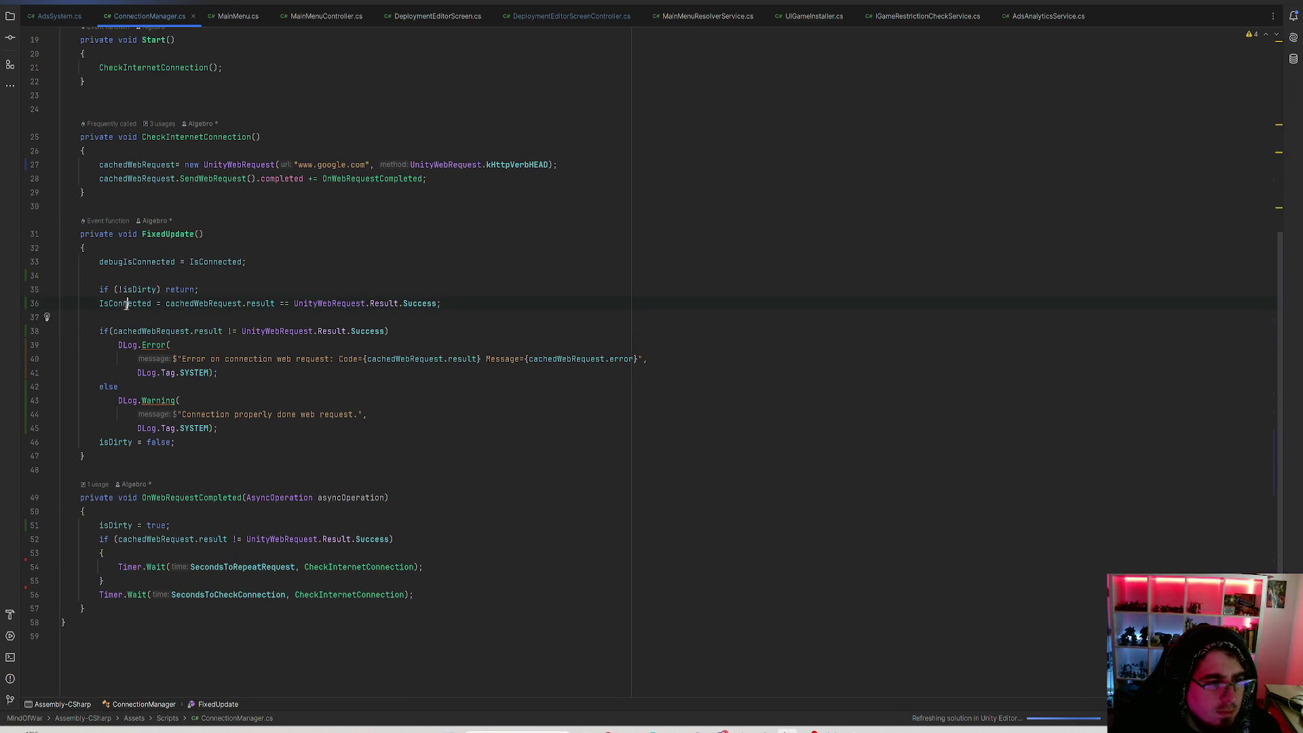
Replace the old logging condition with if(!IsConnected).
{"action": "left_click_drag", "start_coordinate": [114, 331], "coordinate": [387, 332]}
{"action": "type", "text": "c"}
{"action": "key", "text": "BackSpace"}
{"action": "type", "text": "!IsConnected)"}
{"action": "left_click", "coordinate": [201, 348]}
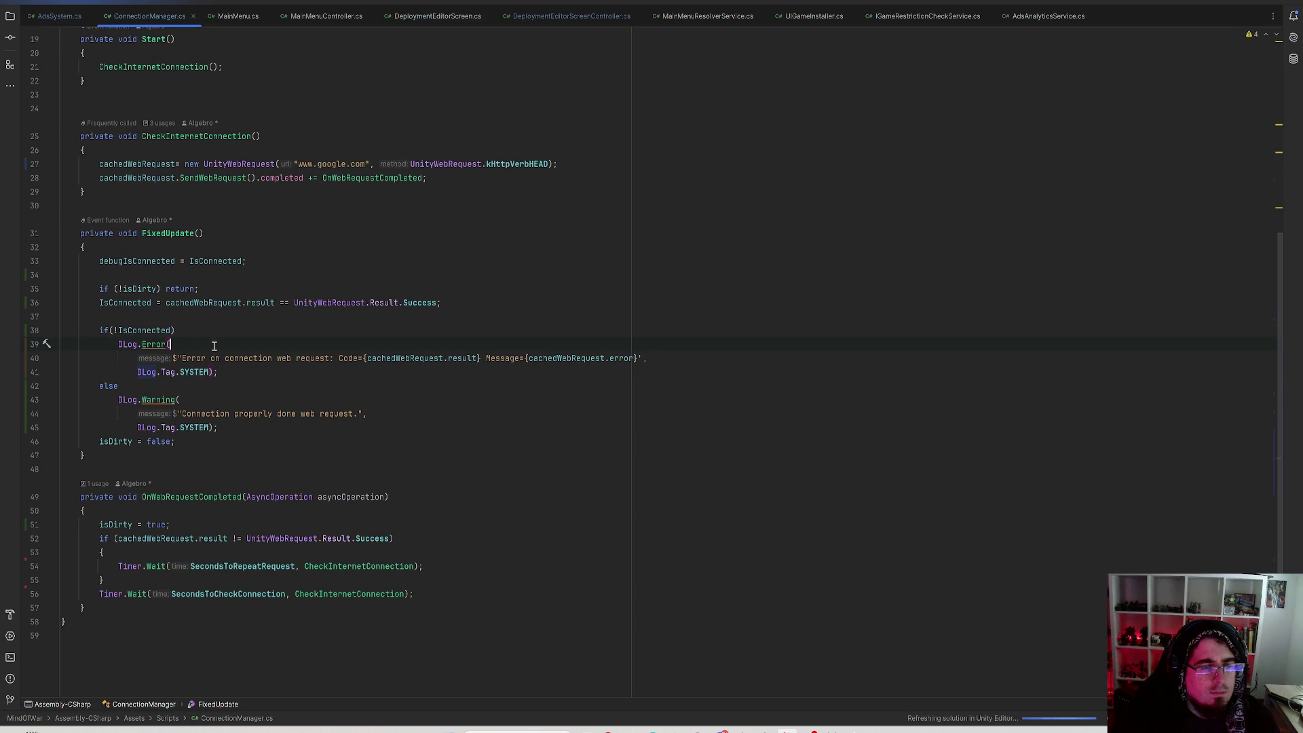
Delete the original debugIsConnected assignment line.
{"action": "left_click", "coordinate": [146, 261]}
{"action": "left_click", "coordinate": [261, 261]}
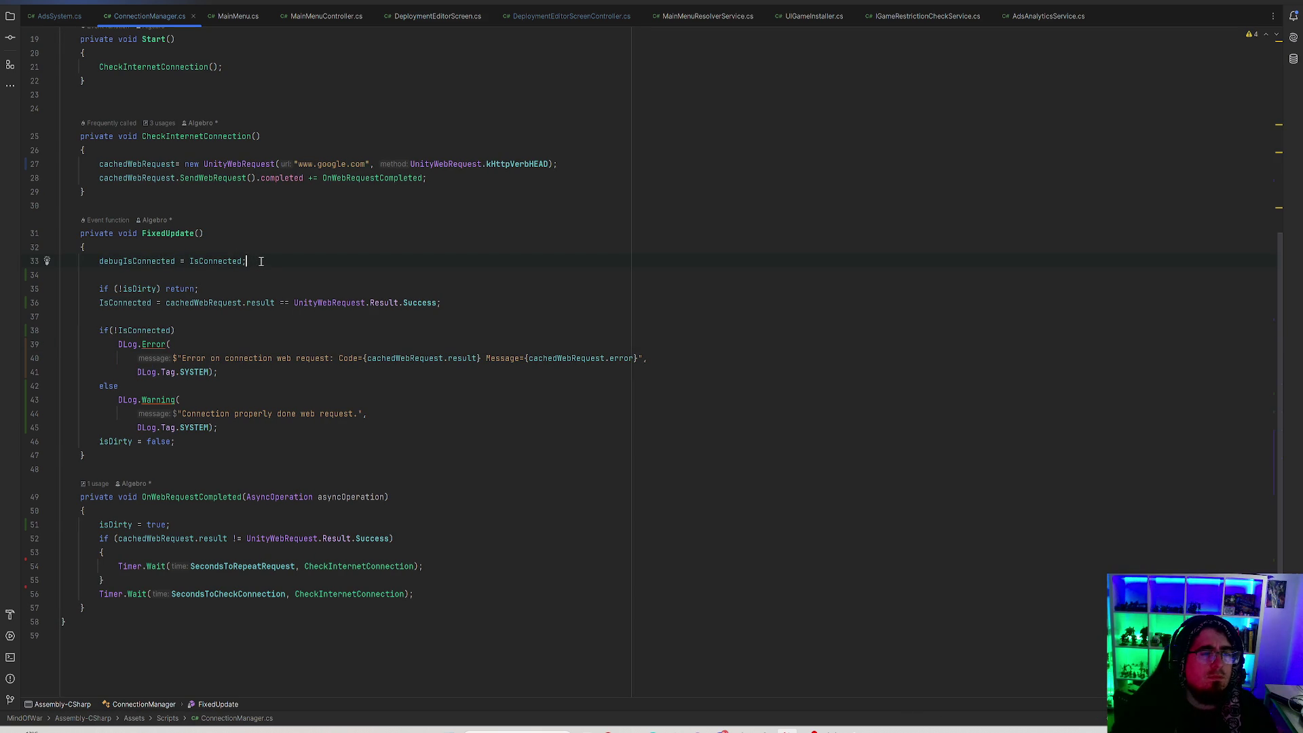
{"action": "left_click", "coordinate": [153, 262]}
{"action": "left_click", "coordinate": [220, 261]}
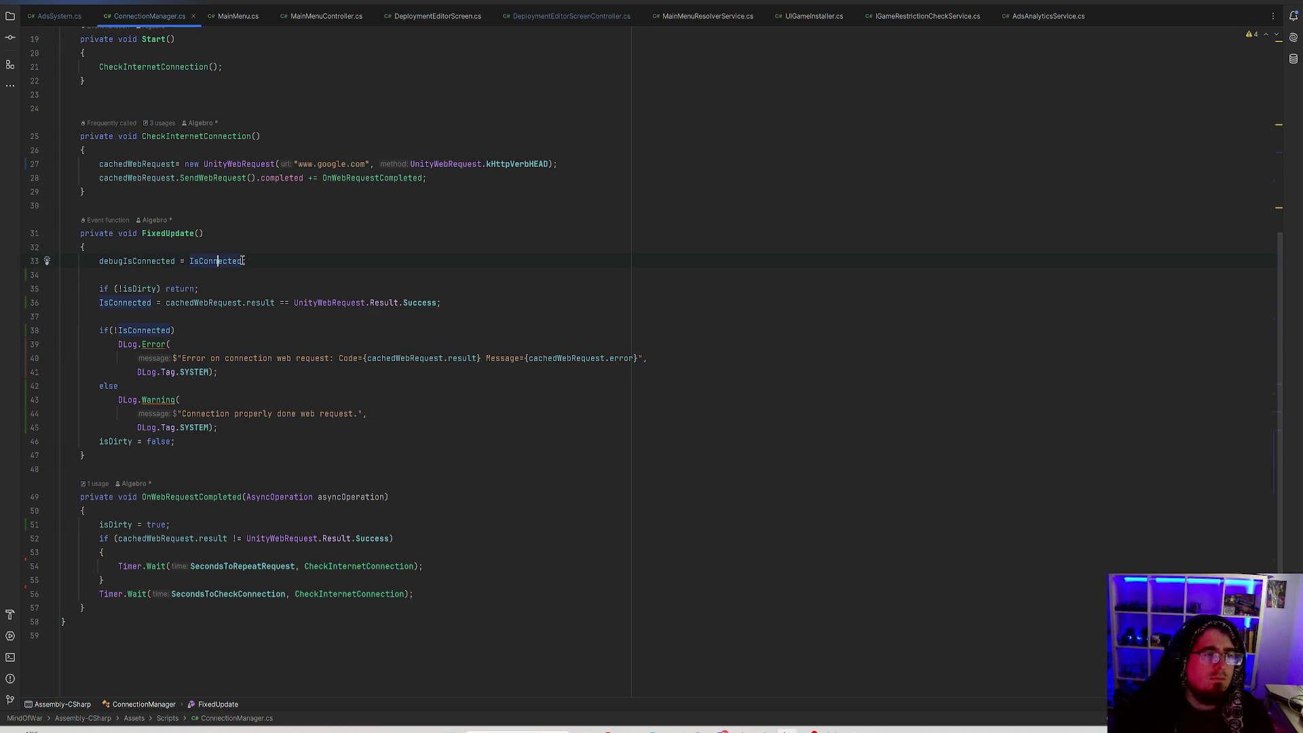
{"action": "left_click_drag", "start_coordinate": [258, 261], "coordinate": [97, 260]}
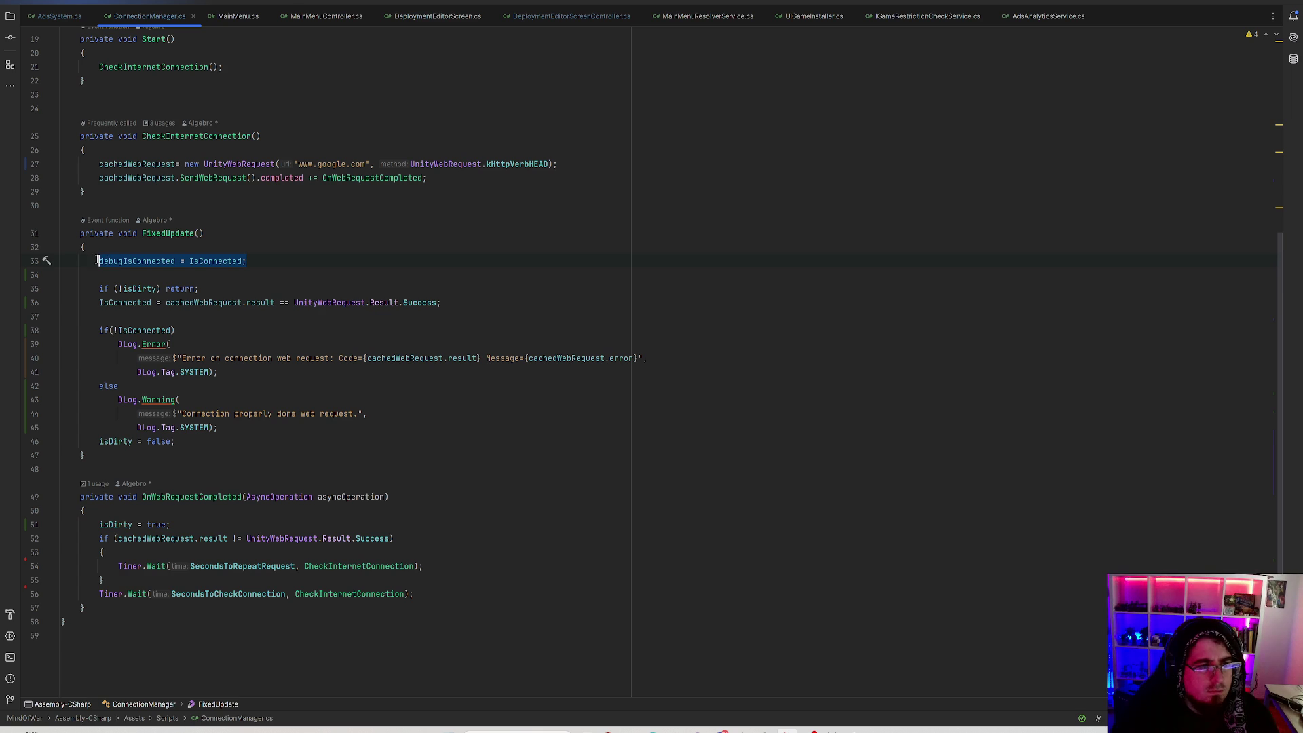
{"action": "key", "text": "BackSpace"}
Turn the negated isDirty early return into an if (isDirty) { block.
{"action": "left_click", "coordinate": [120, 289]}
{"action": "key", "text": "BackSpace"}
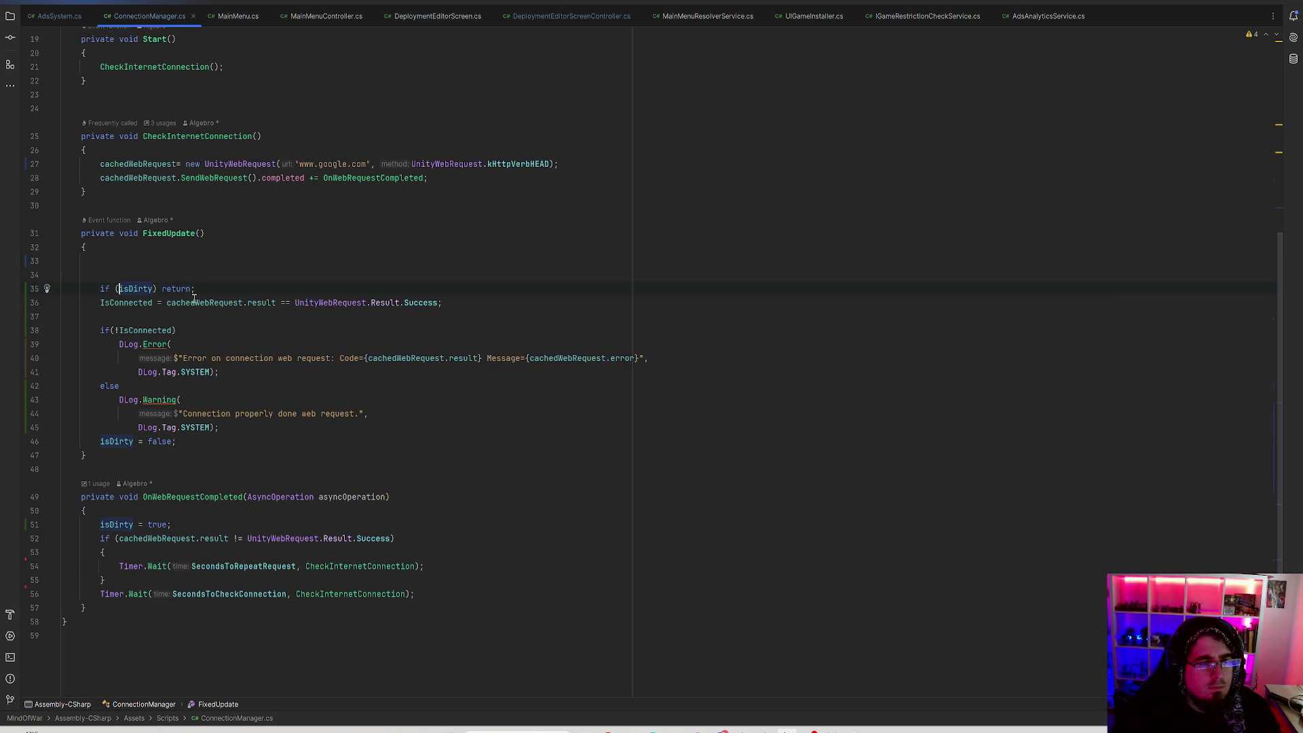
{"action": "key", "text": "Home"}
{"action": "key", "text": "BackSpace"}
{"action": "key", "text": "BackSpace"}
{"action": "left_click", "coordinate": [230, 263]}
{"action": "key", "text": "BackSpace"}
{"action": "key", "text": "BackSpace"}
{"action": "key", "text": "BackSpace"}
{"action": "key", "text": "BackSpace"}
{"action": "type", "text": "{"}
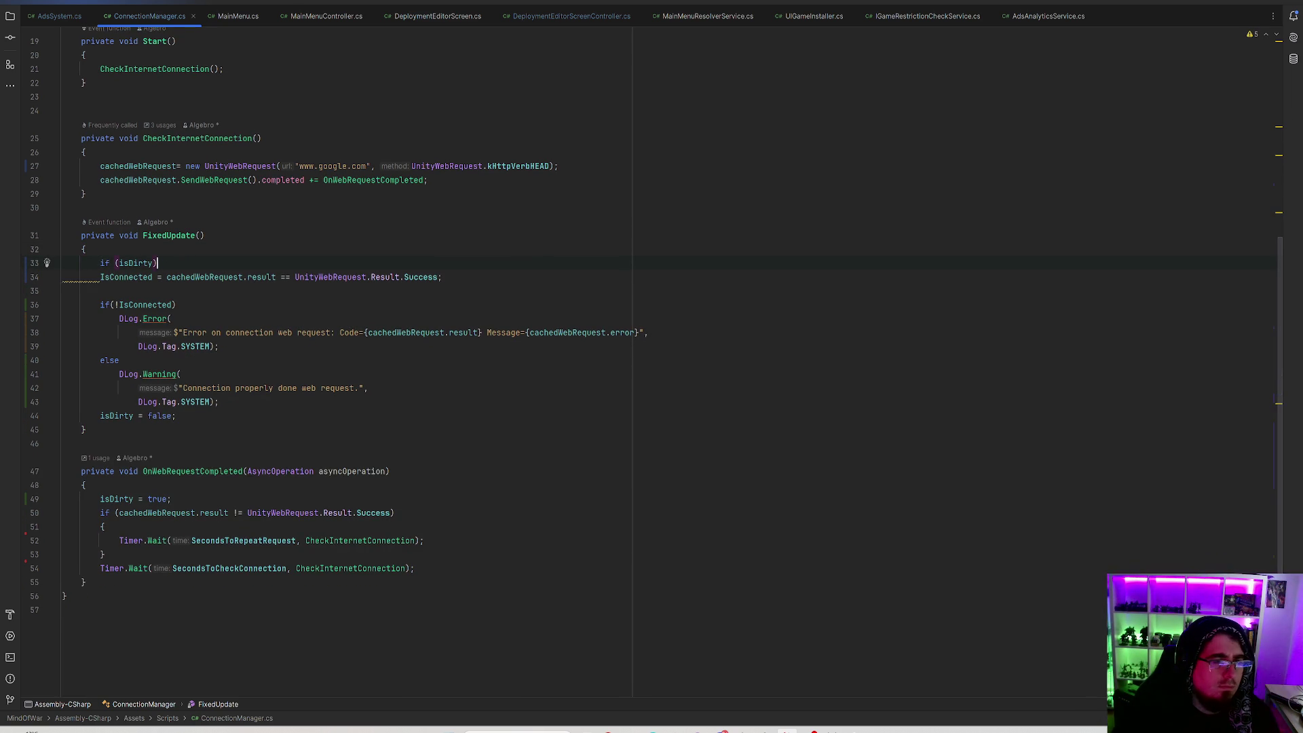
{"action": "key", "text": "Return"}
Add debugIsConnected = IsConnected; at the method end and move the connection logging inside the isDirty block.
{"action": "left_click", "coordinate": [260, 458]}
{"action": "key", "text": "Return"}
{"action": "key", "text": "Return"}
{"action": "type", "text": "debugIsConnected = IsConnected;"}
{"action": "left_click_drag", "start_coordinate": [255, 455], "coordinate": [14, 314]}
{"action": "key", "text": "ctrl+c"}
{"action": "key", "text": "BackSpace"}
{"action": "left_click", "coordinate": [144, 361]}
{"action": "key", "text": "ctrl+v"}
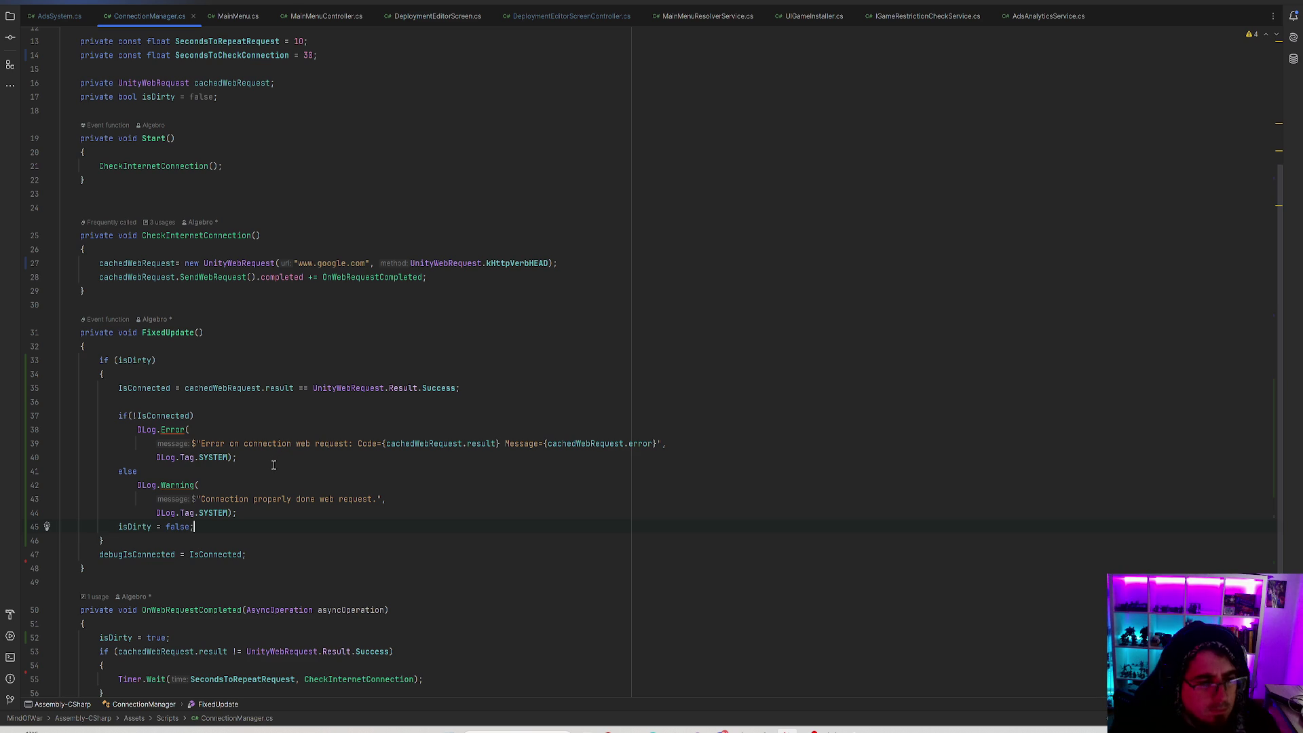
Scroll through the code to check where isDirty is set to true.
{"action": "scroll", "coordinate": [663, 305], "scroll_direction": "up", "scroll_amount": 5}
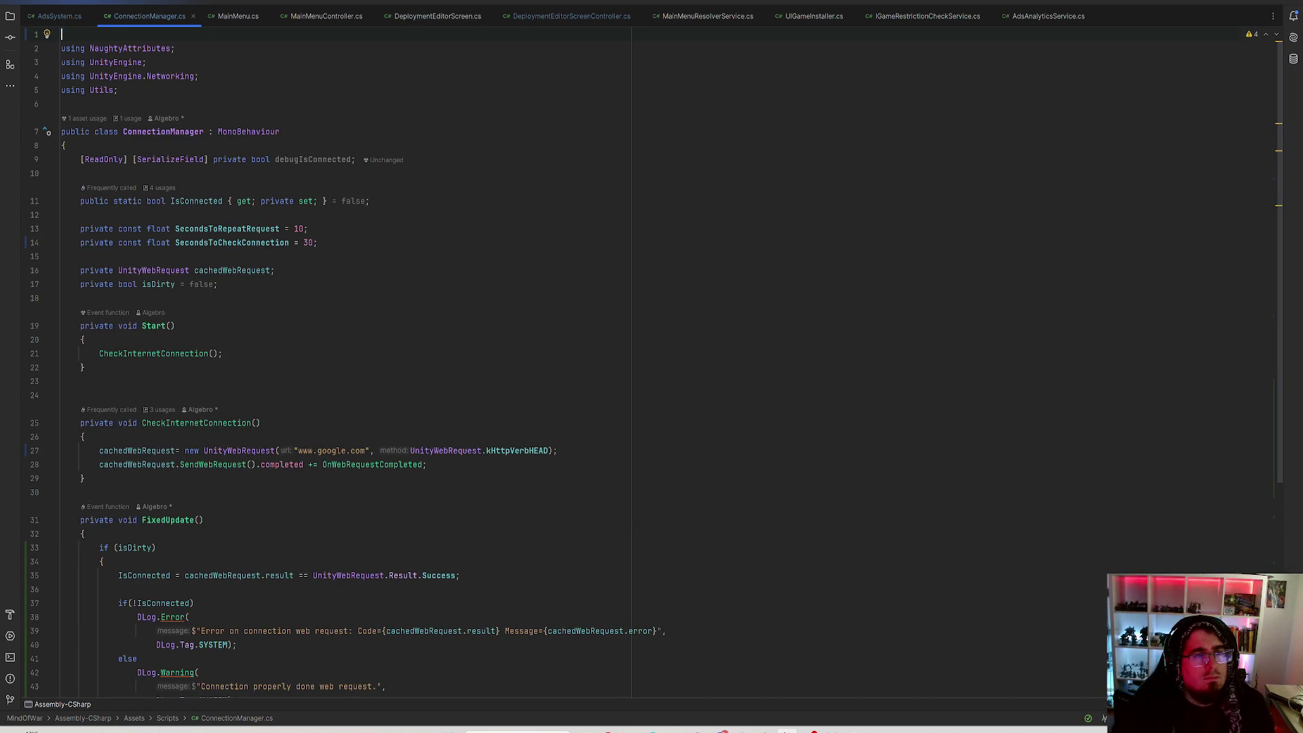
{"action": "scroll", "coordinate": [454, 398], "scroll_direction": "down", "scroll_amount": 5}
{"action": "scroll", "coordinate": [454, 398], "scroll_direction": "down", "scroll_amount": 2}
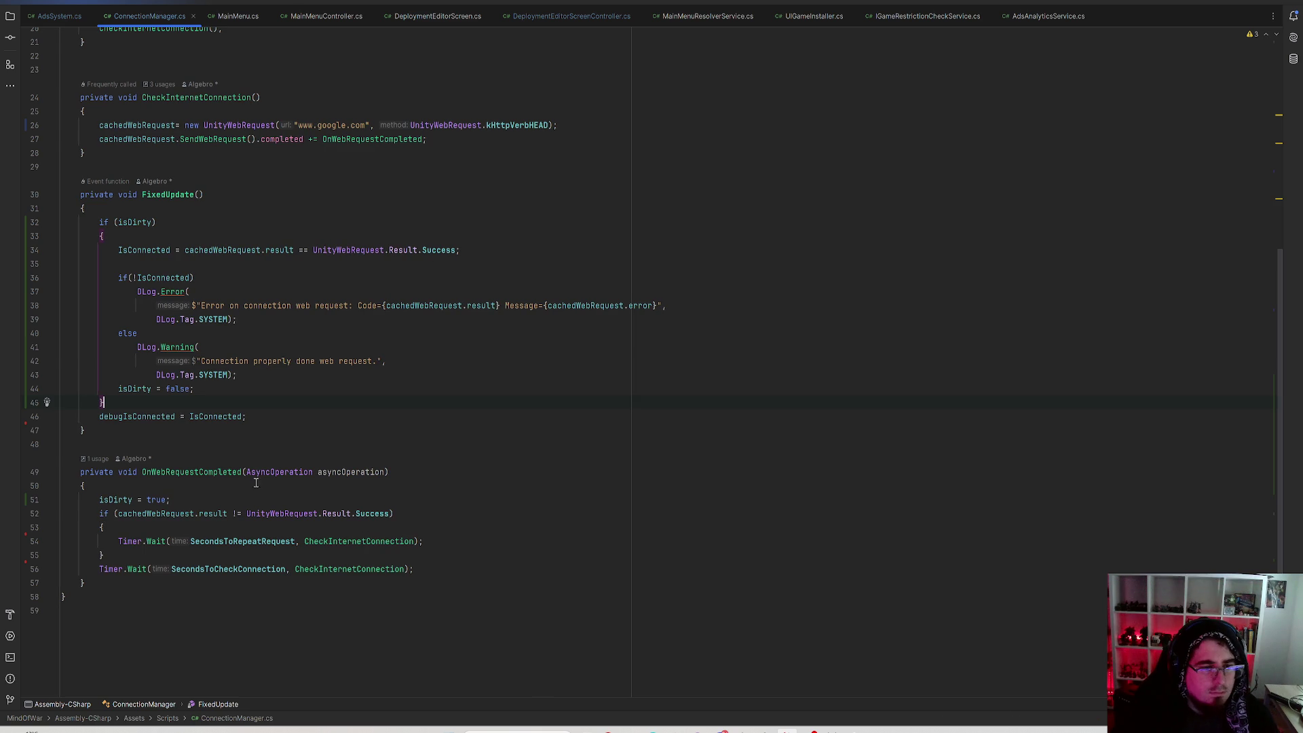
{"action": "left_click", "coordinate": [113, 500]}
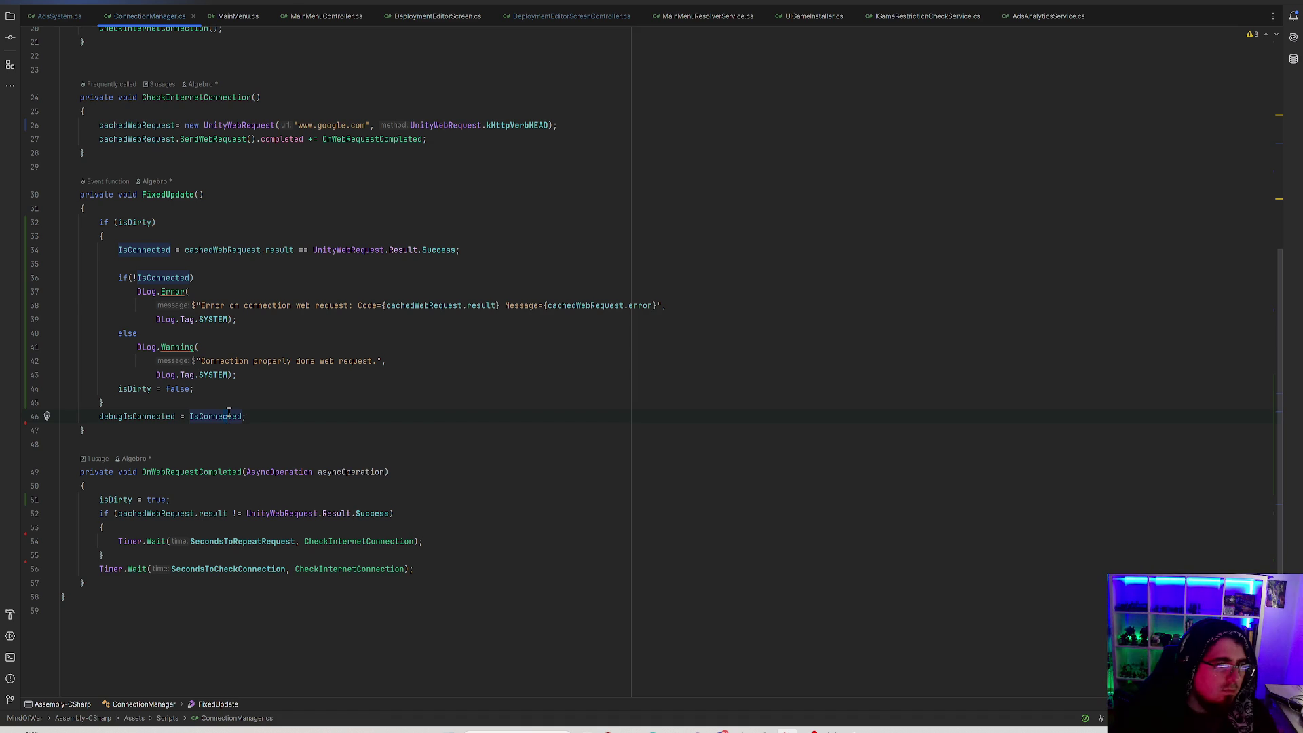
Inspect the debugIsConnected field and the usages of isDirty.
{"action": "scroll", "coordinate": [595, 451], "scroll_direction": "up", "scroll_amount": 8}
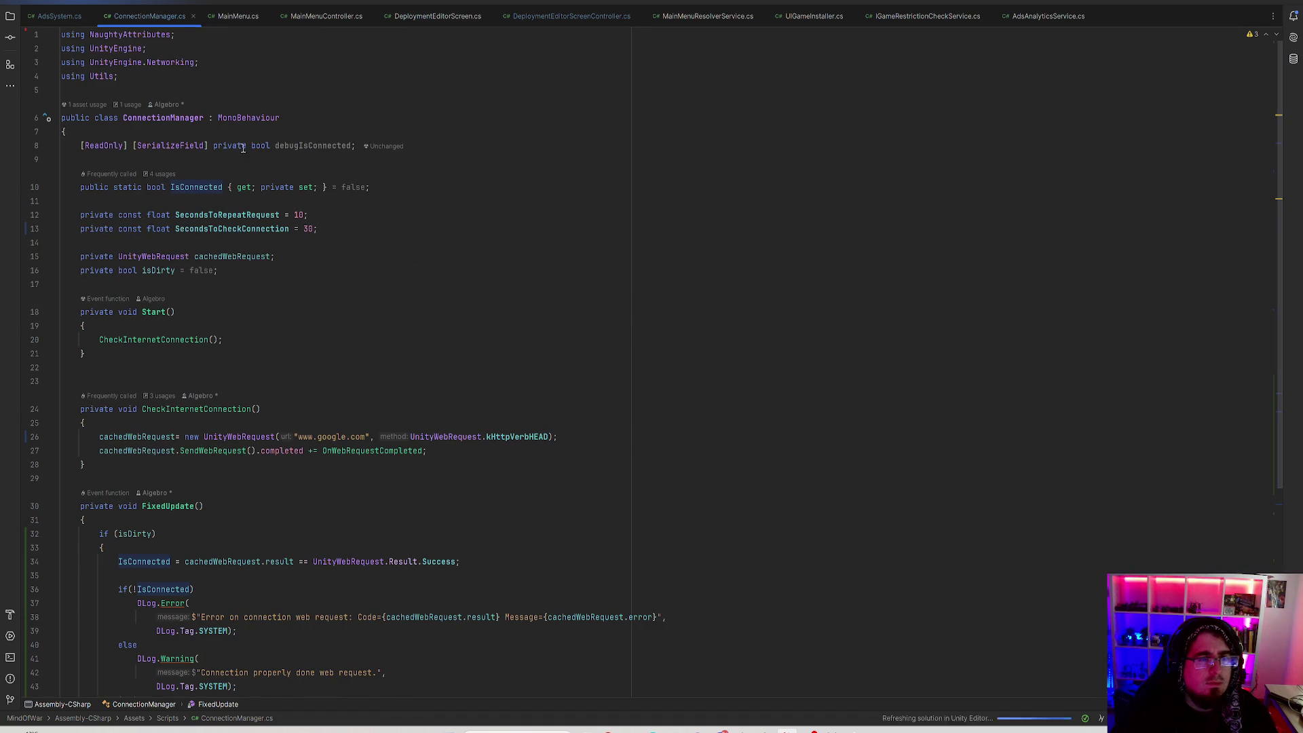
{"action": "left_click", "coordinate": [303, 145]}
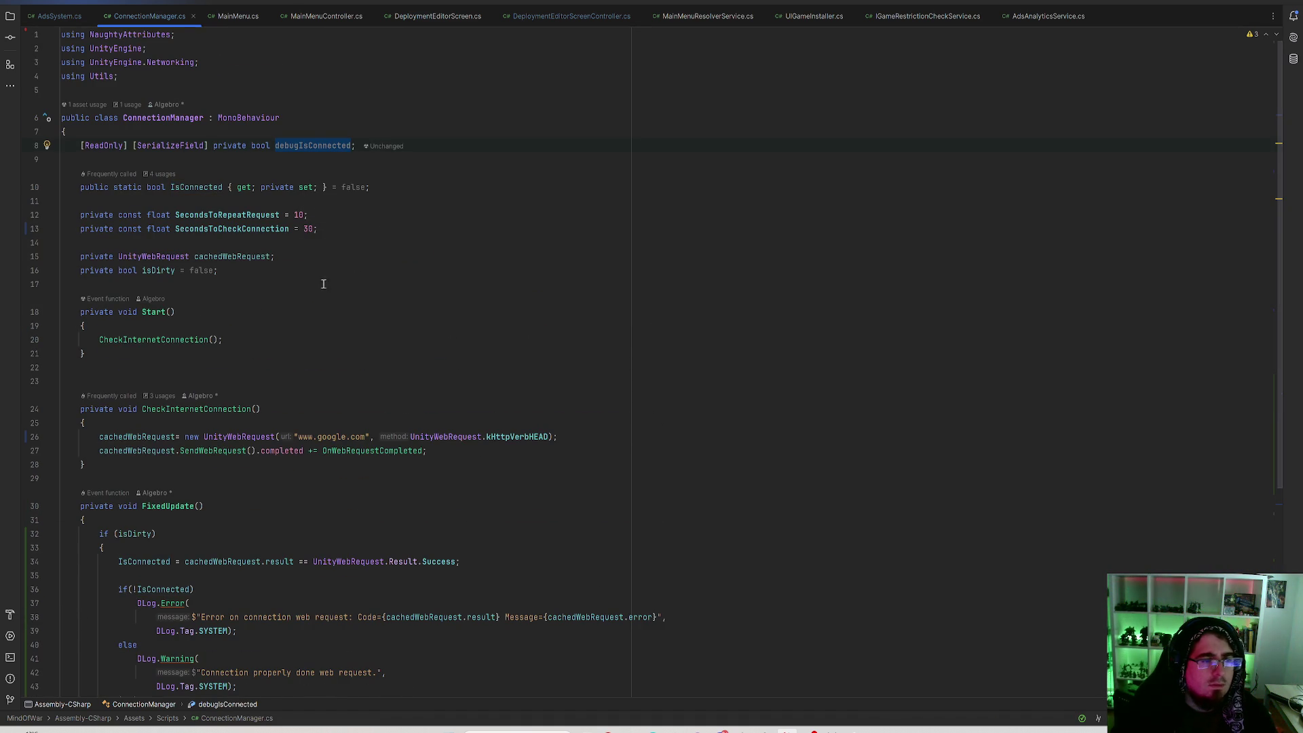
{"action": "scroll", "coordinate": [281, 280], "scroll_direction": "down", "scroll_amount": 5}
{"action": "scroll", "coordinate": [337, 175], "scroll_direction": "up", "scroll_amount": 5}
{"action": "scroll", "coordinate": [338, 175], "scroll_direction": "up", "scroll_amount": 1}
{"action": "mouse_move", "coordinate": [318, 146]}
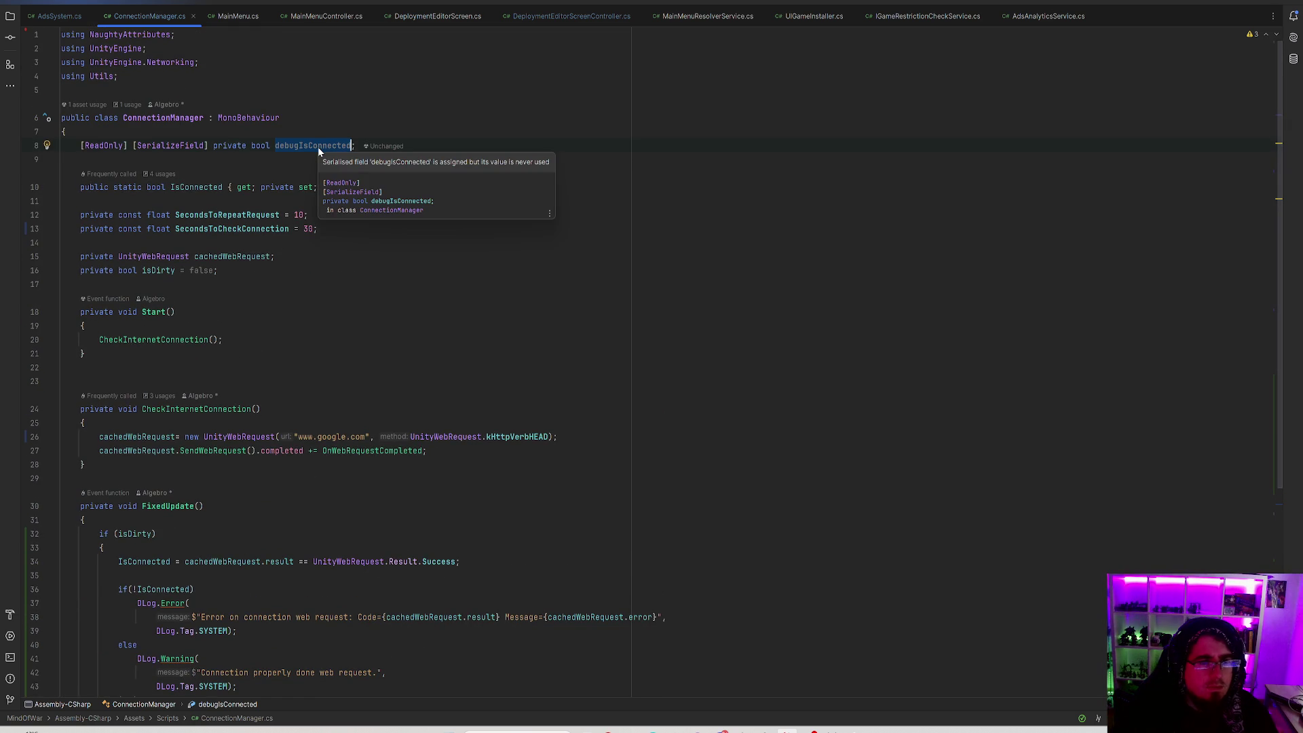
{"action": "left_click", "coordinate": [370, 133]}
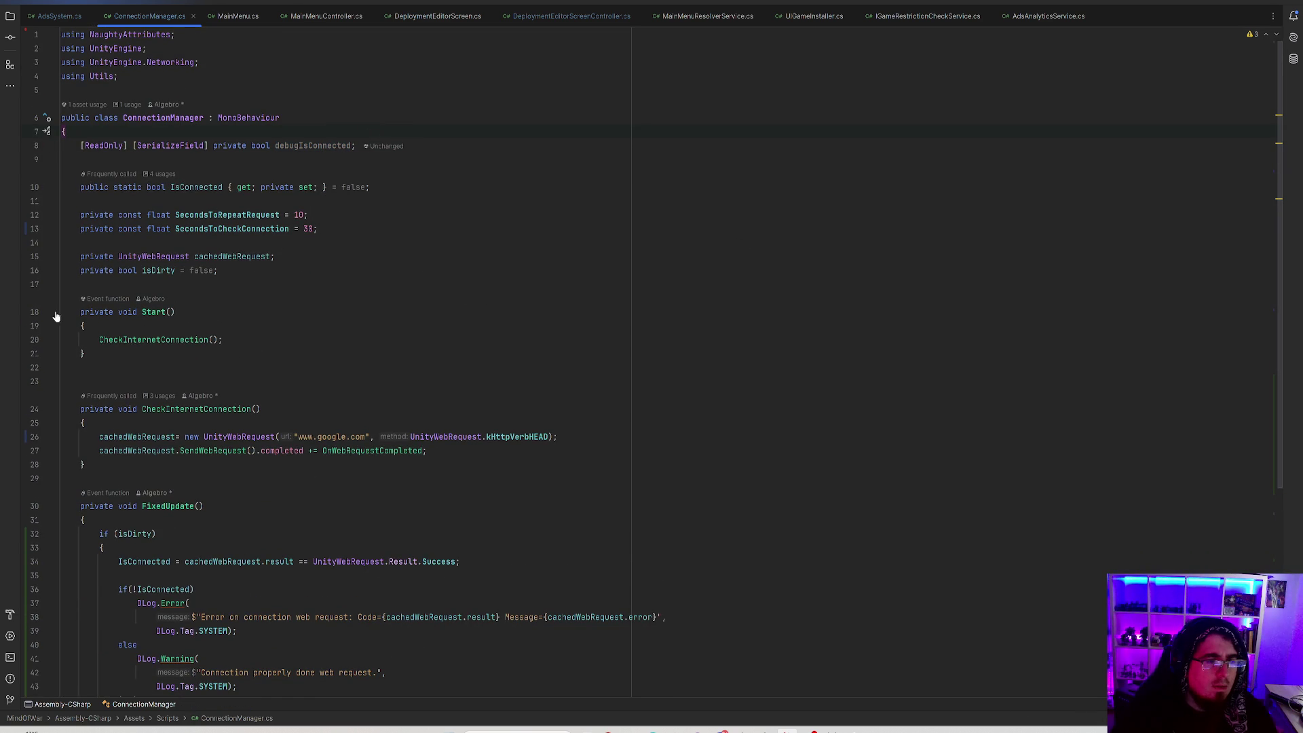
{"action": "left_click", "coordinate": [152, 270]}
{"action": "scroll", "coordinate": [413, 315], "scroll_direction": "down", "scroll_amount": 5}
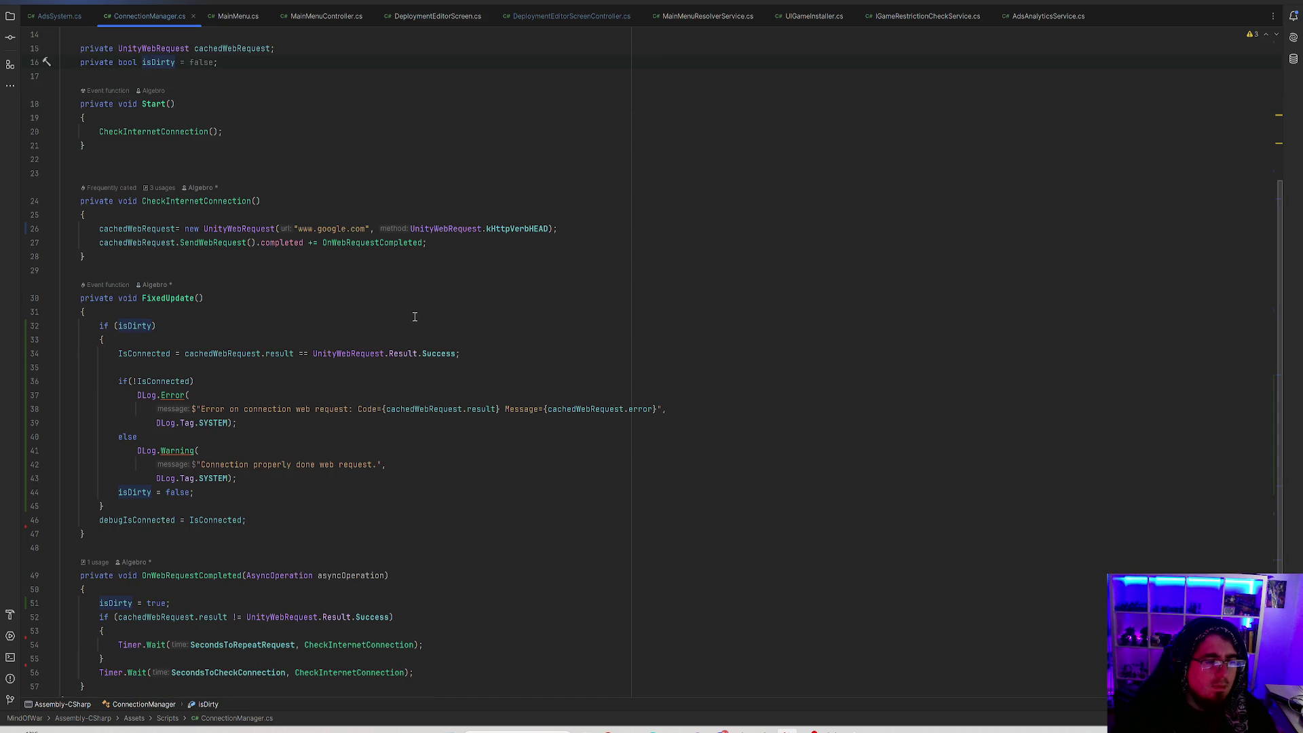
{"action": "key", "text": "alt+Tab"}
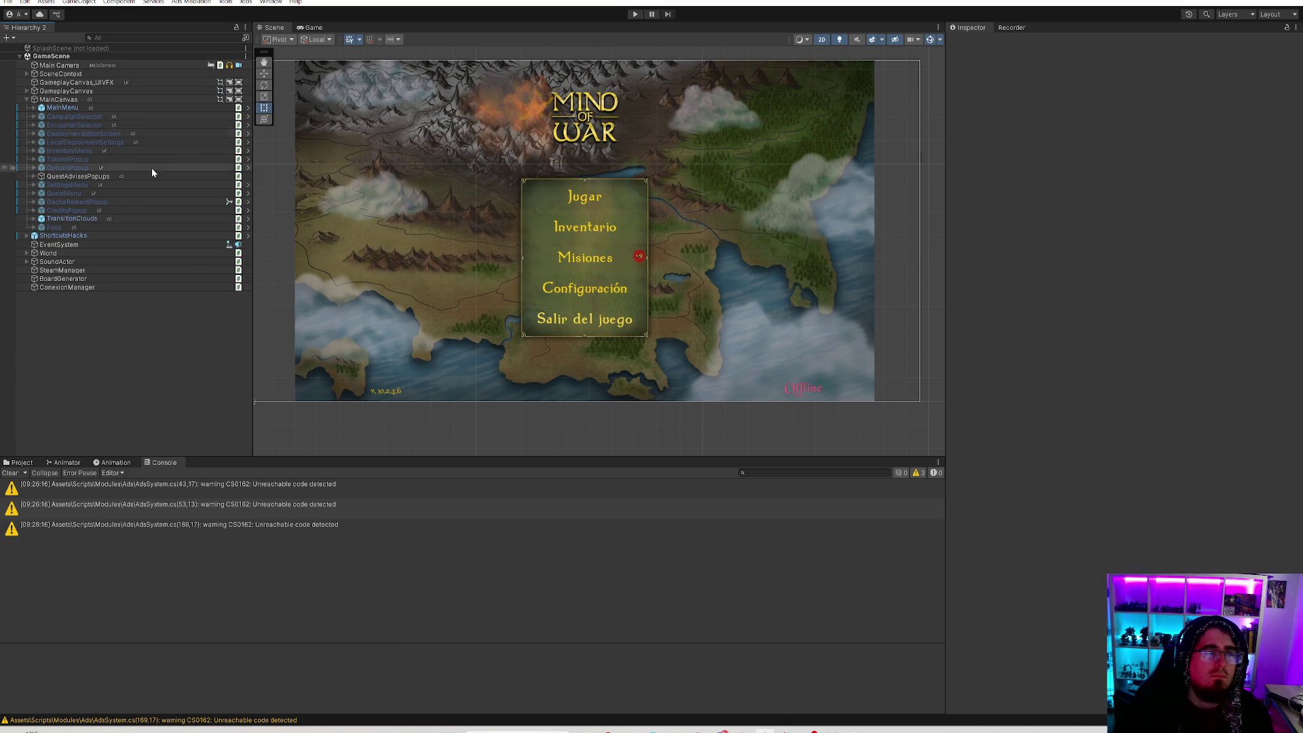
Save the Unity project, then bring GitHub Desktop forward with the pending changes.
{"action": "left_click", "coordinate": [8, 2]}
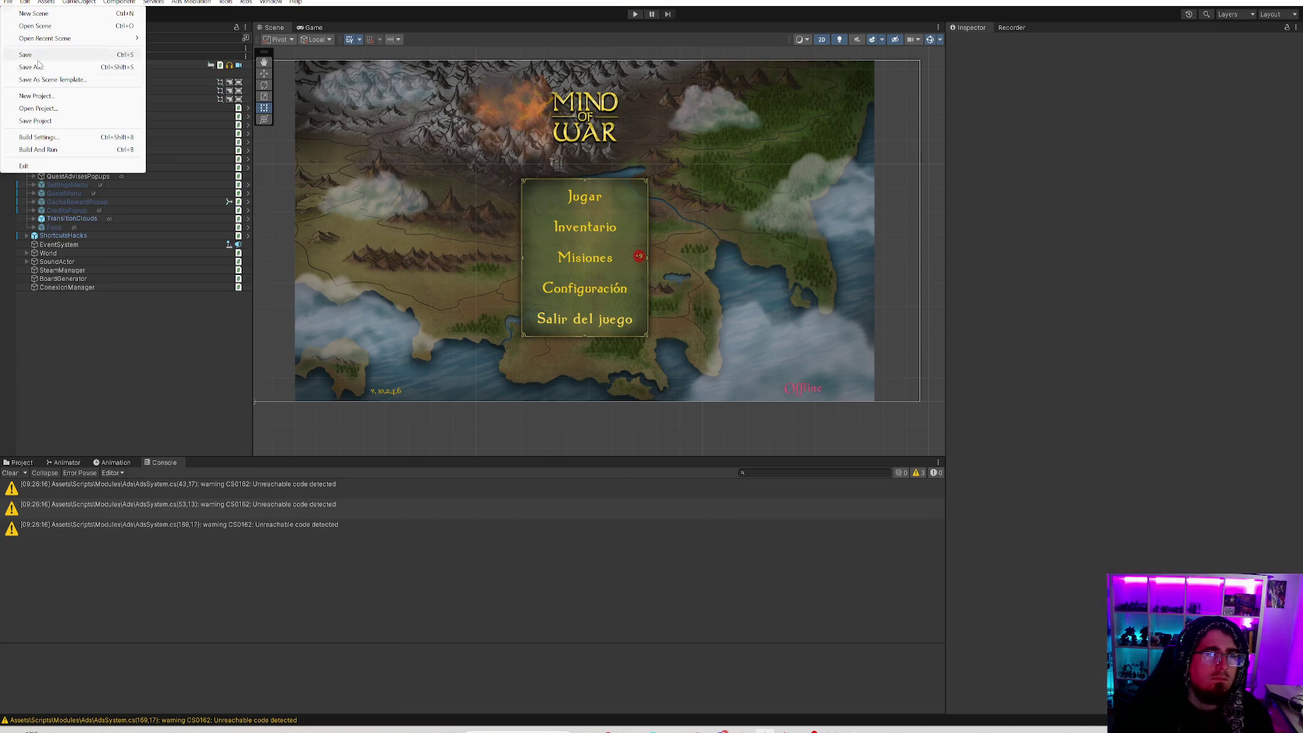
{"action": "left_click", "coordinate": [34, 120]}
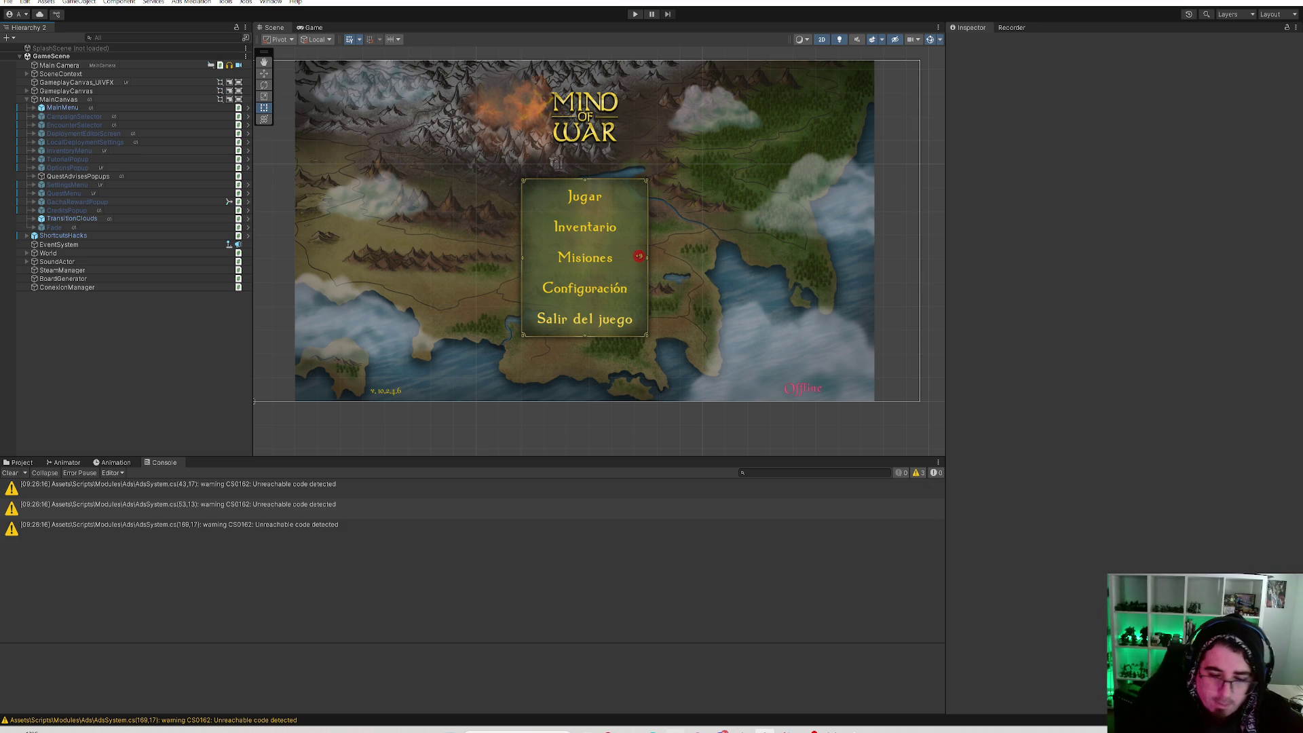
{"action": "left_click", "coordinate": [696, 731]}
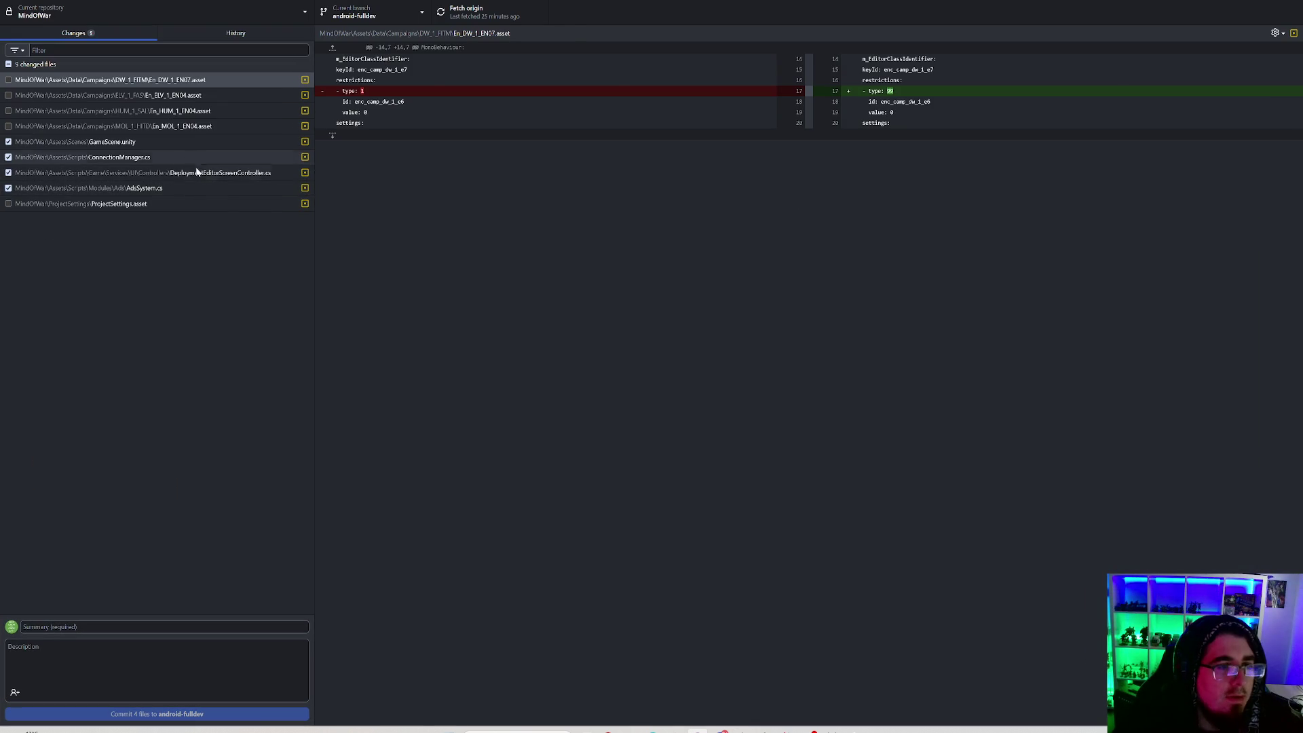
Exclude DeploymentEditorScreenController.cs from the commit and review the ConnectionManager.cs and AdsSystem.cs diffs.
{"action": "left_click", "coordinate": [198, 172]}
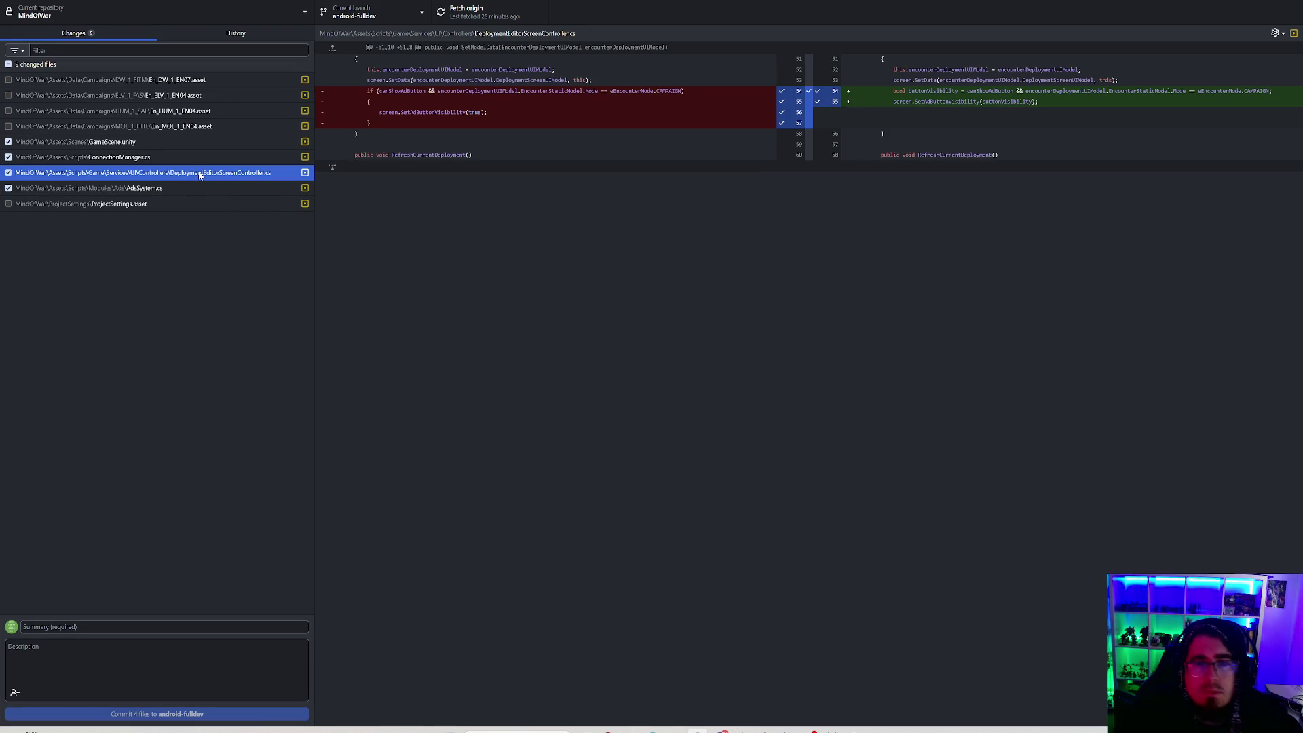
{"action": "left_click", "coordinate": [8, 172]}
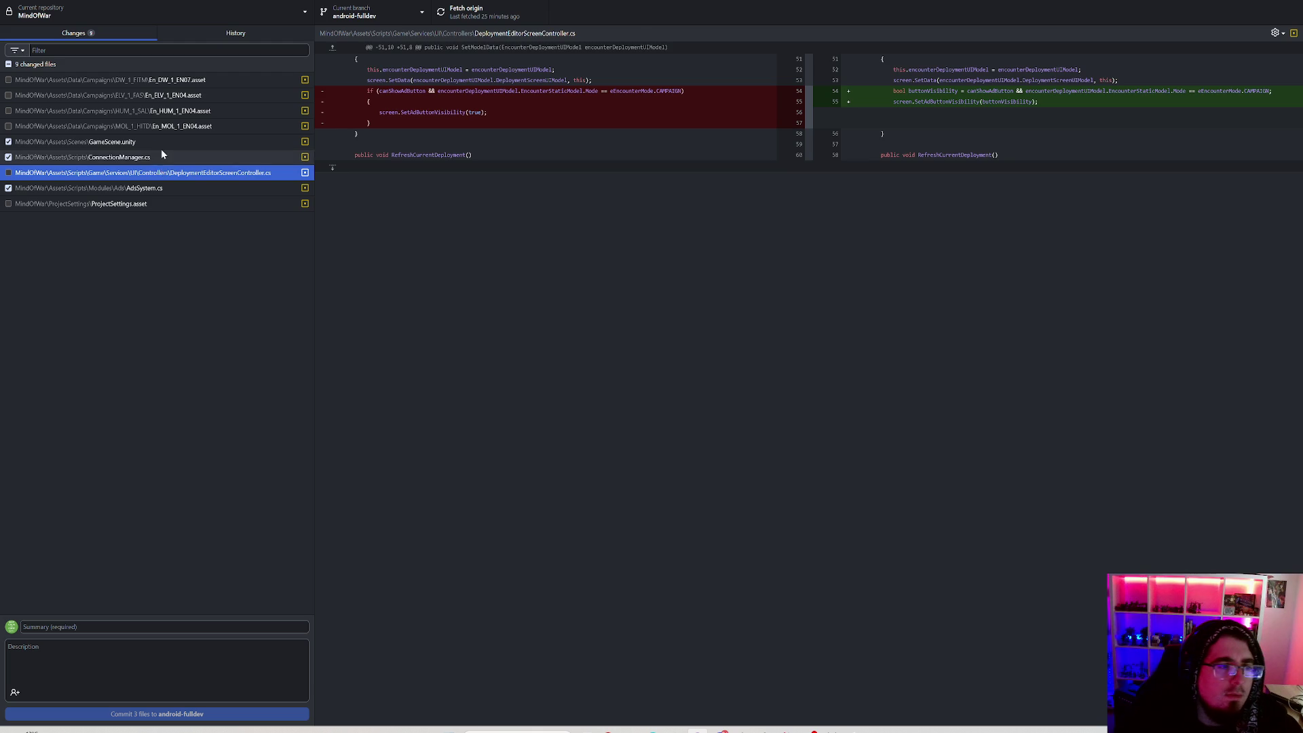
{"action": "left_click", "coordinate": [161, 156]}
{"action": "left_click", "coordinate": [170, 189]}
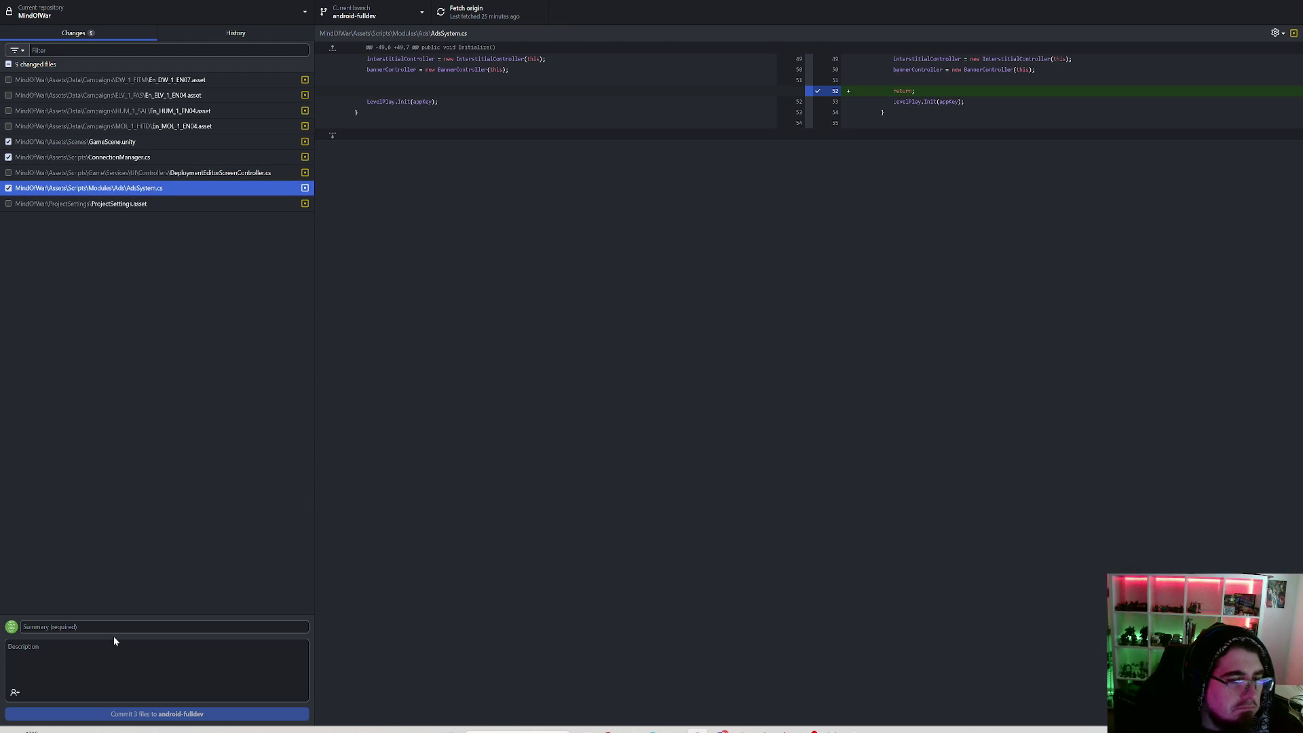
Start the commit summary and discard the AdsSystem.cs changes.
{"action": "left_click", "coordinate": [122, 622]}
{"action": "type", "text": "Updated"}
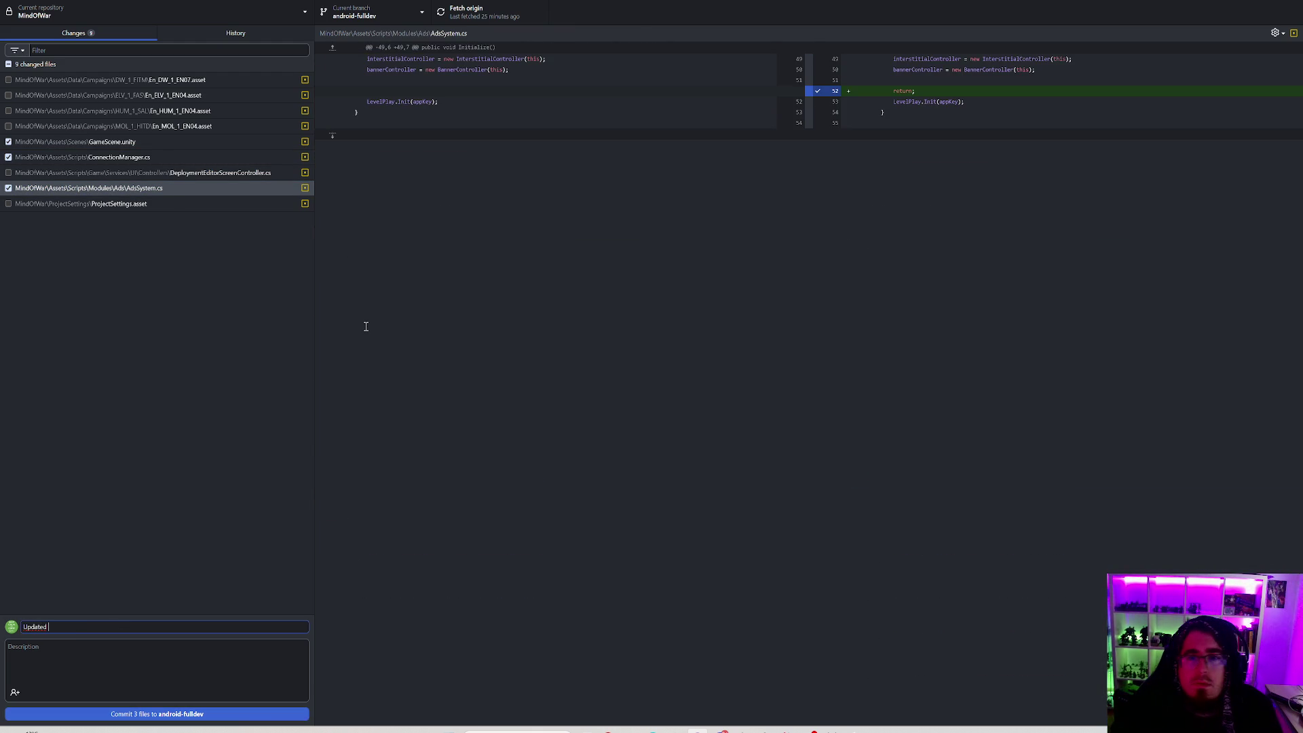
{"action": "left_click", "coordinate": [142, 188]}
{"action": "right_click", "coordinate": [142, 190]}
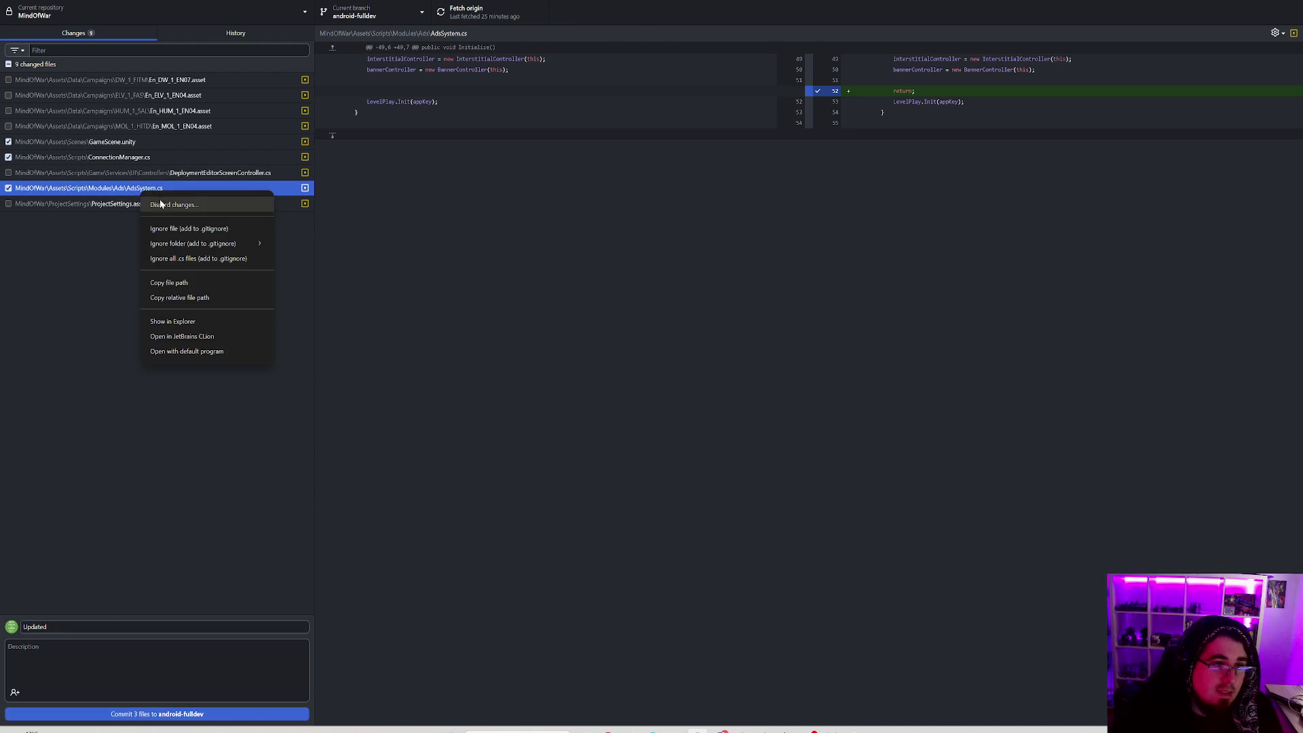
{"action": "left_click", "coordinate": [156, 202]}
{"action": "left_click", "coordinate": [637, 408]}
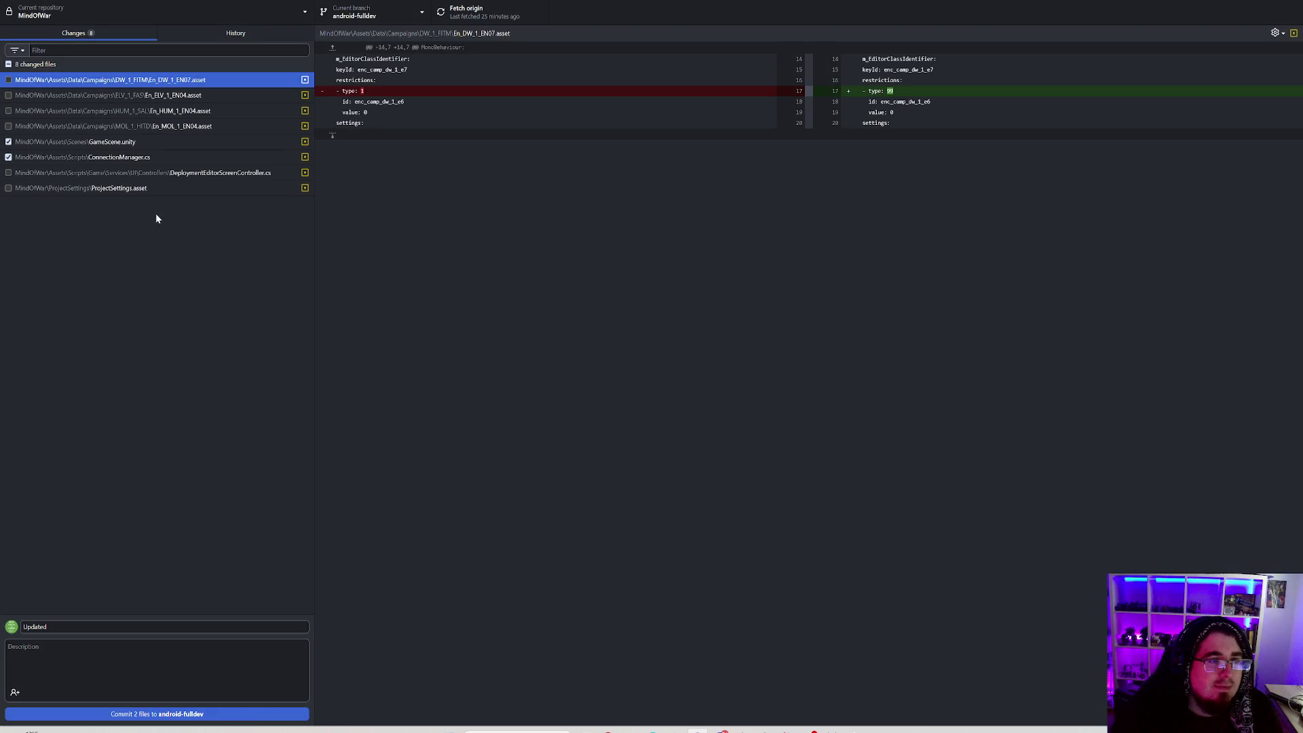
Commit the two files as 'Updated connection manager logs' to android-fulldev and push to origin.
{"action": "left_click", "coordinate": [141, 157]}
{"action": "left_click", "coordinate": [151, 172]}
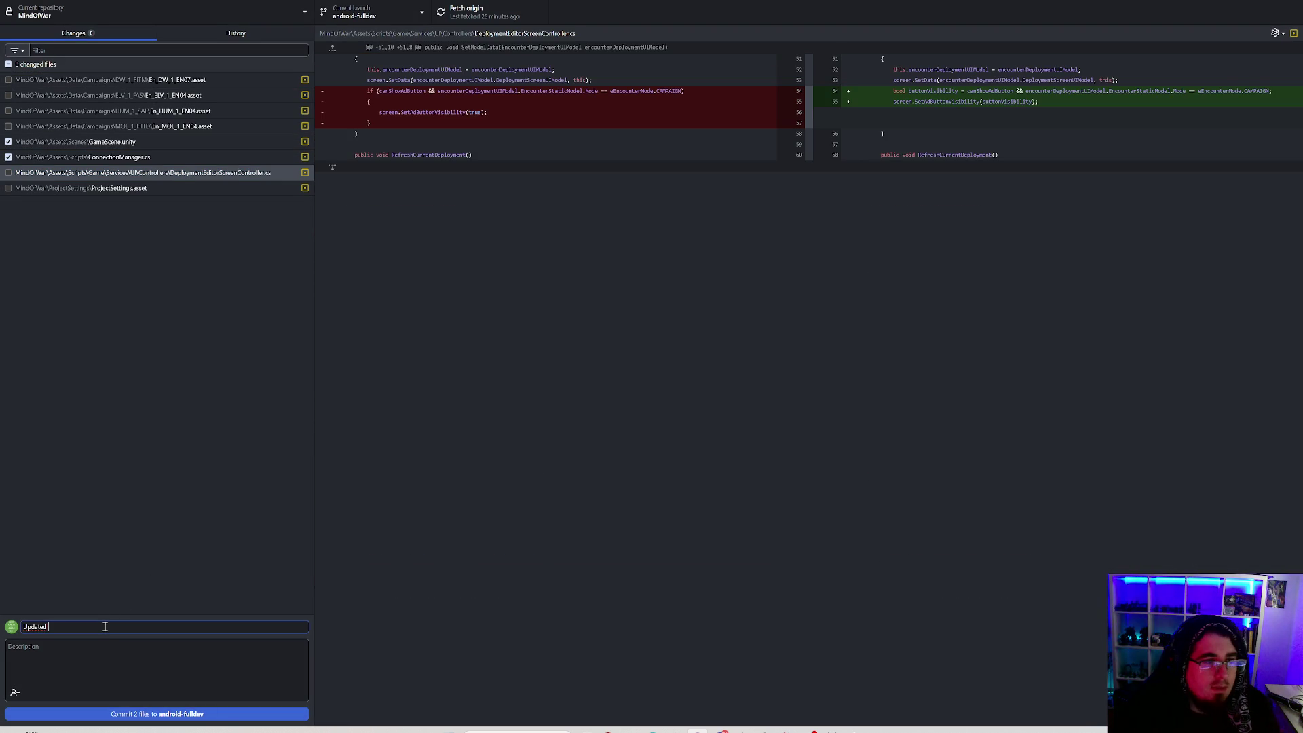
{"action": "type", "text": "connectionmanager"}
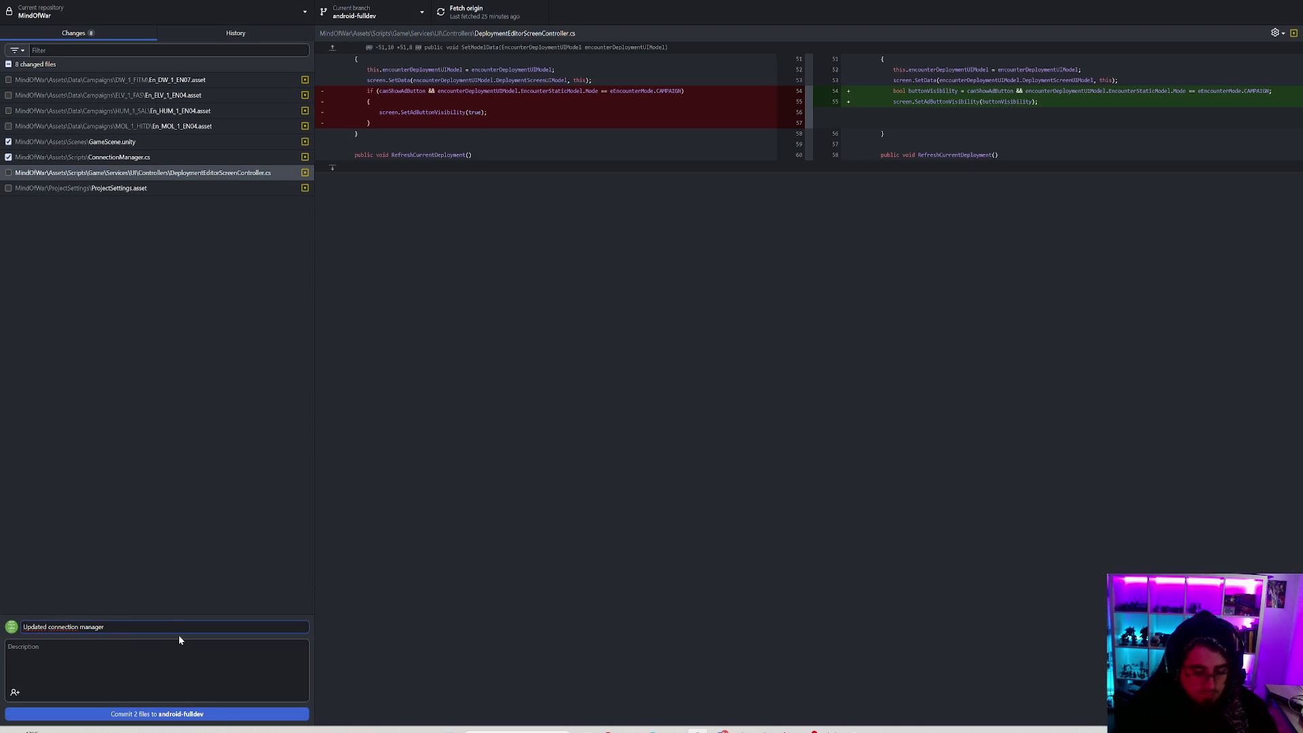
{"action": "type", "text": " logs"}
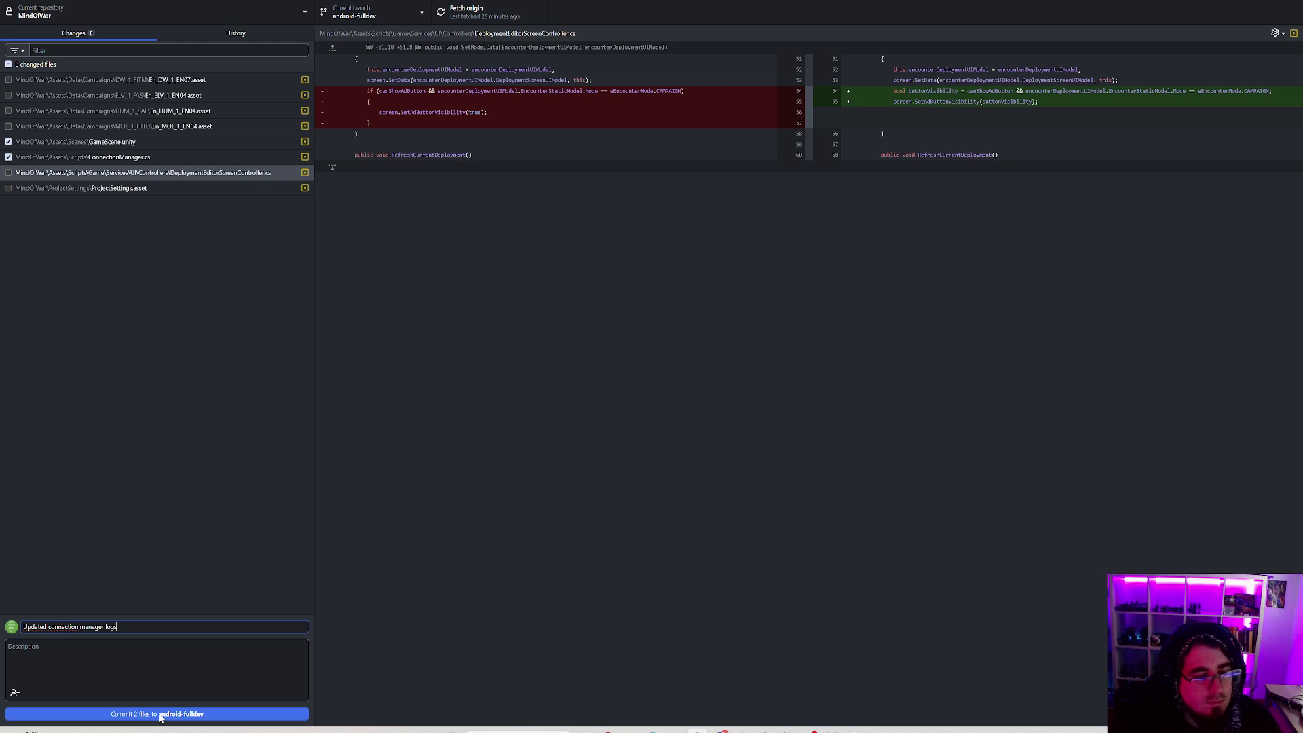
{"action": "left_click", "coordinate": [161, 714]}
{"action": "left_click", "coordinate": [473, 19]}
{"action": "left_click", "coordinate": [8, 141]}
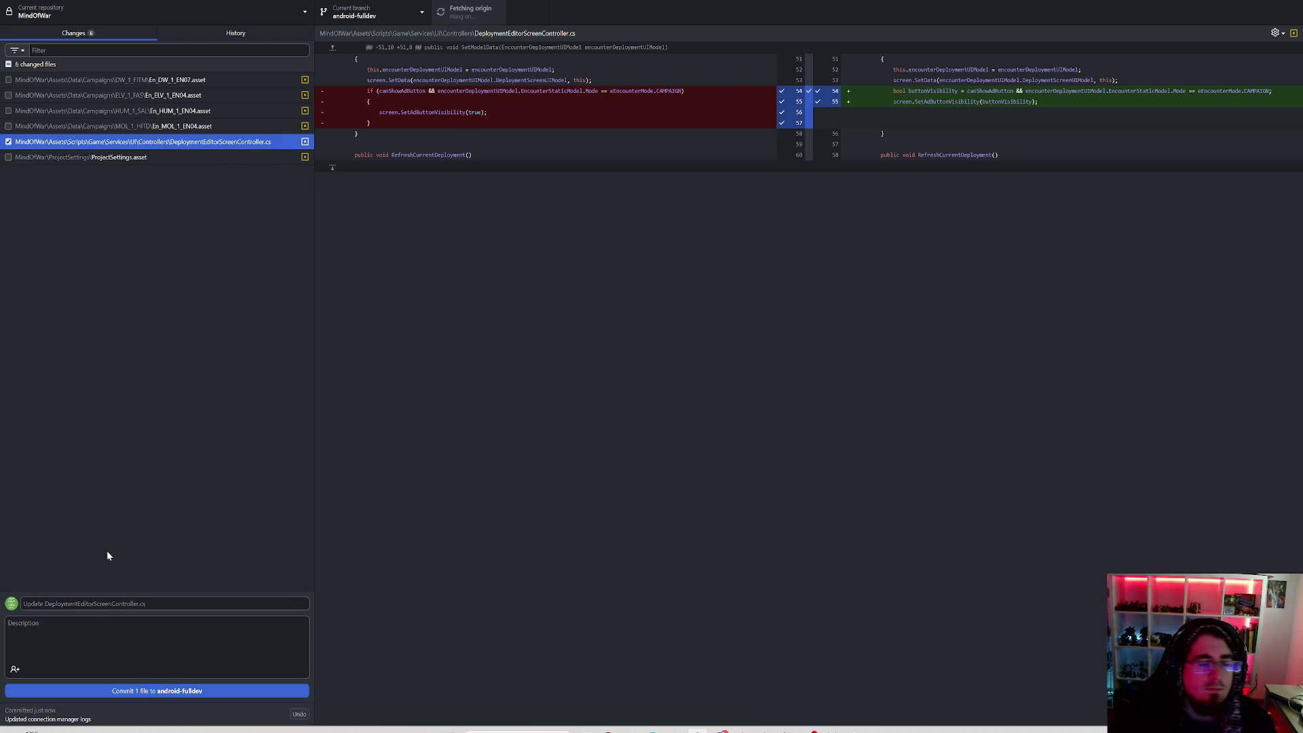
Commit DeploymentEditorScreenController.cs as 'Fixed initial ad button visibility on encounter deployment editor' and push.
{"action": "left_click", "coordinate": [96, 609]}
{"action": "type", "text": "Fixed initial ad button visibility on enco"}
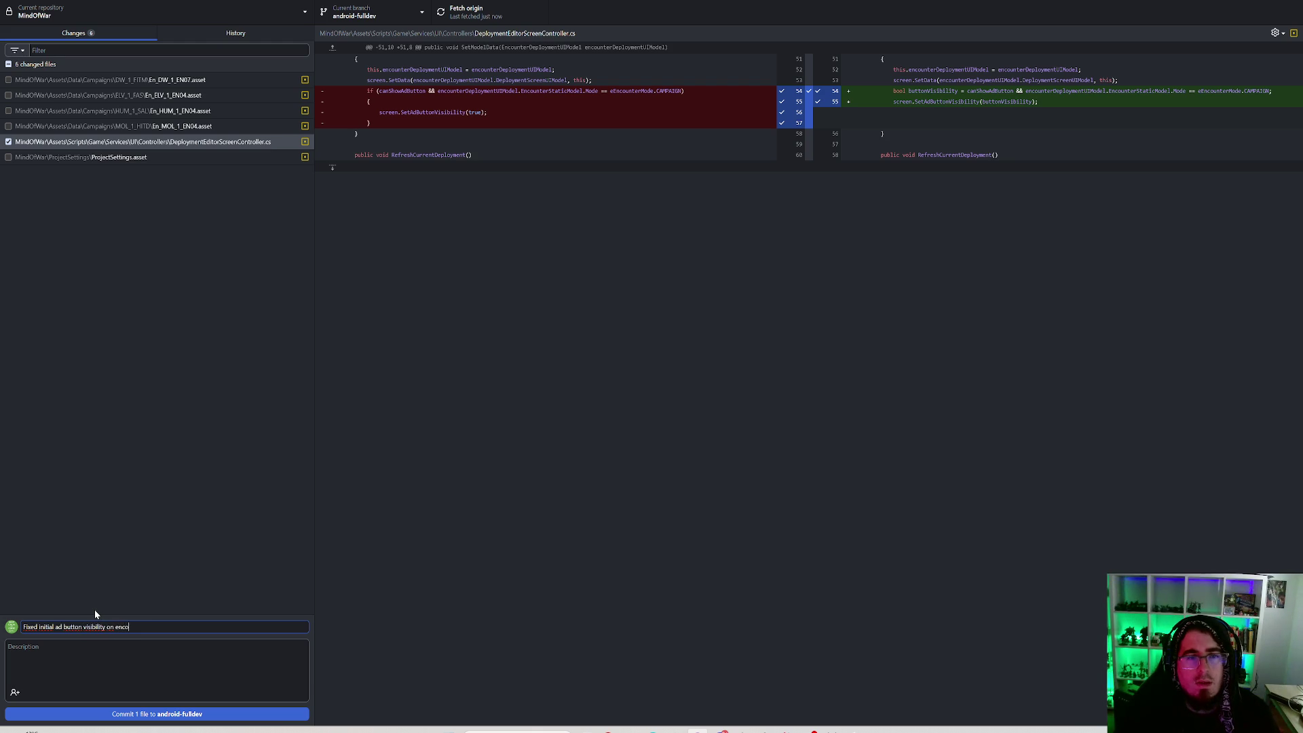
{"action": "type", "text": "unter deployment editor"}
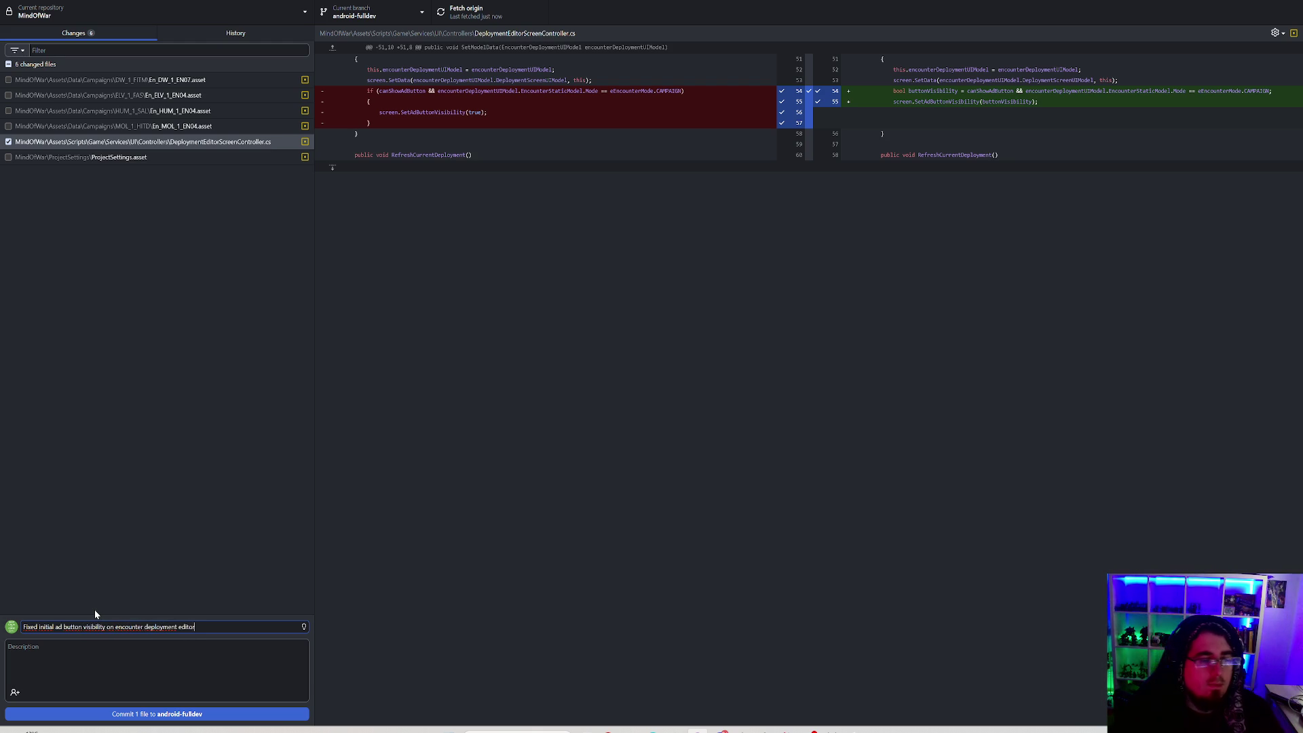
{"action": "double_click", "coordinate": [189, 627]}
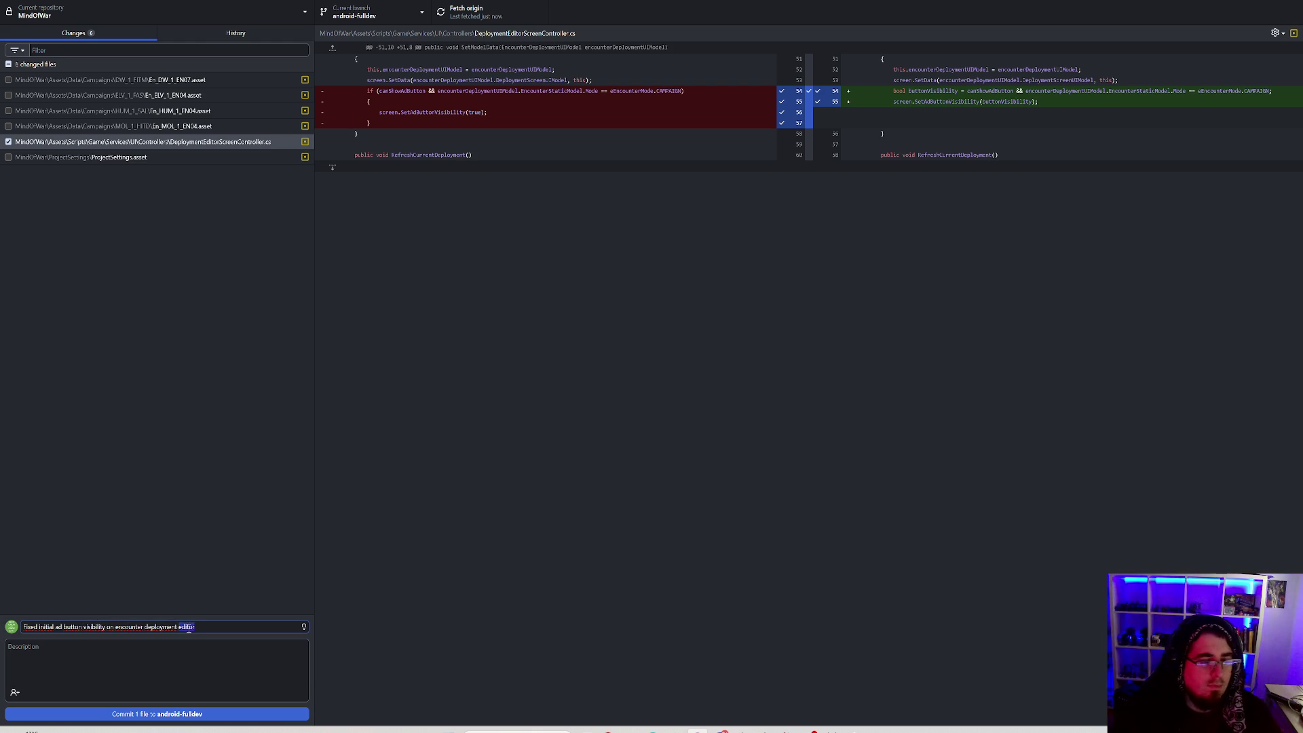
{"action": "left_click", "coordinate": [167, 716]}
{"action": "left_click", "coordinate": [479, 13]}
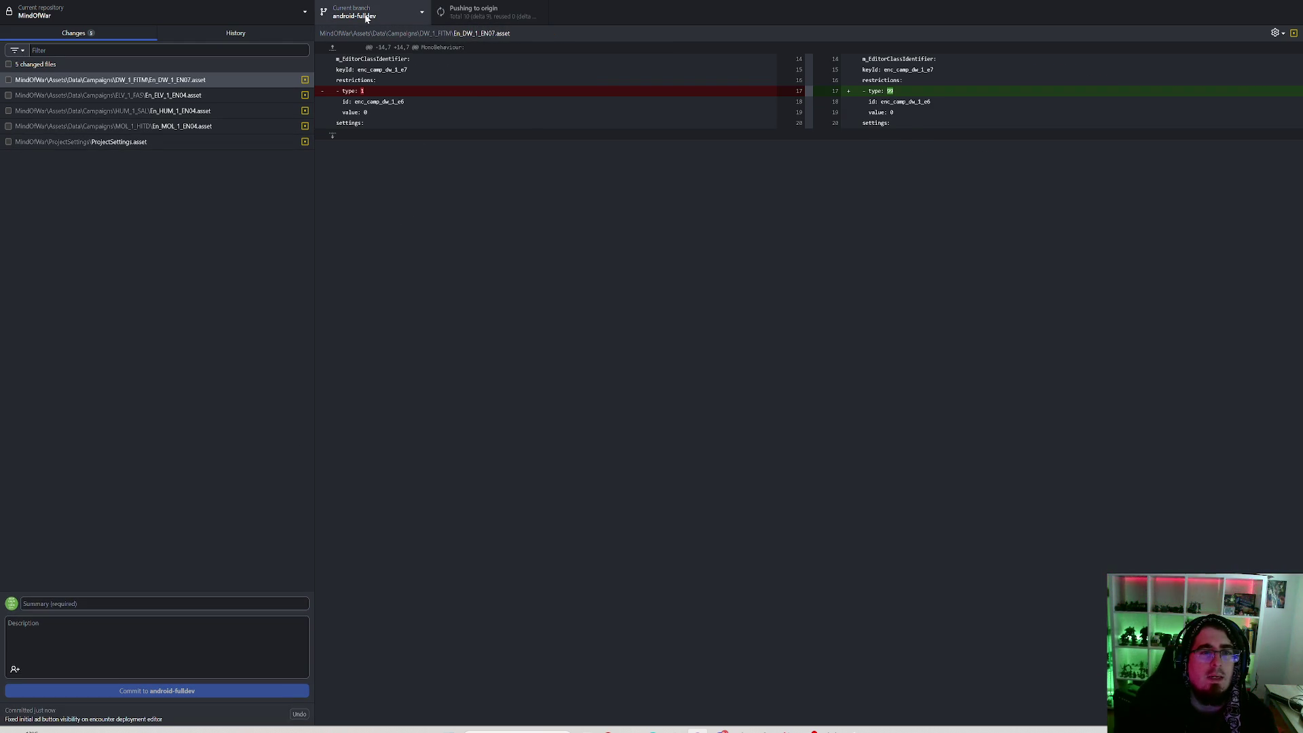
{"action": "left_click", "coordinate": [367, 20]}
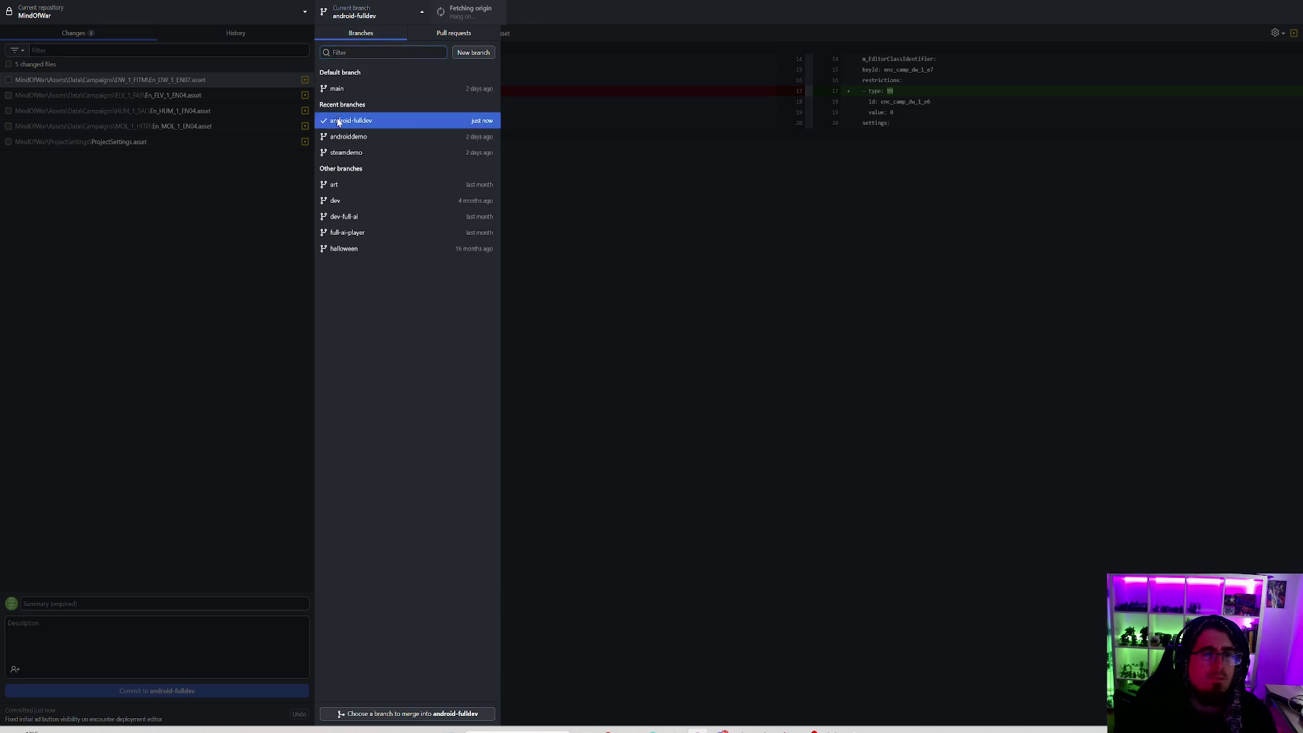
Try cherry-picking the Refoldered scripts commit onto main, which fails because of local changes.
{"action": "left_click", "coordinate": [351, 121]}
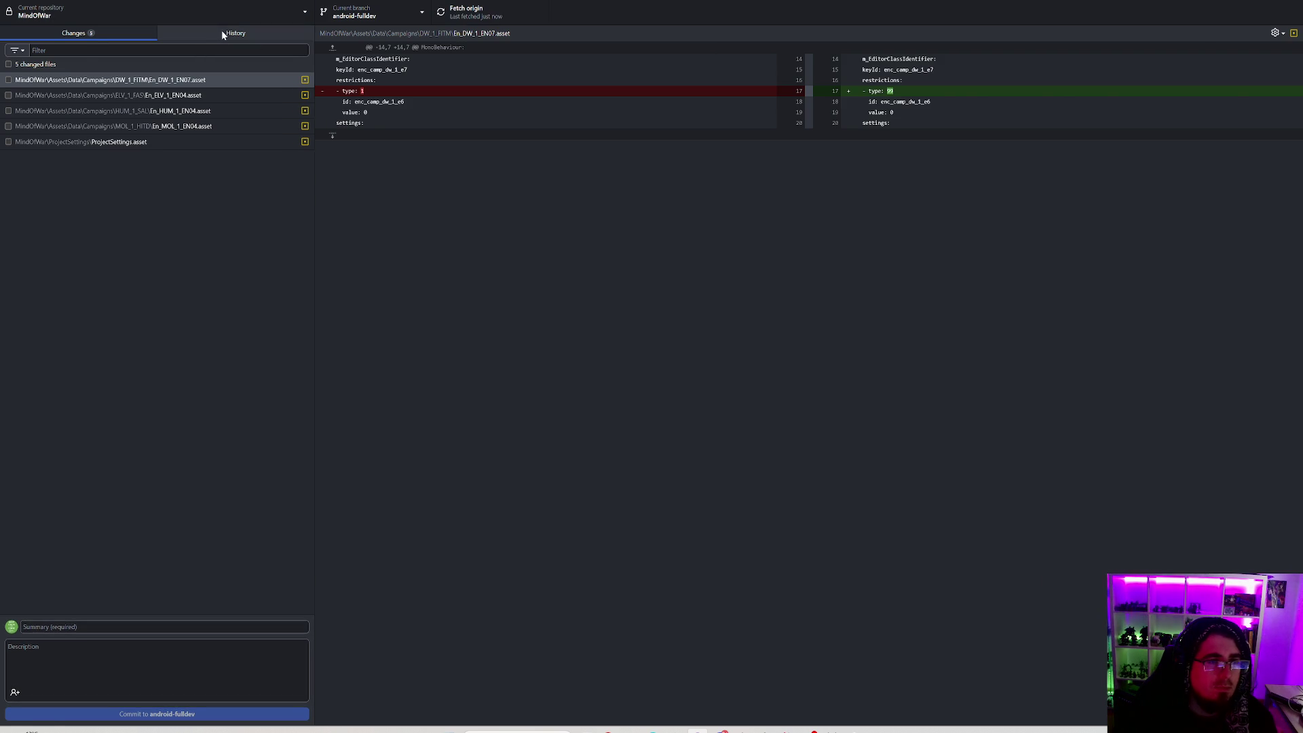
{"action": "left_click", "coordinate": [221, 31]}
{"action": "left_click", "coordinate": [157, 153]}
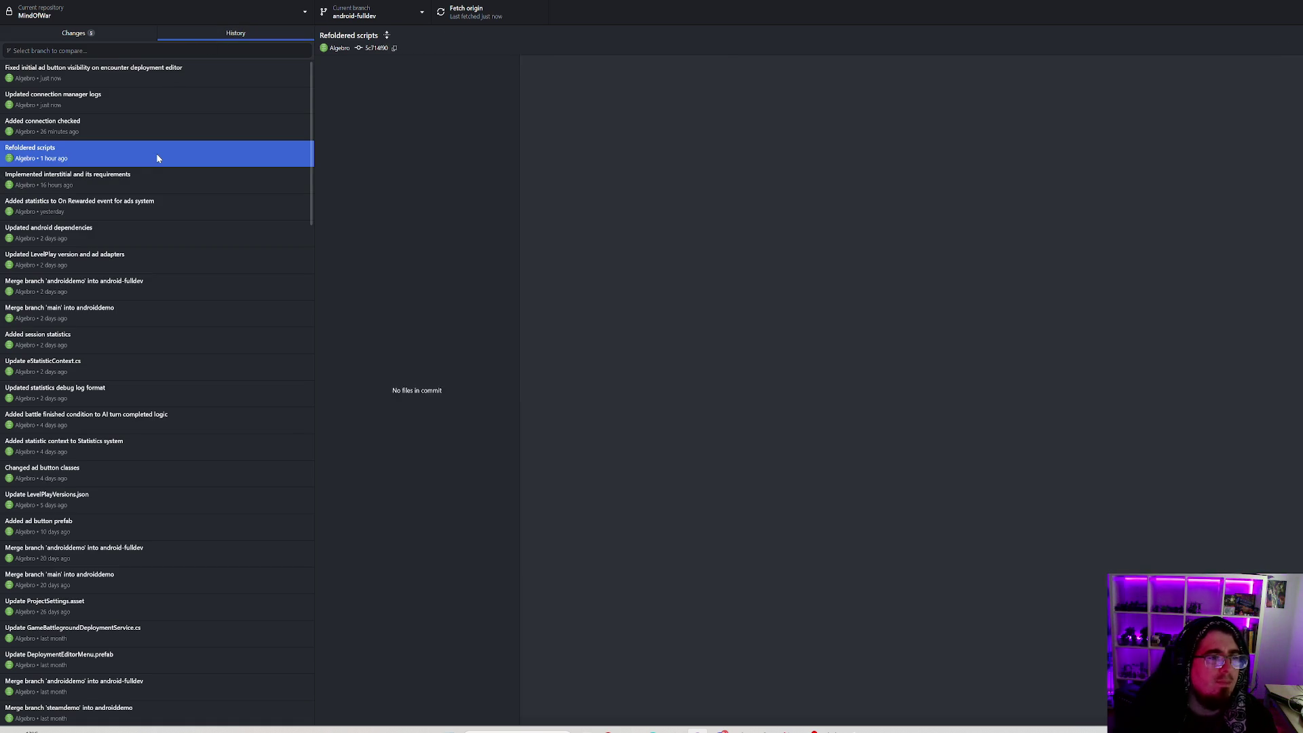
{"action": "right_click", "coordinate": [157, 157]}
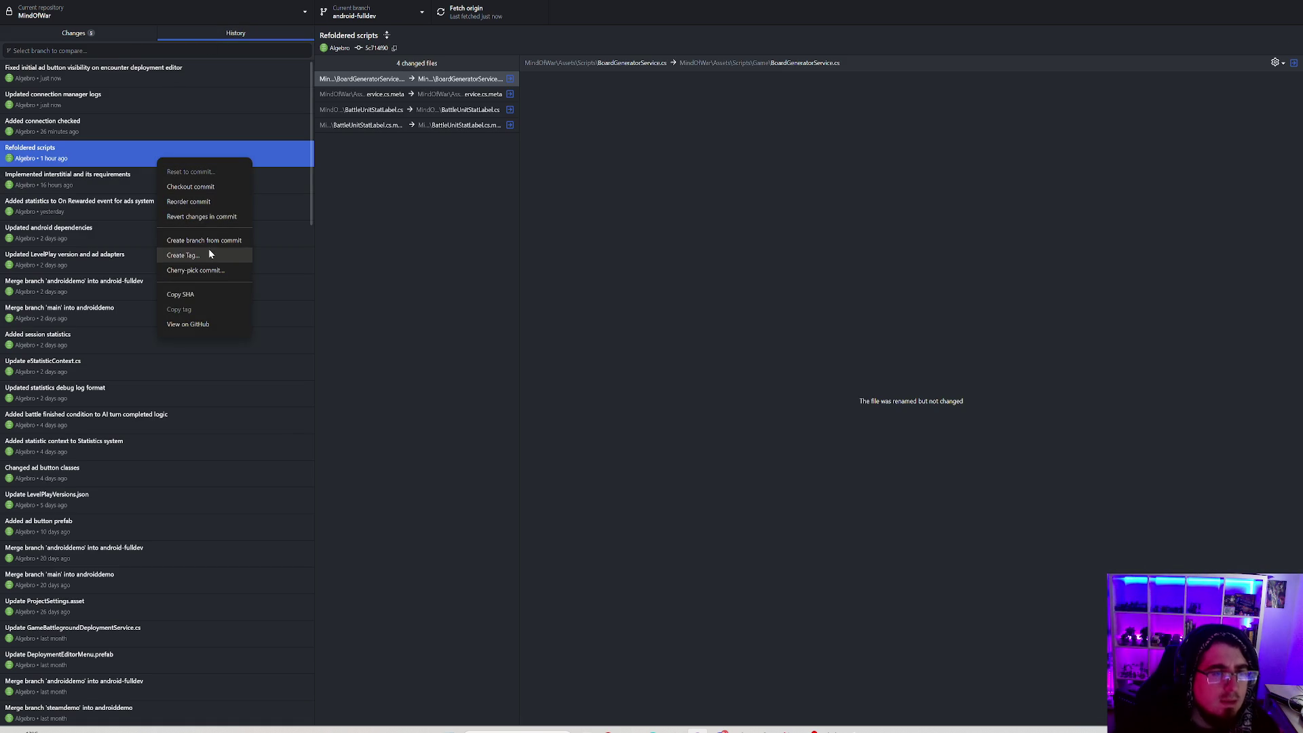
{"action": "left_click", "coordinate": [214, 271]}
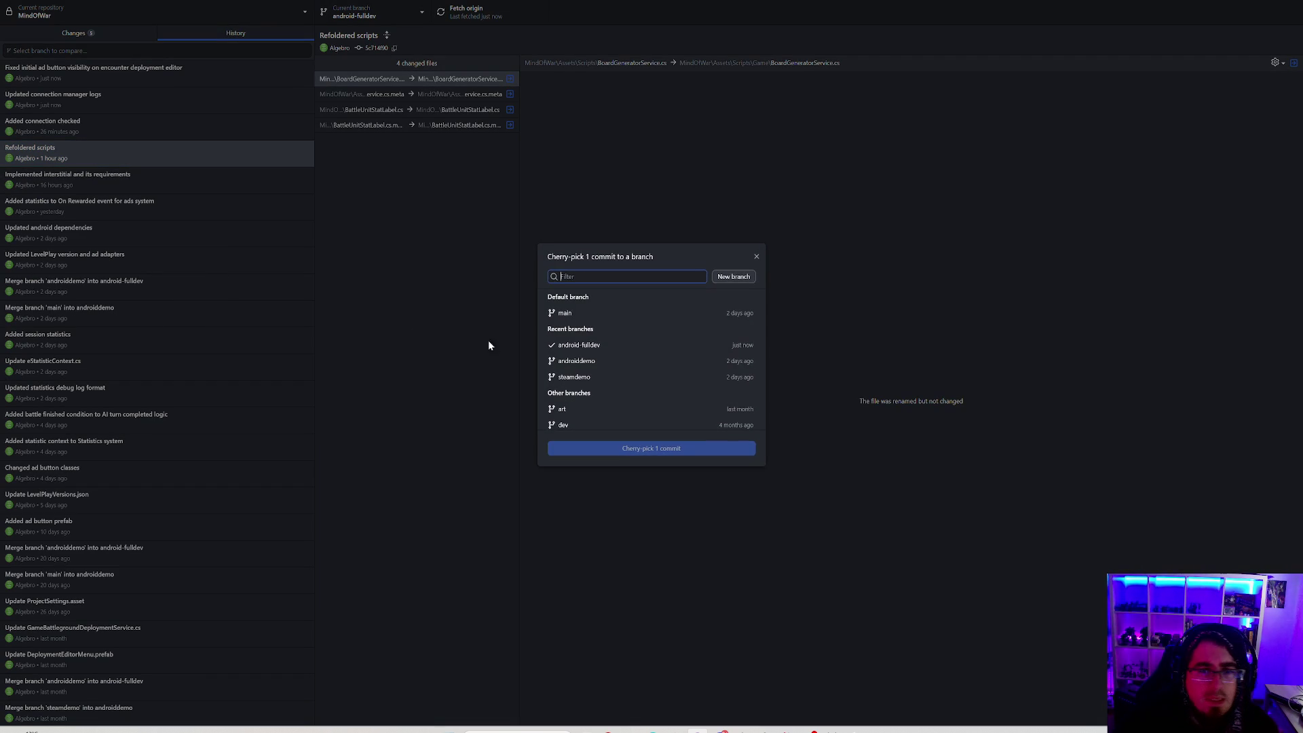
{"action": "left_click", "coordinate": [596, 314]}
{"action": "left_click", "coordinate": [645, 450]}
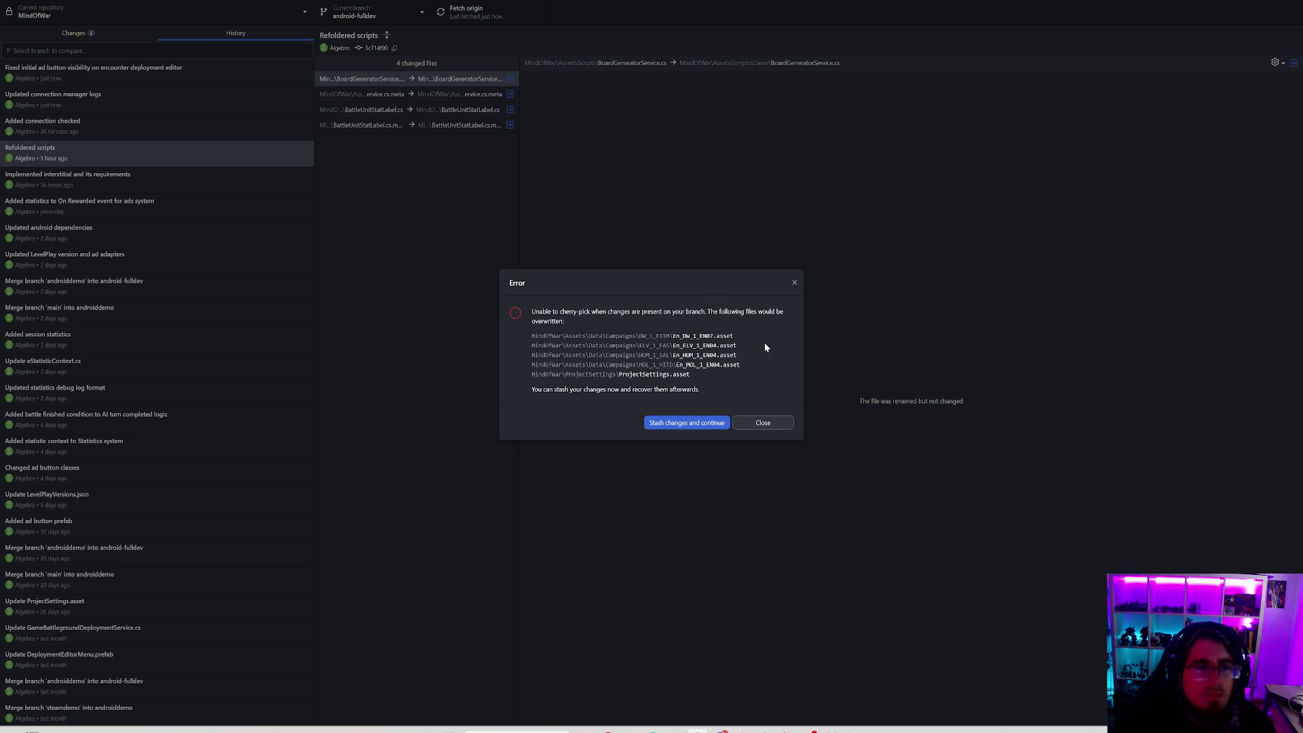
{"action": "left_click", "coordinate": [764, 423]}
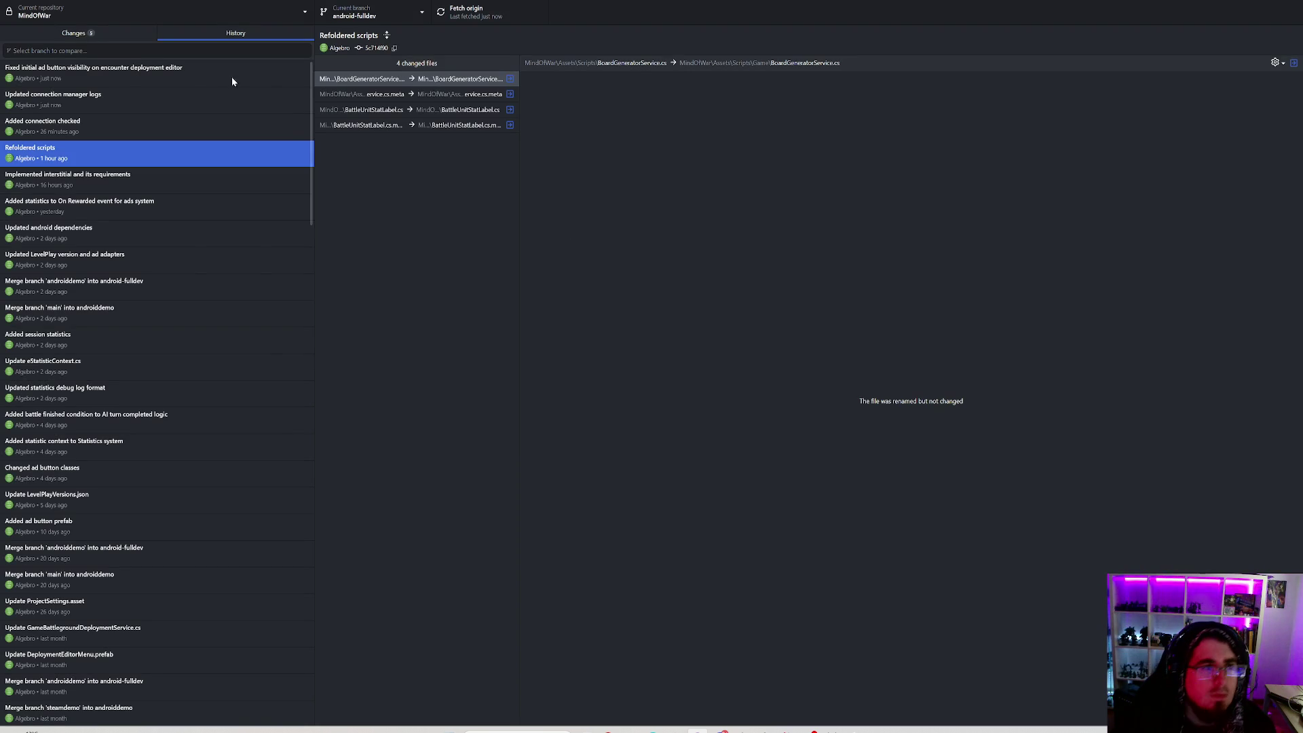
Stash all five uncommitted changes via the Branch menu and return to History.
{"action": "left_click", "coordinate": [81, 33]}
{"action": "key", "text": "alt+b"}
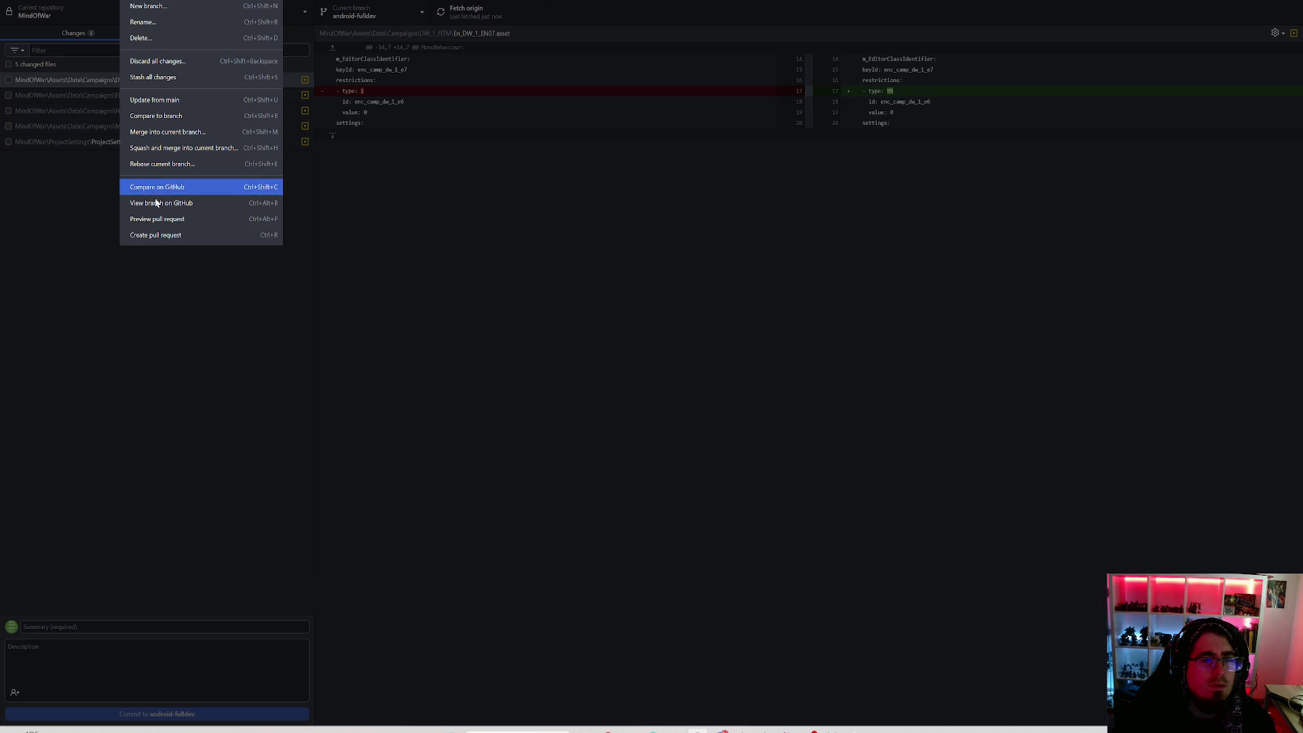
{"action": "left_click", "coordinate": [161, 78]}
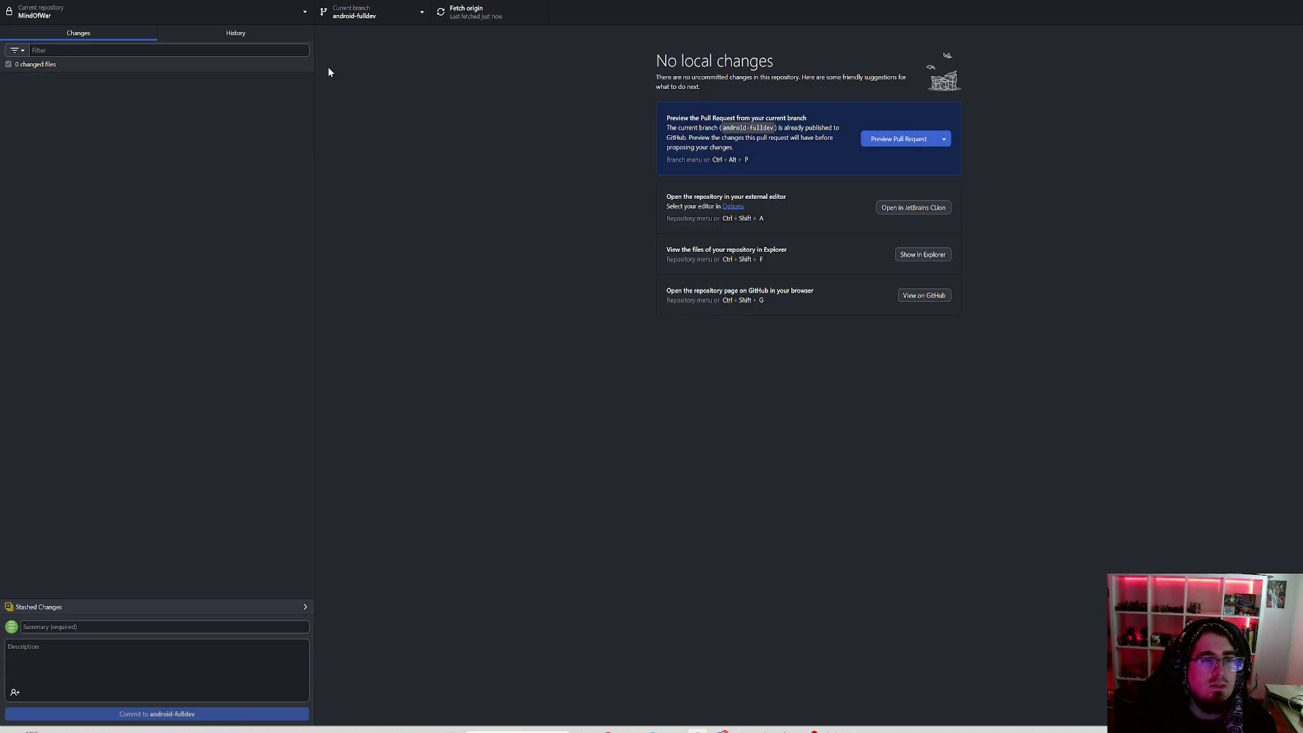
{"action": "left_click", "coordinate": [272, 30]}
{"action": "right_click", "coordinate": [151, 153]}
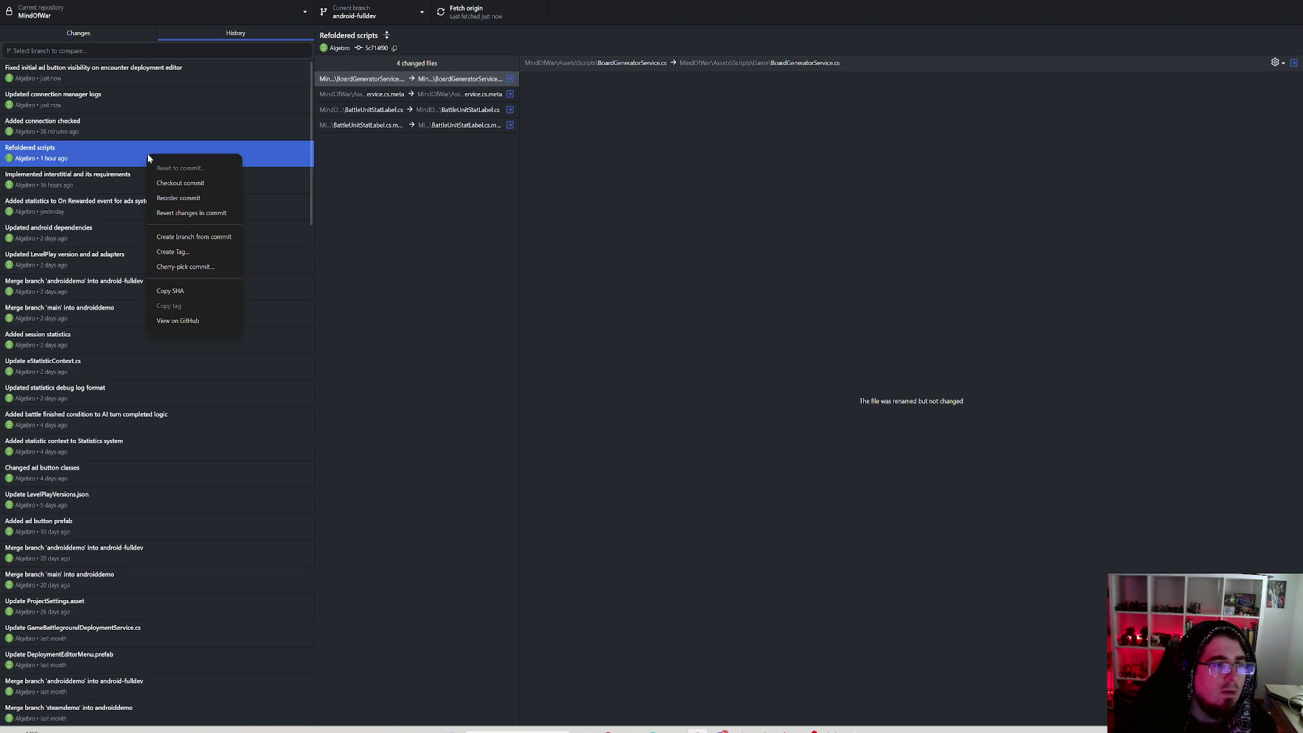
Cherry-pick the Refoldered scripts commit onto main.
{"action": "left_click", "coordinate": [201, 267]}
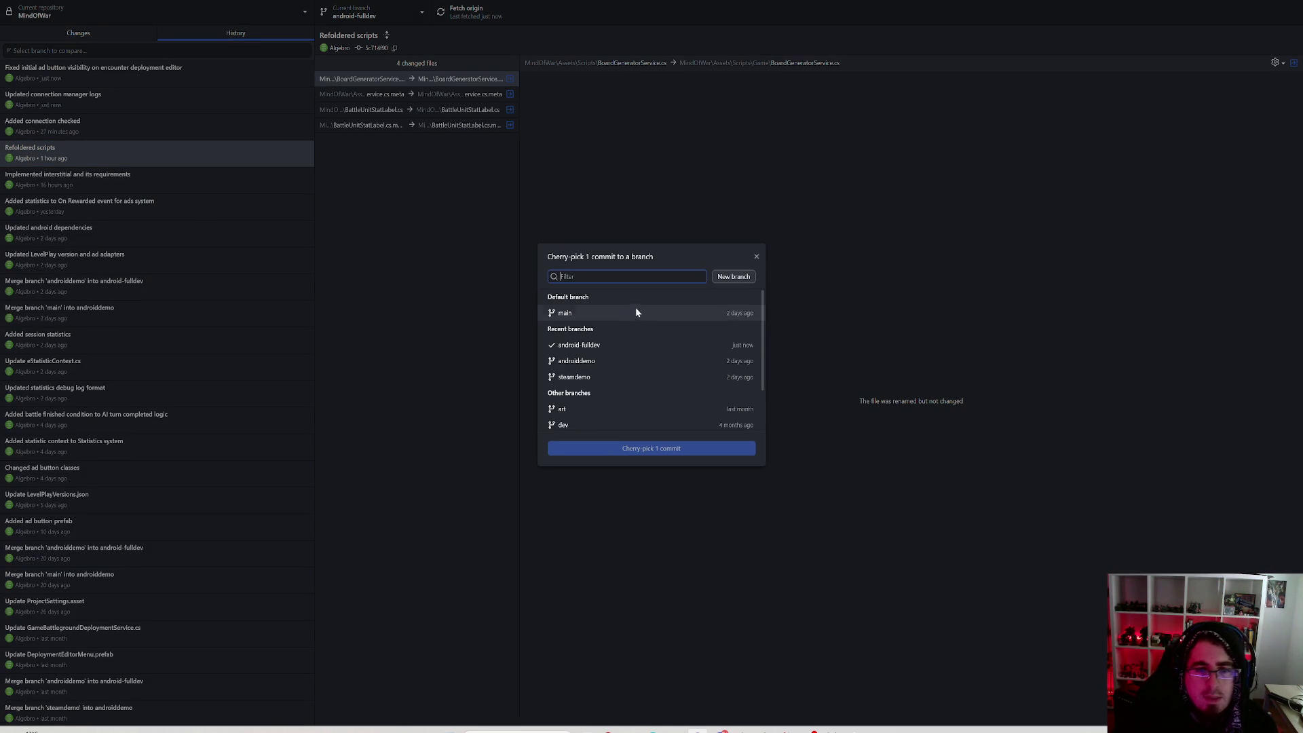
{"action": "left_click", "coordinate": [633, 312]}
{"action": "left_click", "coordinate": [629, 448]}
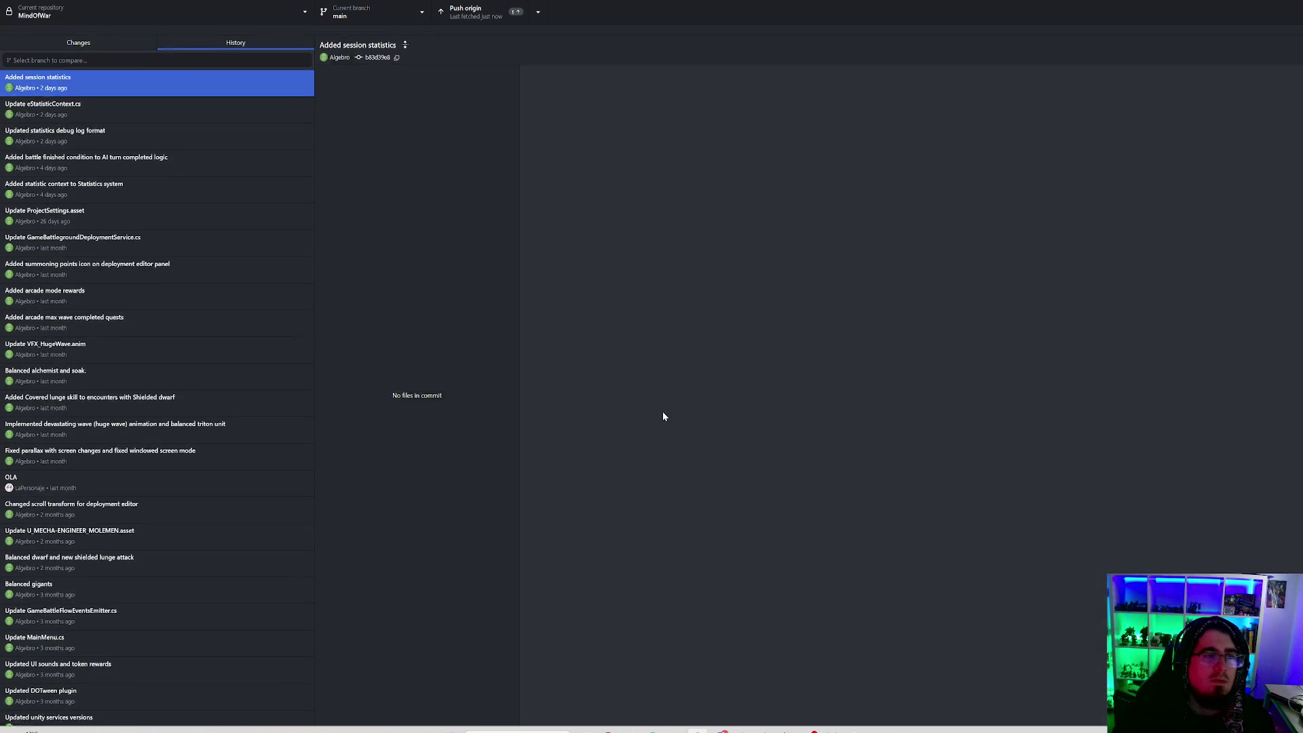
{"action": "left_click", "coordinate": [208, 88]}
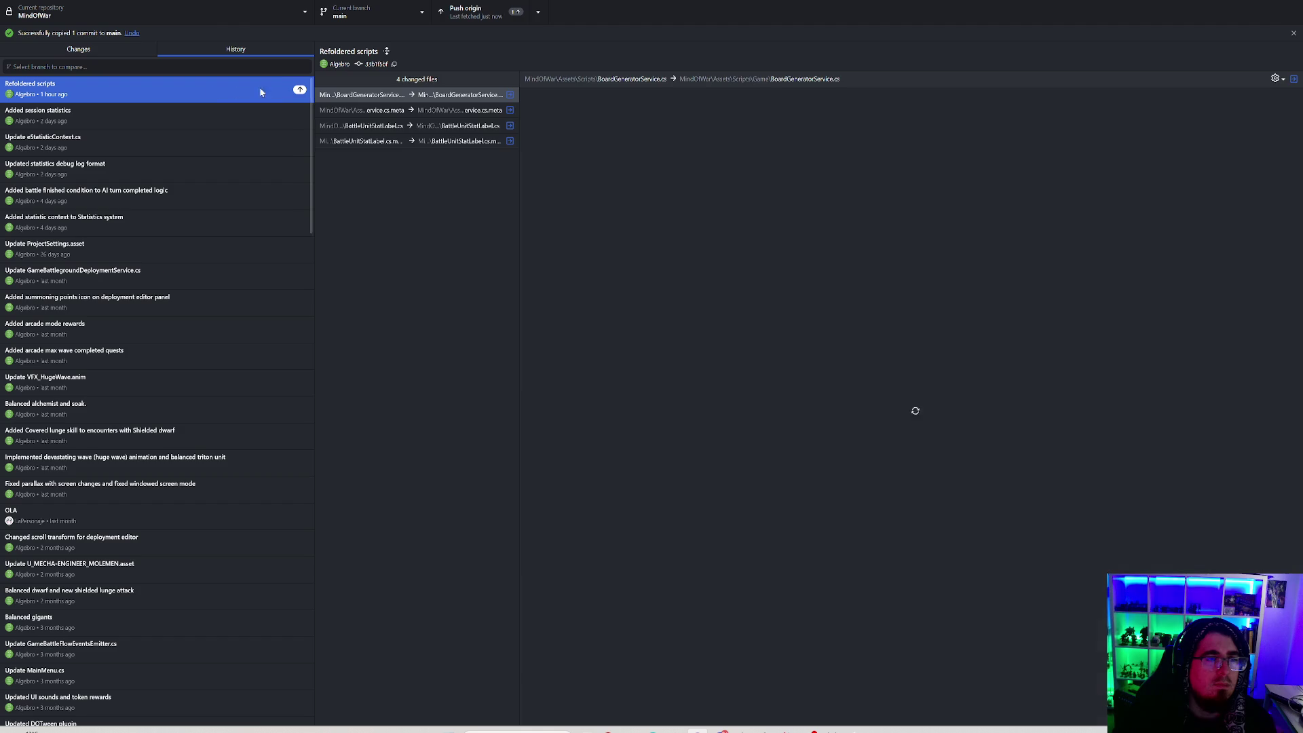
Push main to origin and confirm no local changes remain.
{"action": "left_click", "coordinate": [458, 14]}
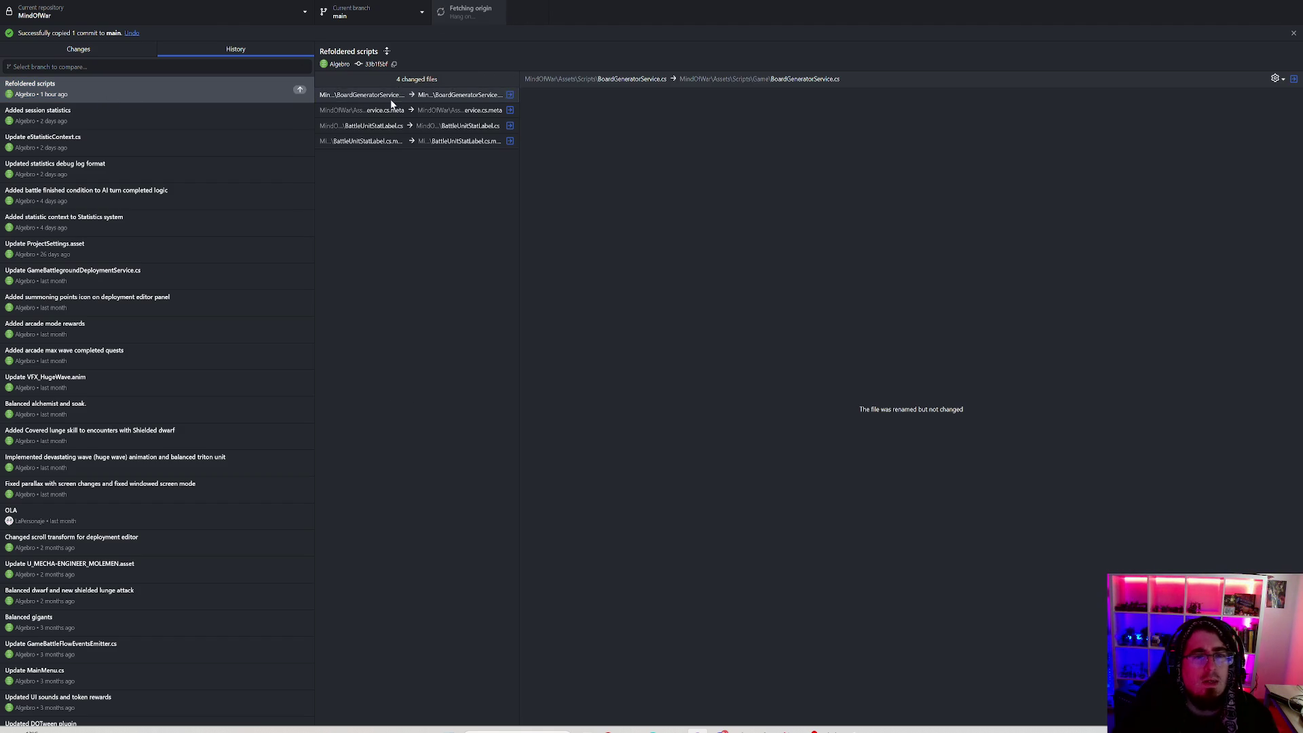
{"action": "left_click", "coordinate": [144, 110]}
{"action": "left_click", "coordinate": [147, 94]}
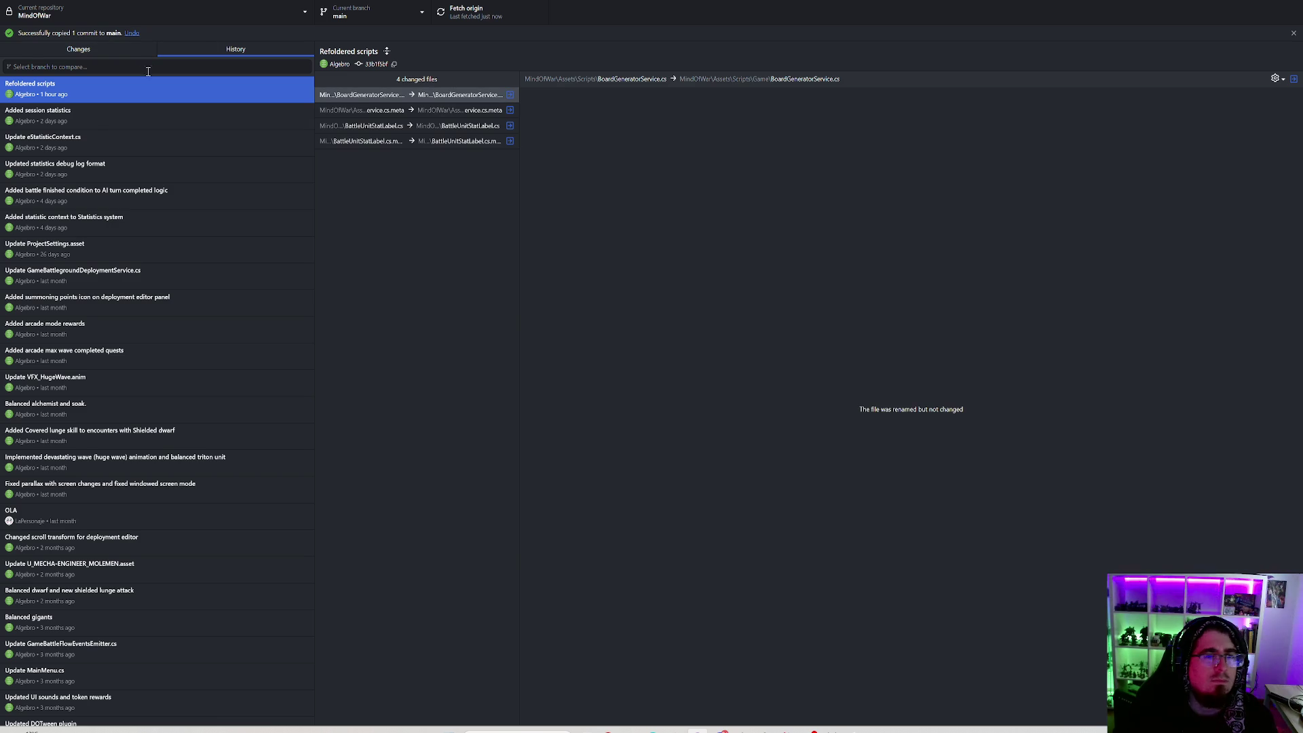
{"action": "left_click", "coordinate": [92, 49]}
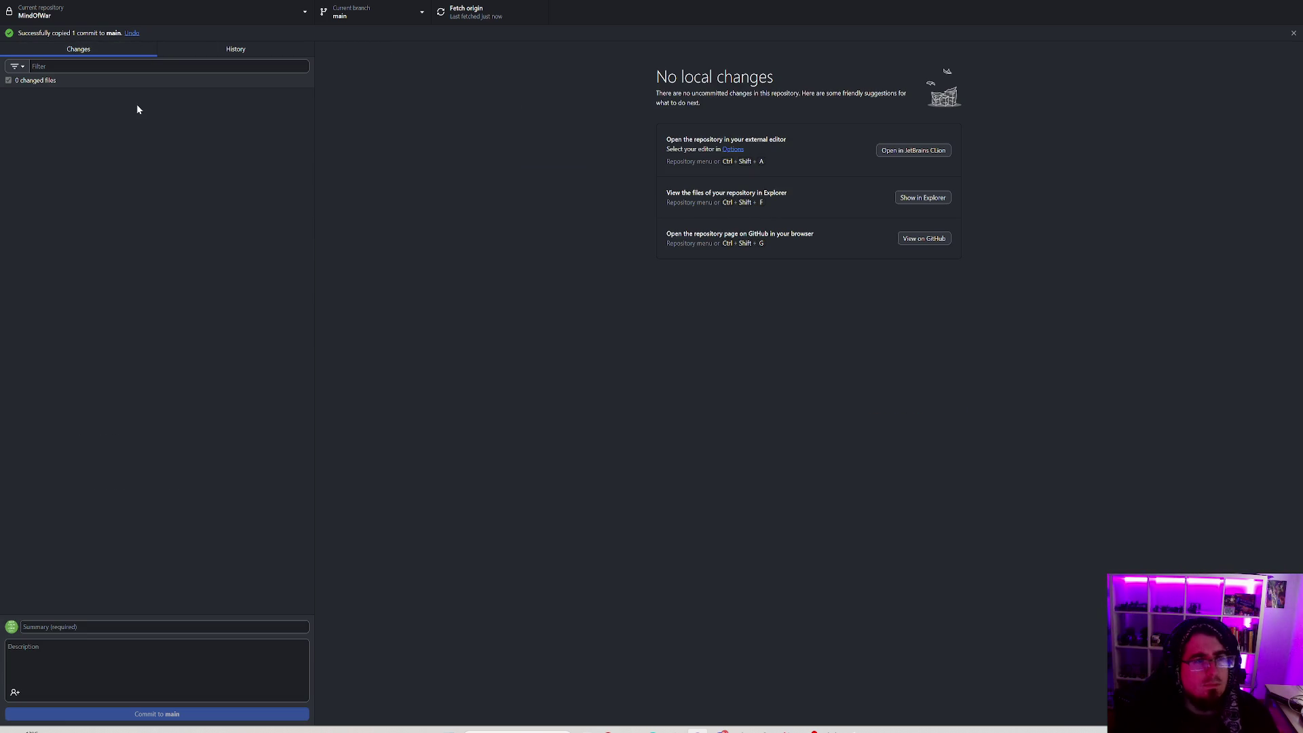
{"action": "key", "text": "alt+Tab"}
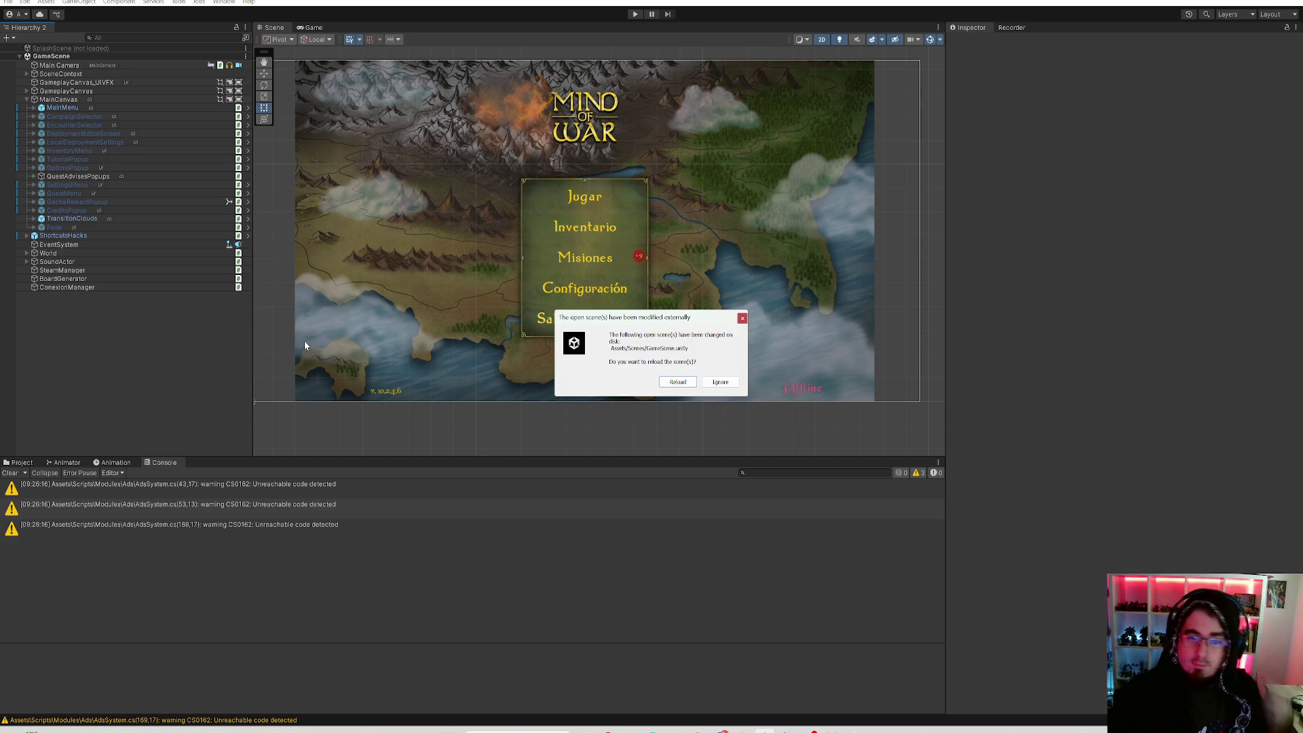
Reload the externally modified GameScene and clear the NullReferenceException from the Console.
{"action": "left_click", "coordinate": [677, 382]}
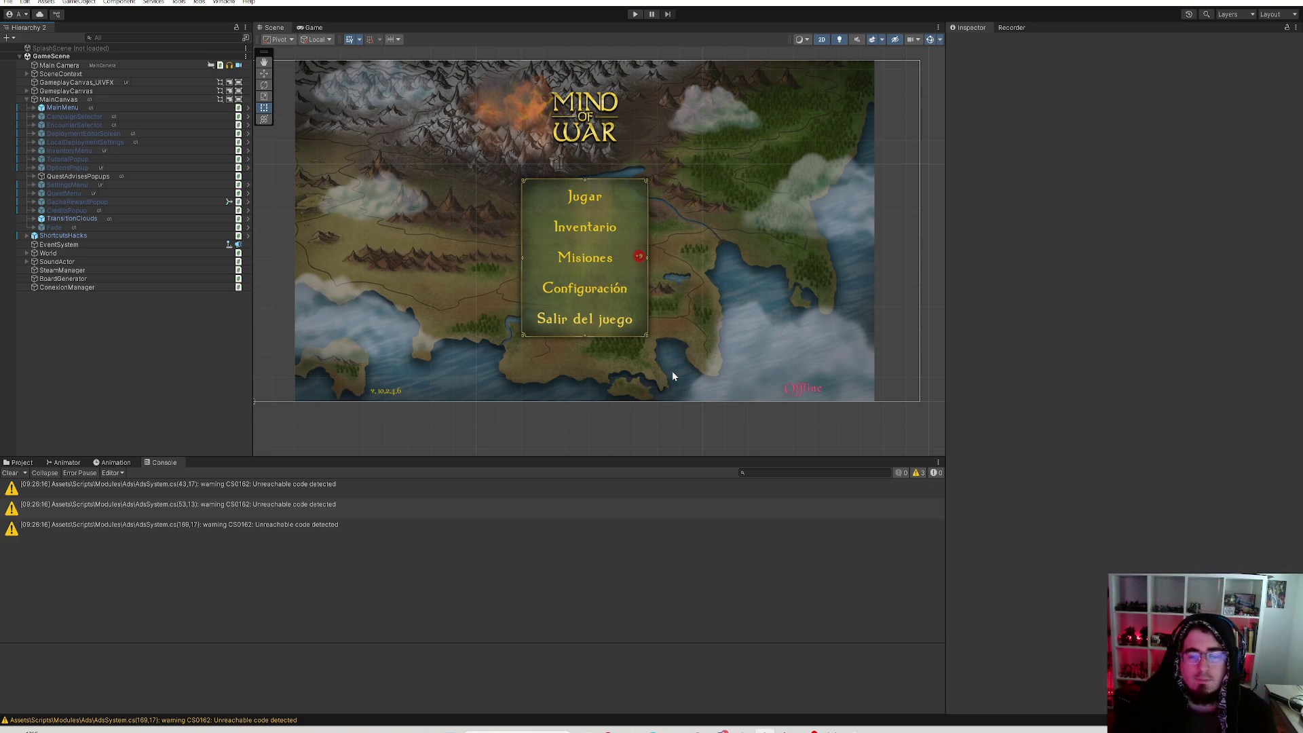
{"action": "left_click", "coordinate": [211, 493]}
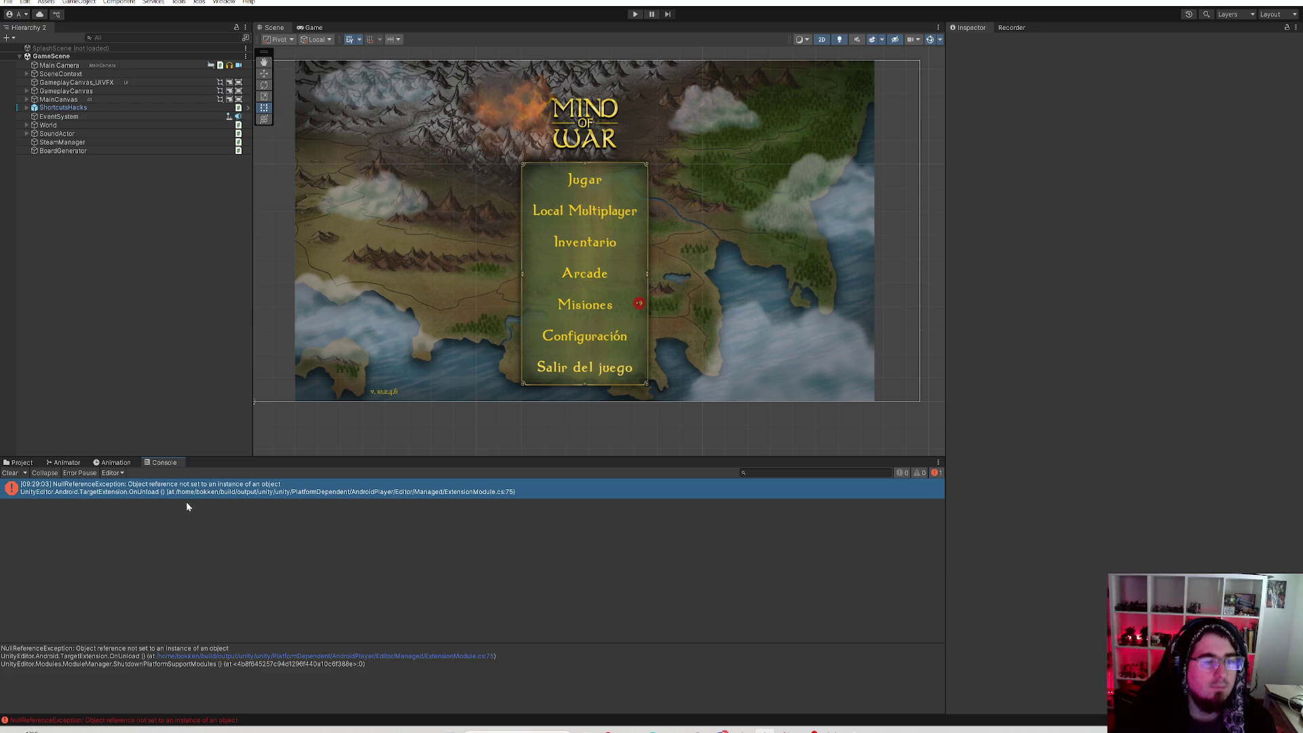
{"action": "left_click", "coordinate": [18, 476]}
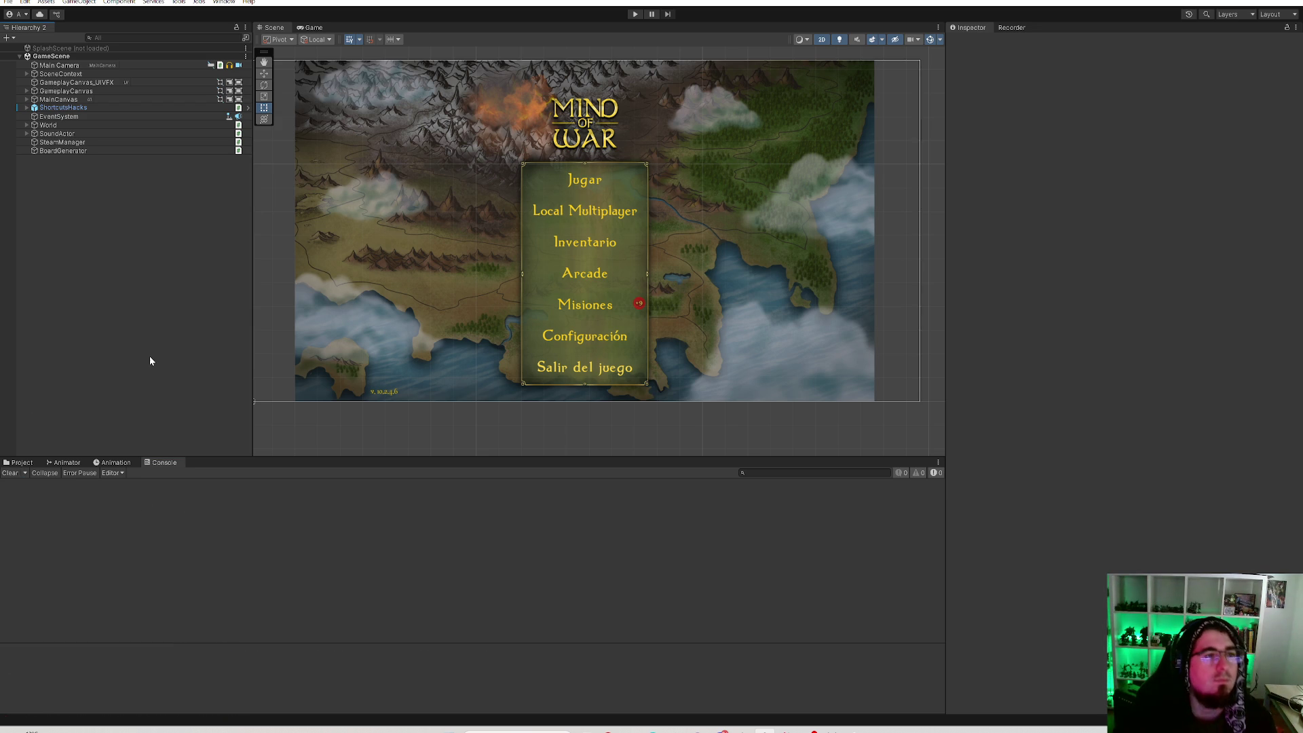
{"action": "left_click", "coordinate": [75, 142]}
{"action": "left_click", "coordinate": [80, 150]}
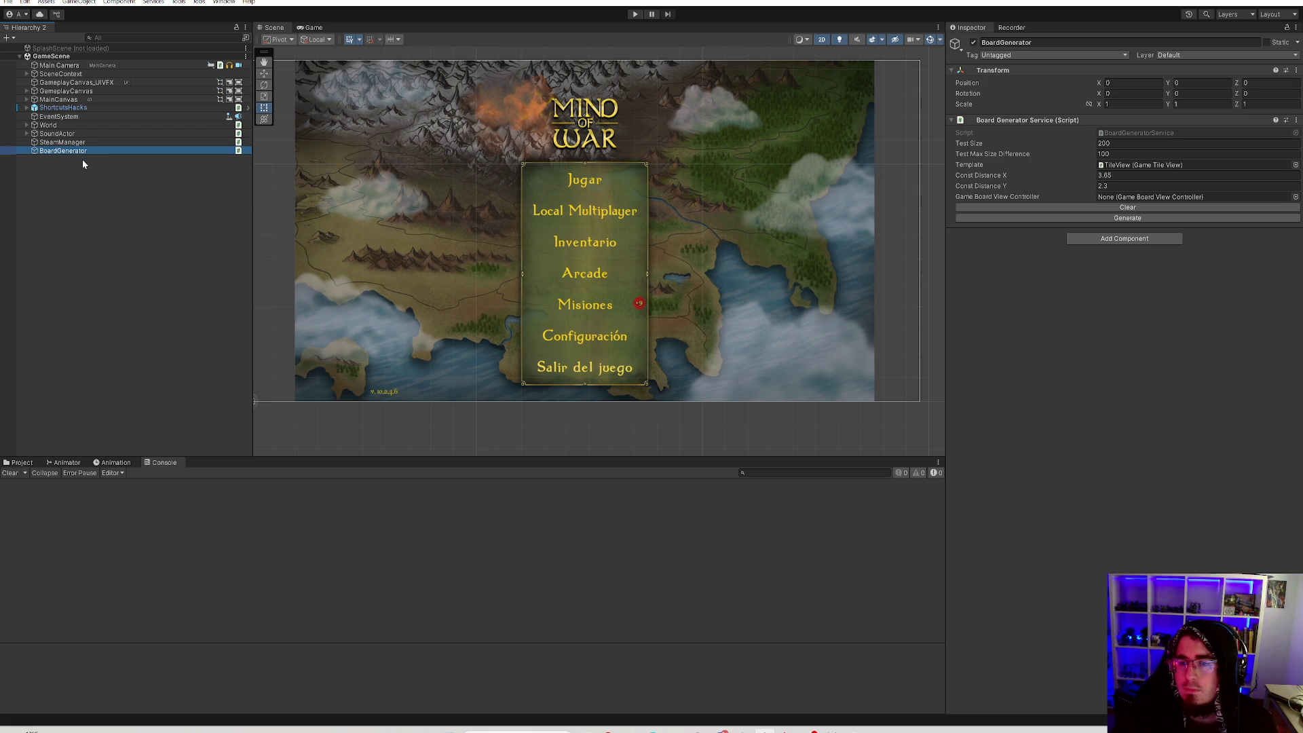
Save the project with File > Save Project and enter play mode.
{"action": "left_click", "coordinate": [8, 2]}
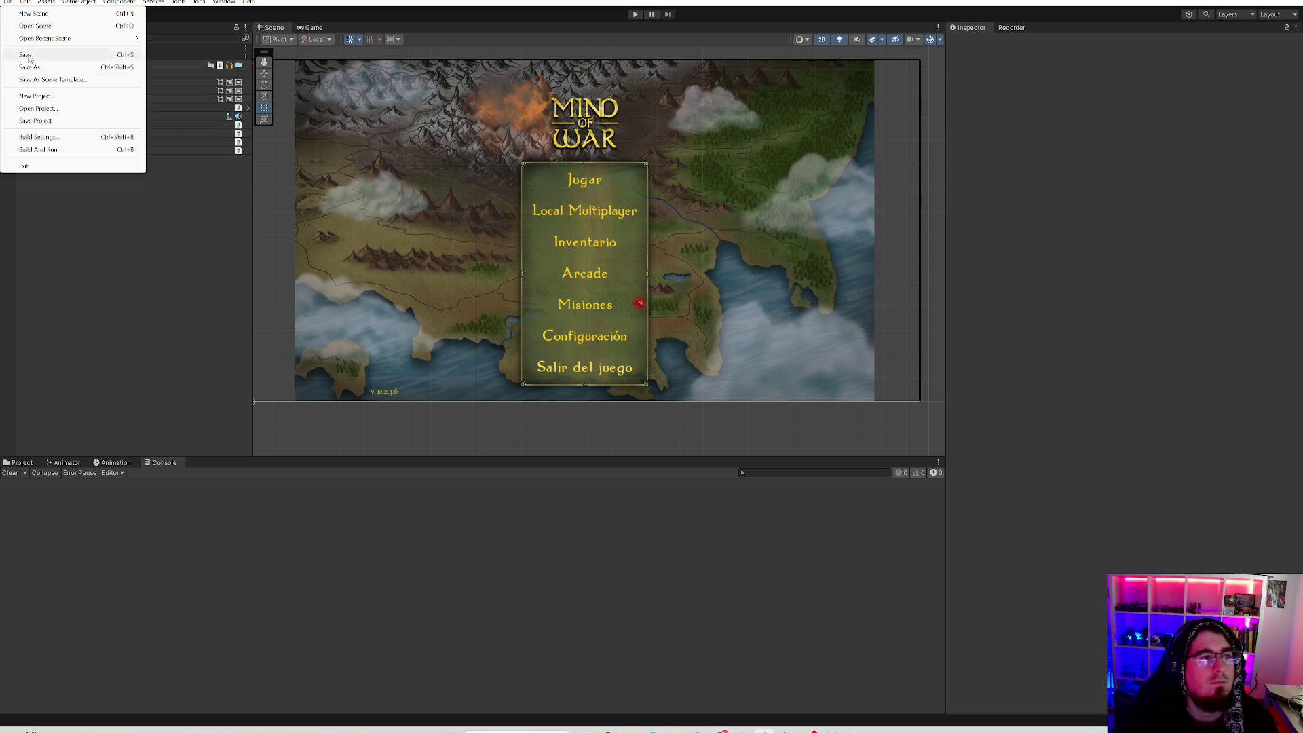
{"action": "left_click", "coordinate": [37, 122]}
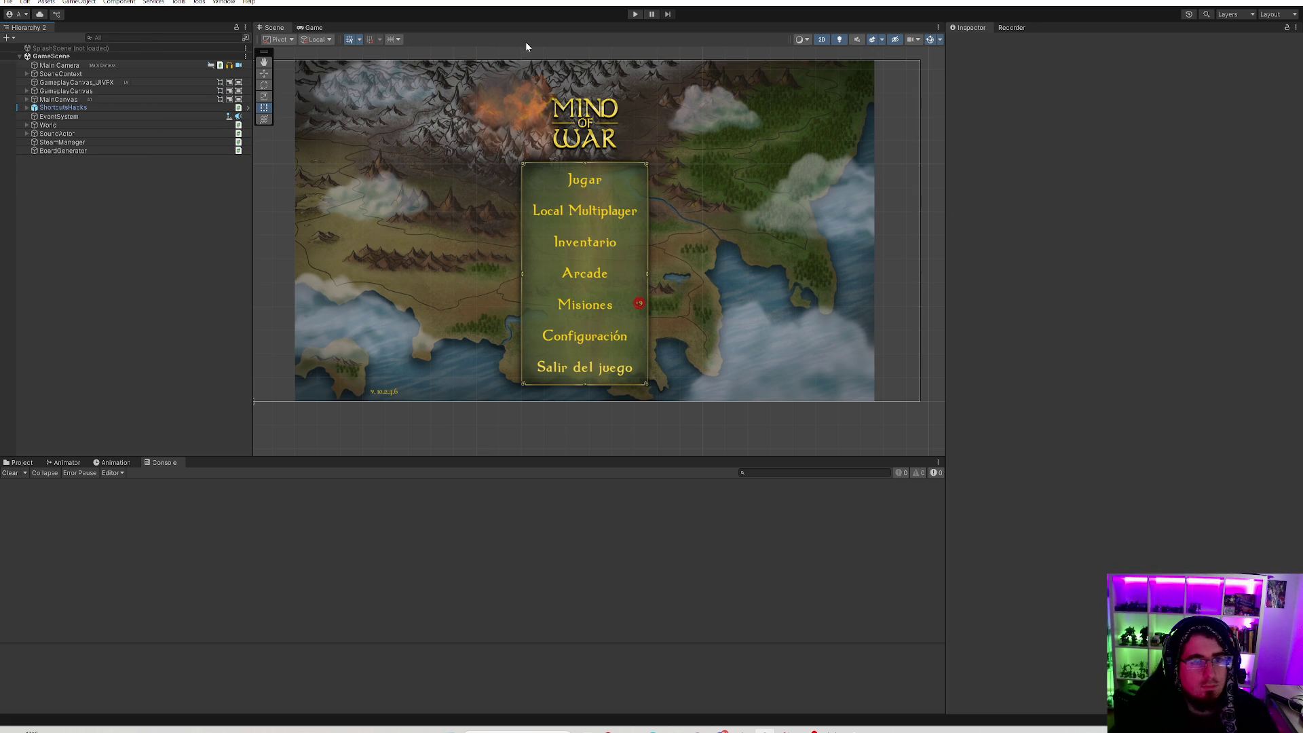
{"action": "left_click", "coordinate": [636, 14]}
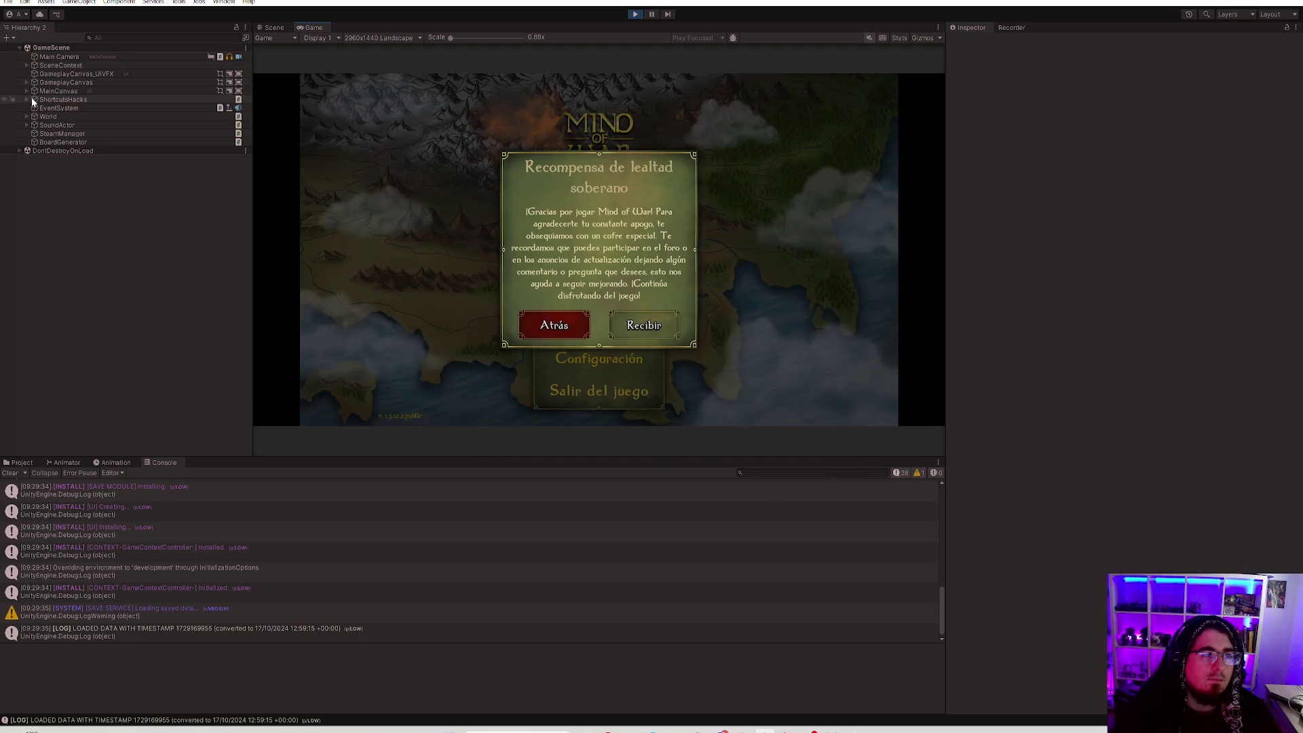
Dismiss the loyalty reward popup, select TokensHack, maximize the Game view, and open Arcade (Beta).
{"action": "left_click", "coordinate": [27, 99]}
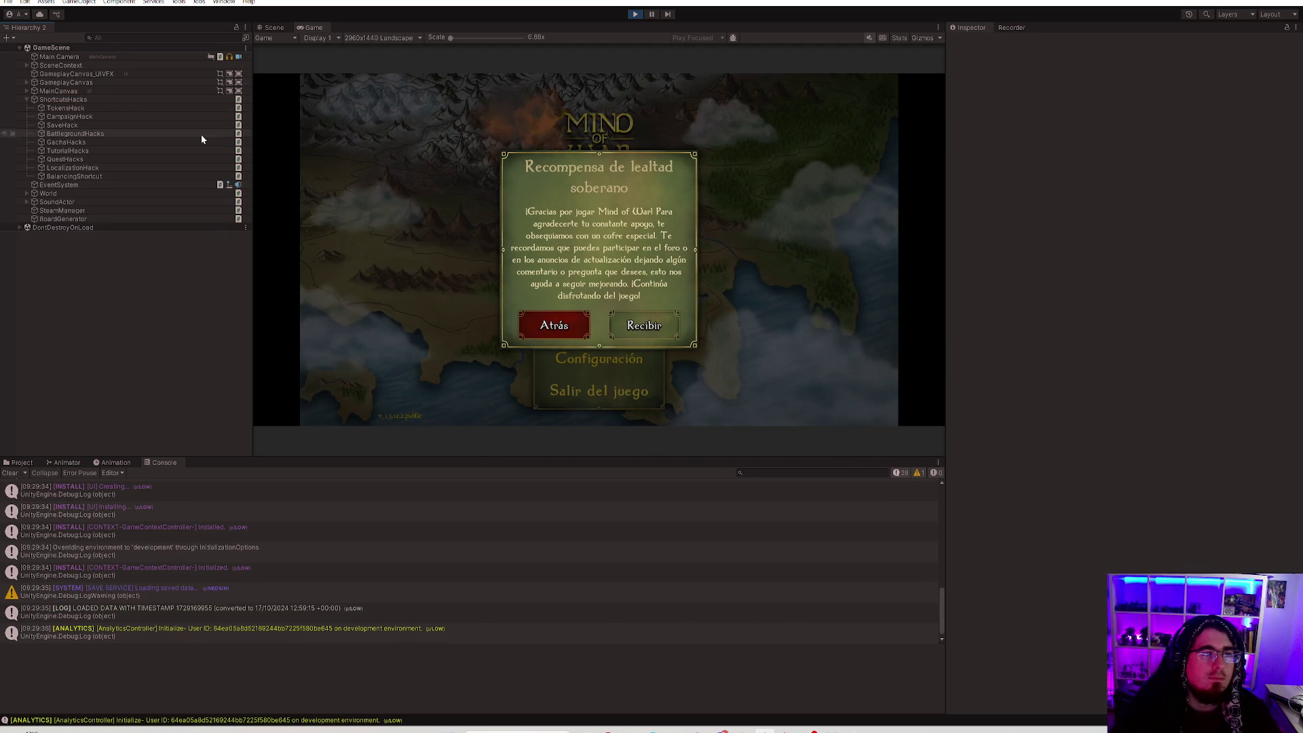
{"action": "left_click", "coordinate": [554, 325]}
{"action": "left_click", "coordinate": [57, 117]}
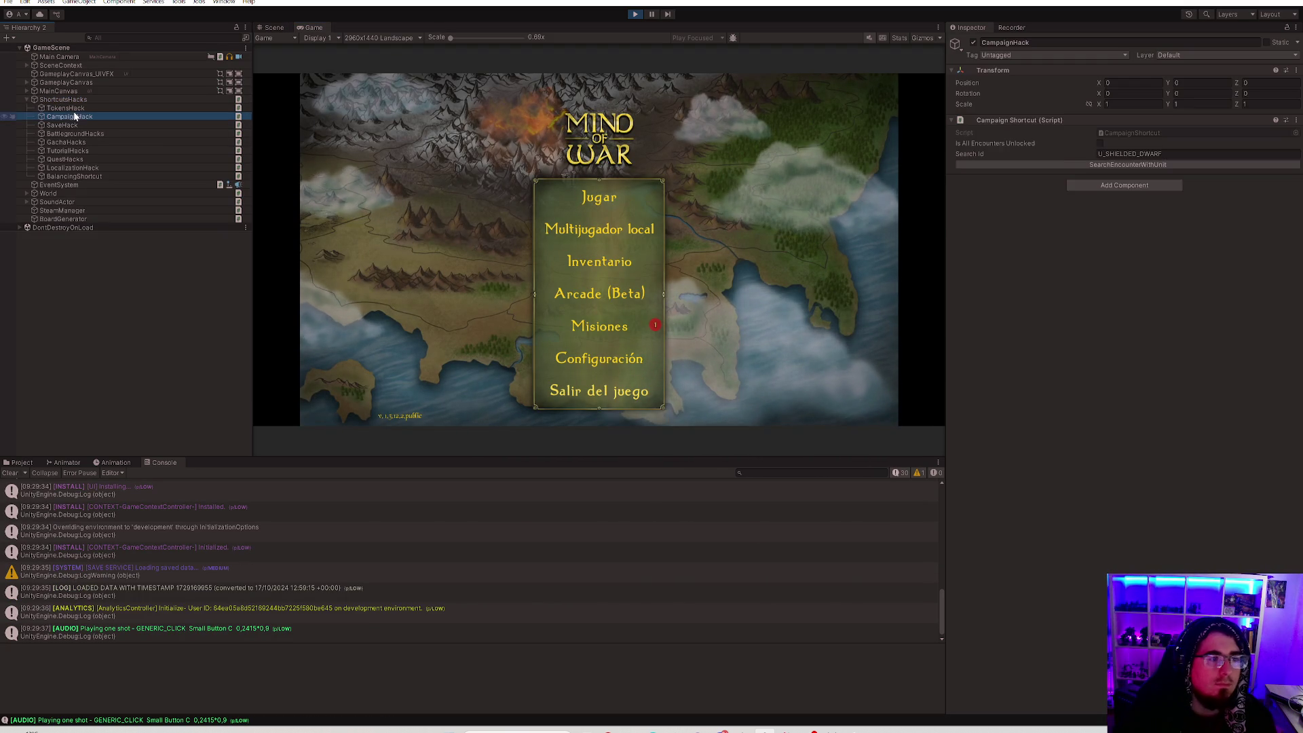
{"action": "left_click", "coordinate": [73, 110]}
{"action": "left_click", "coordinate": [1133, 198]}
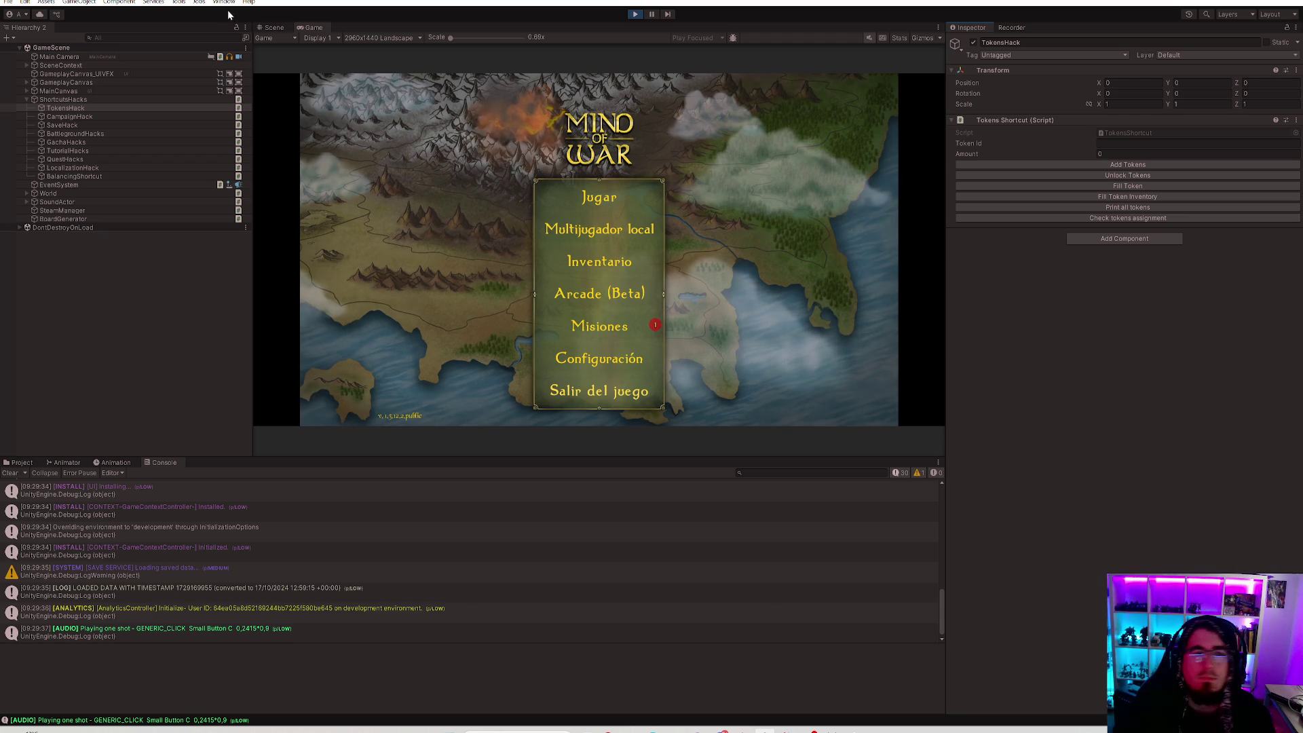
{"action": "double_click", "coordinate": [326, 27]}
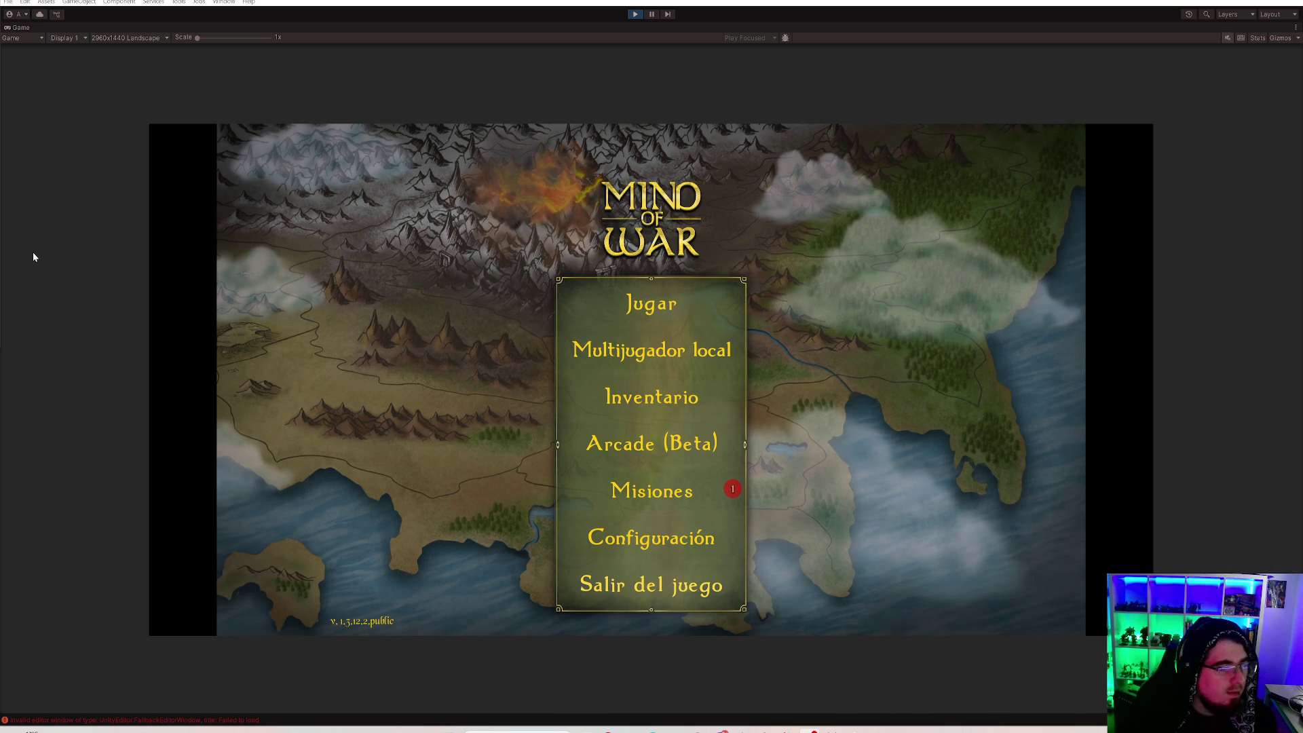
{"action": "left_click", "coordinate": [648, 451]}
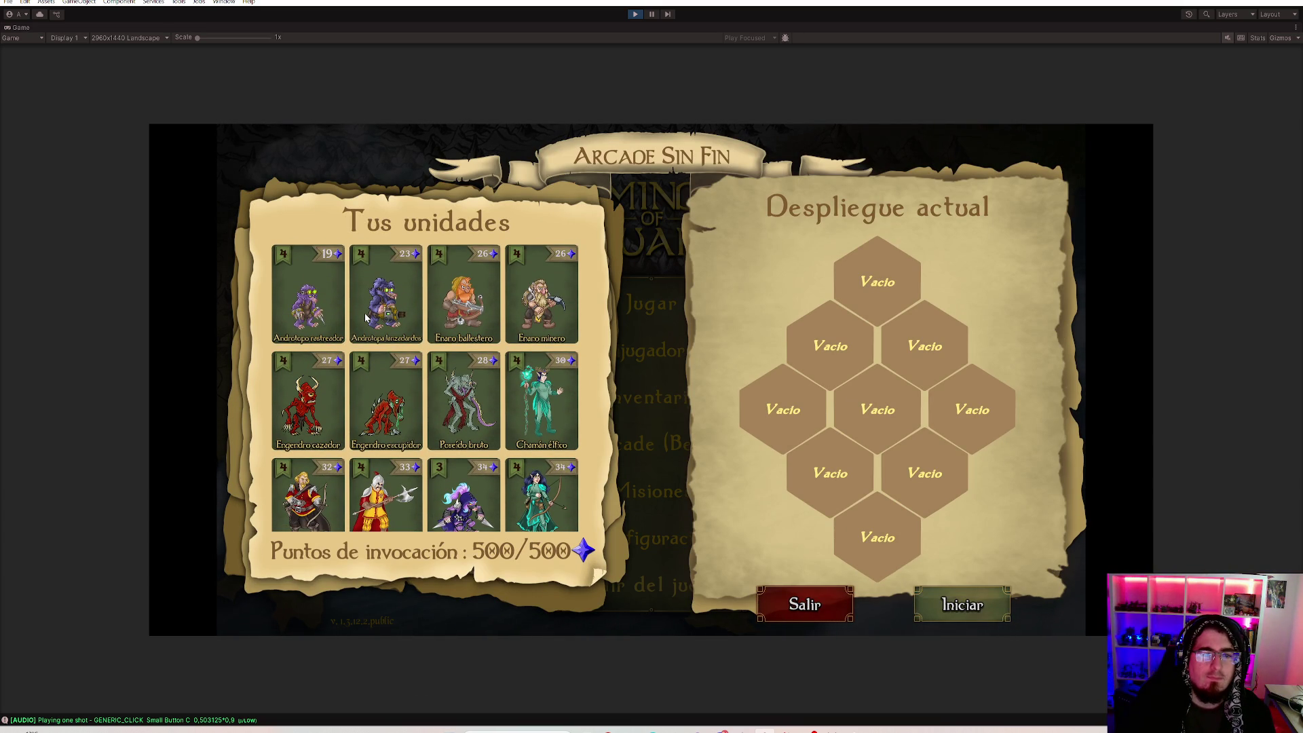
Deploy the dwarf mortar onto the upper-left hex.
{"action": "left_click", "coordinate": [528, 406]}
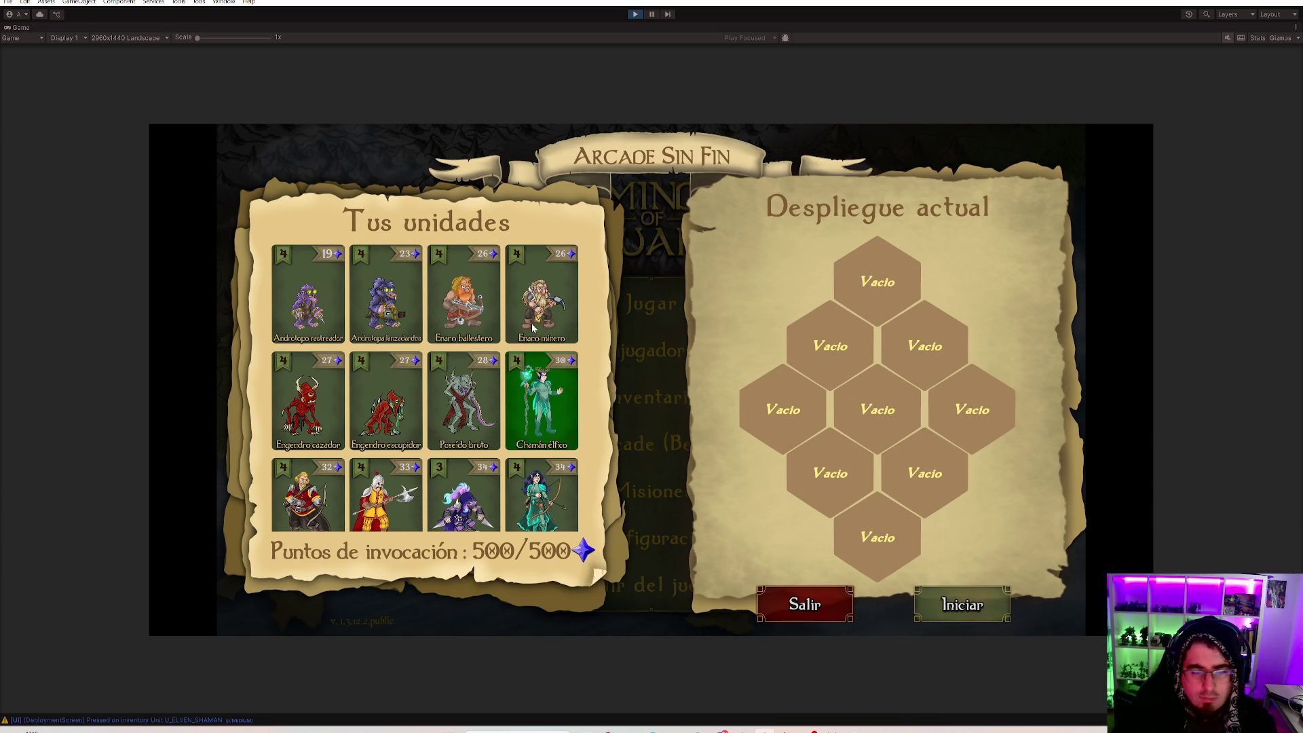
{"action": "scroll", "coordinate": [533, 328], "scroll_direction": "down", "scroll_amount": 10}
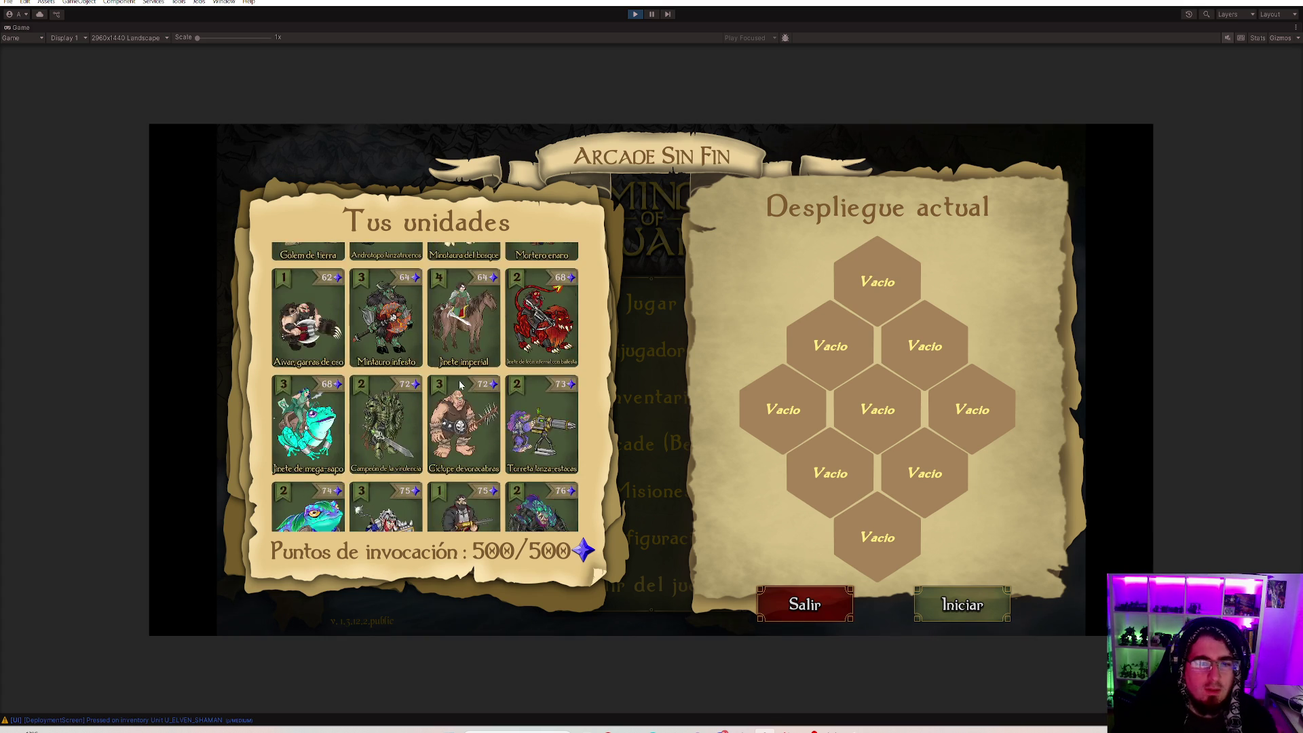
{"action": "scroll", "coordinate": [461, 384], "scroll_direction": "up", "scroll_amount": 10}
{"action": "left_click", "coordinate": [560, 305]}
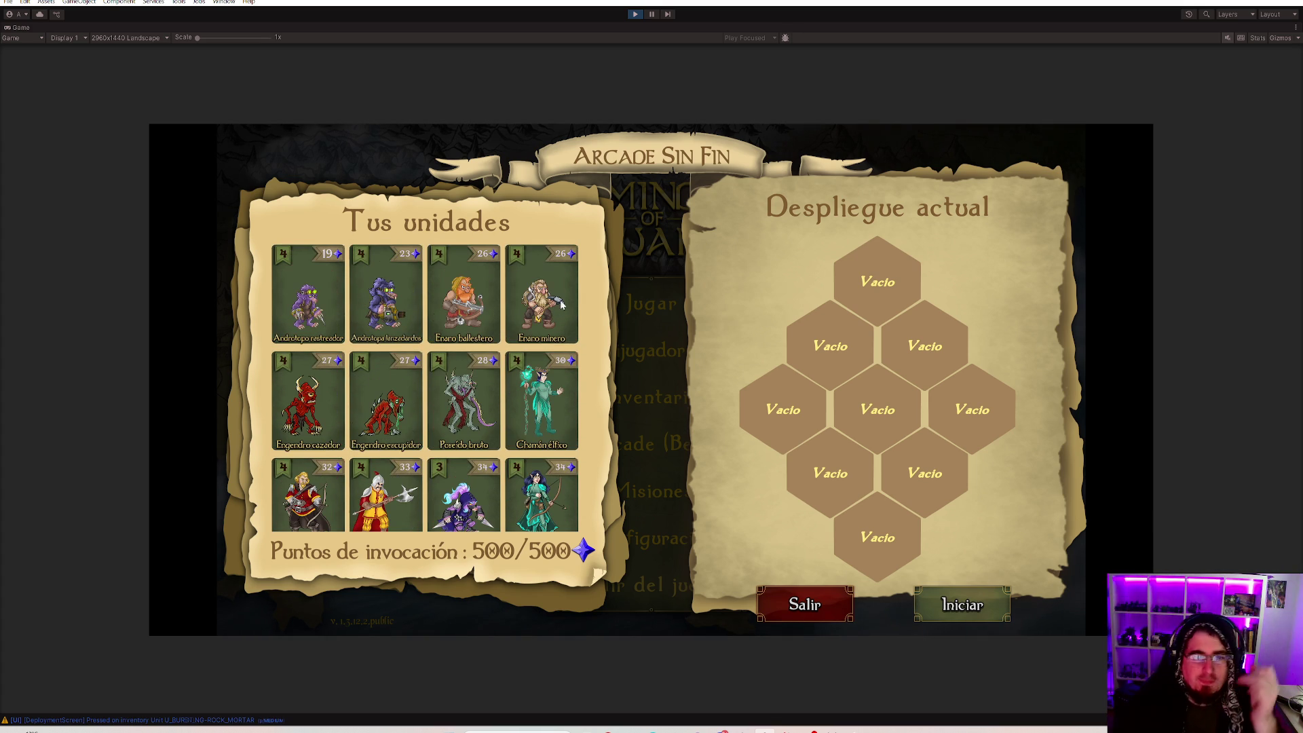
{"action": "left_click", "coordinate": [830, 345]}
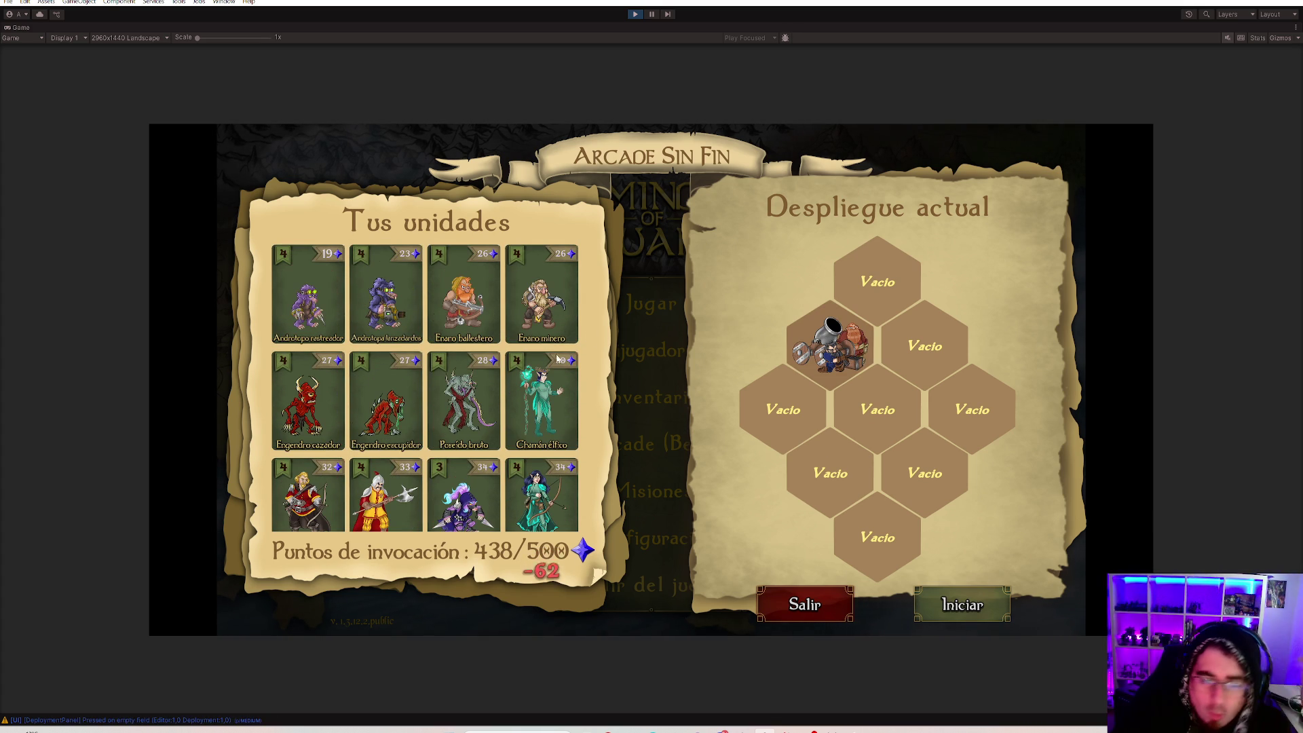
Deploy the ballista onto the lower-right hex.
{"action": "scroll", "coordinate": [494, 389], "scroll_direction": "down", "scroll_amount": 5}
{"action": "scroll", "coordinate": [494, 388], "scroll_direction": "down", "scroll_amount": 5}
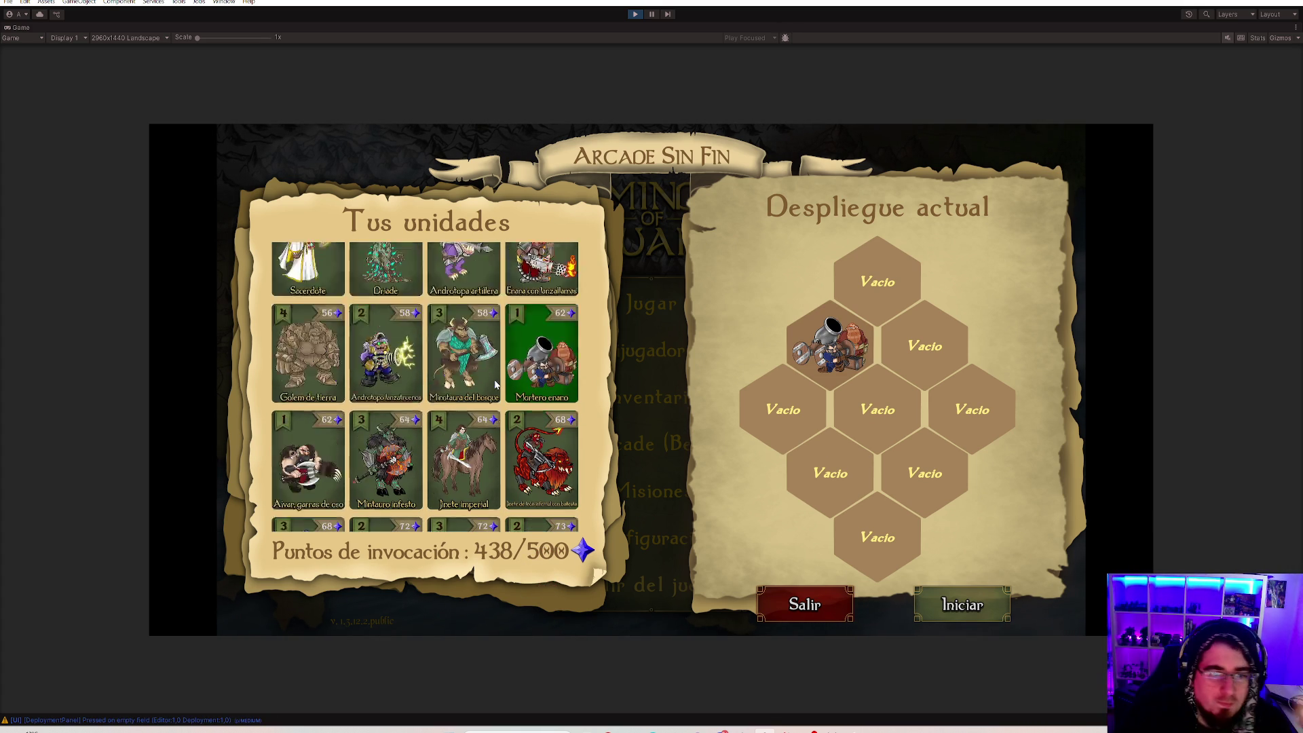
{"action": "scroll", "coordinate": [497, 388], "scroll_direction": "down", "scroll_amount": 5}
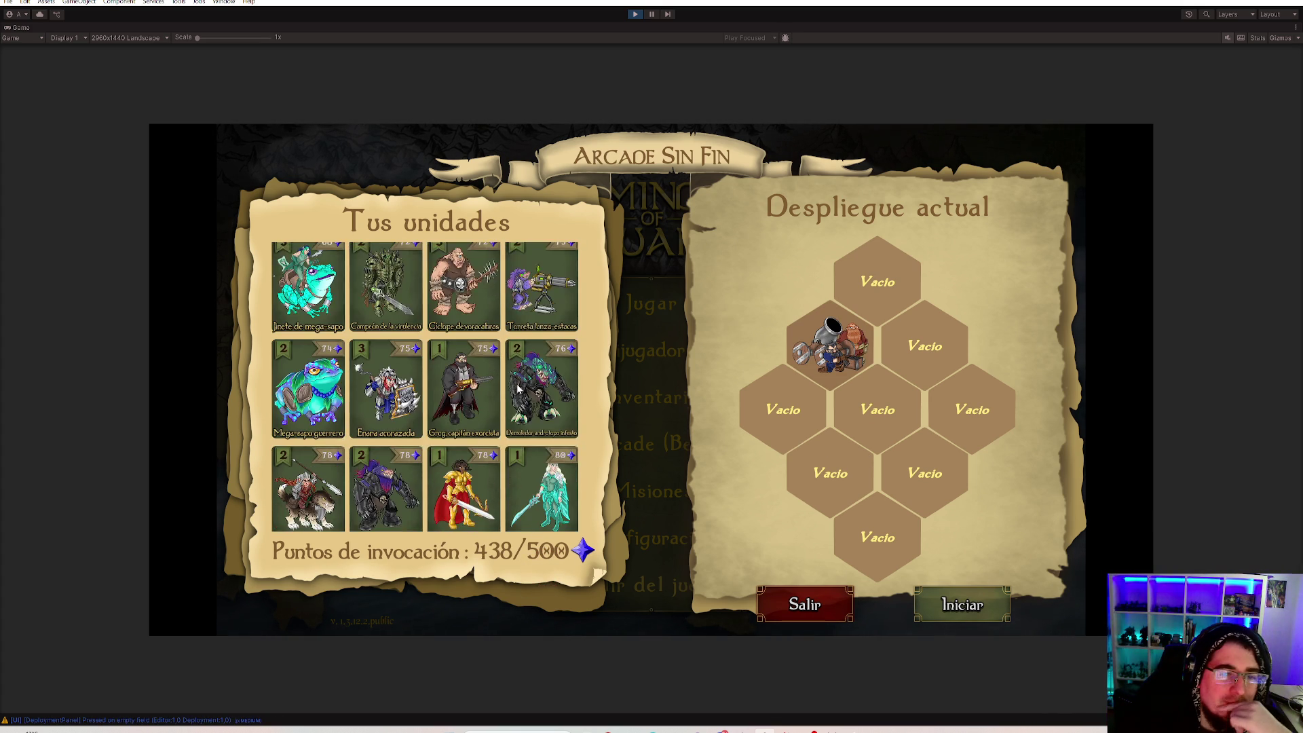
{"action": "left_click", "coordinate": [531, 441]}
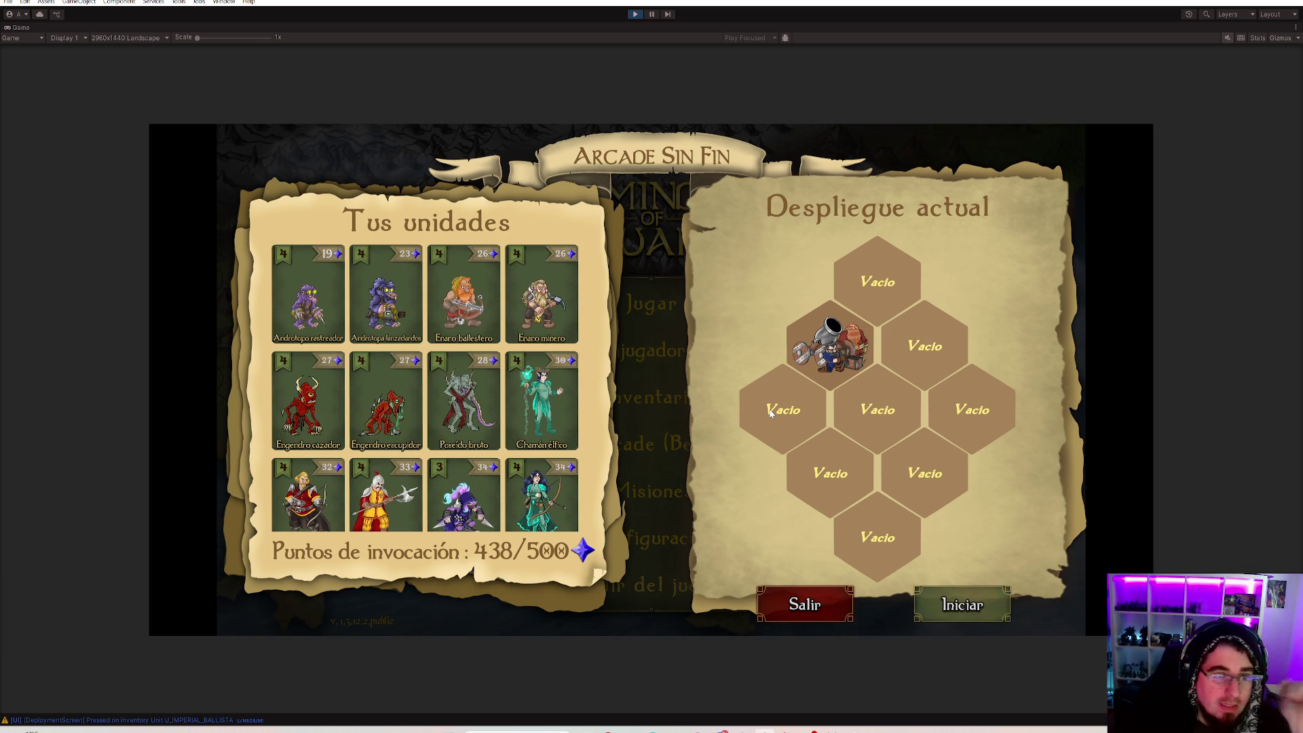
{"action": "left_click", "coordinate": [939, 453]}
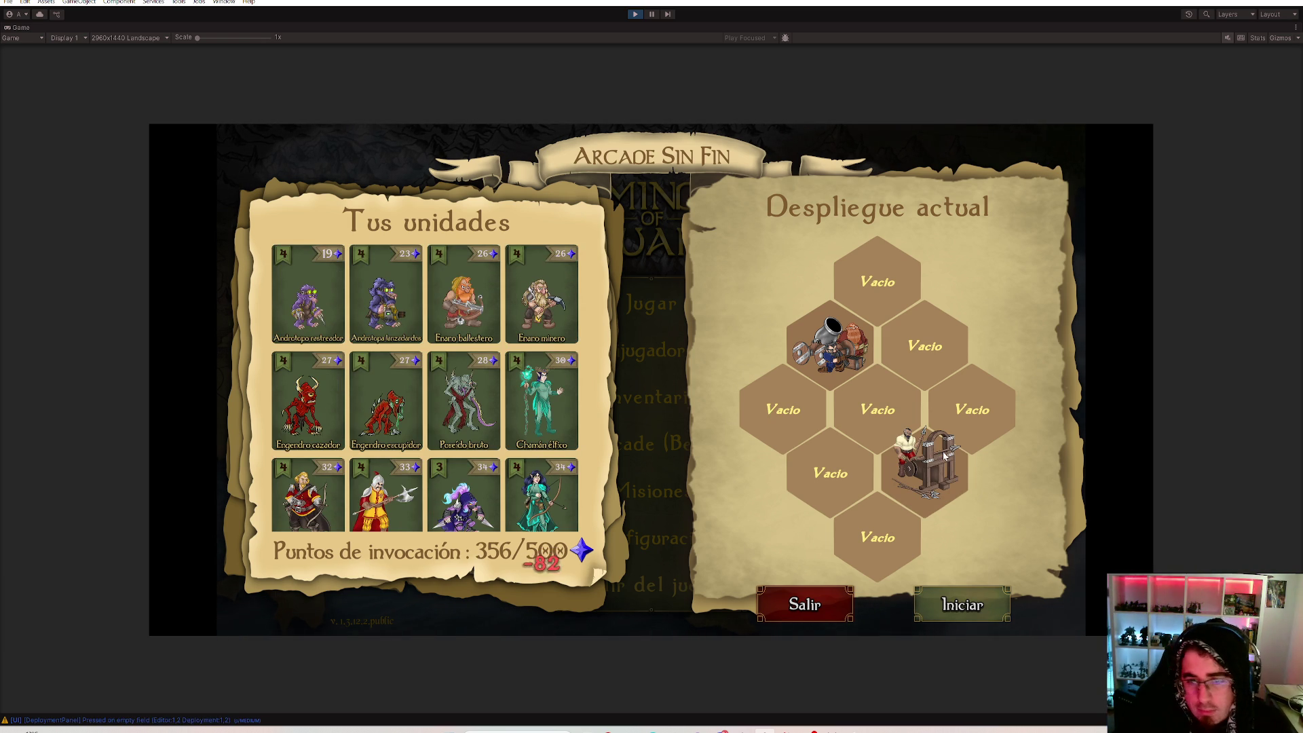
Deploy the Sacerdote onto the centre hex.
{"action": "scroll", "coordinate": [484, 407], "scroll_direction": "down", "scroll_amount": 1}
{"action": "scroll", "coordinate": [475, 409], "scroll_direction": "down", "scroll_amount": 4}
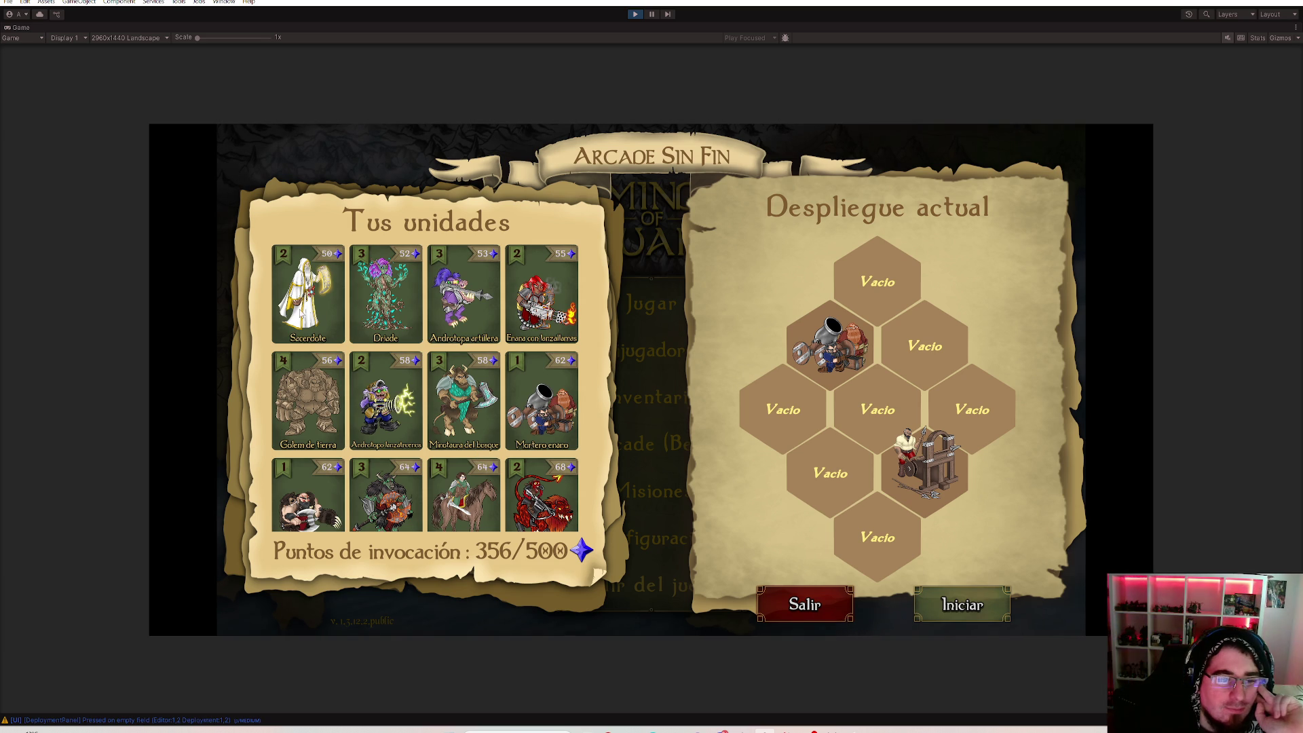
{"action": "left_click", "coordinate": [300, 311]}
{"action": "left_click", "coordinate": [878, 407]}
Deploy the red-and-gold warrior onto the right hex.
{"action": "scroll", "coordinate": [460, 384], "scroll_direction": "up", "scroll_amount": 2}
{"action": "scroll", "coordinate": [459, 385], "scroll_direction": "down", "scroll_amount": 2}
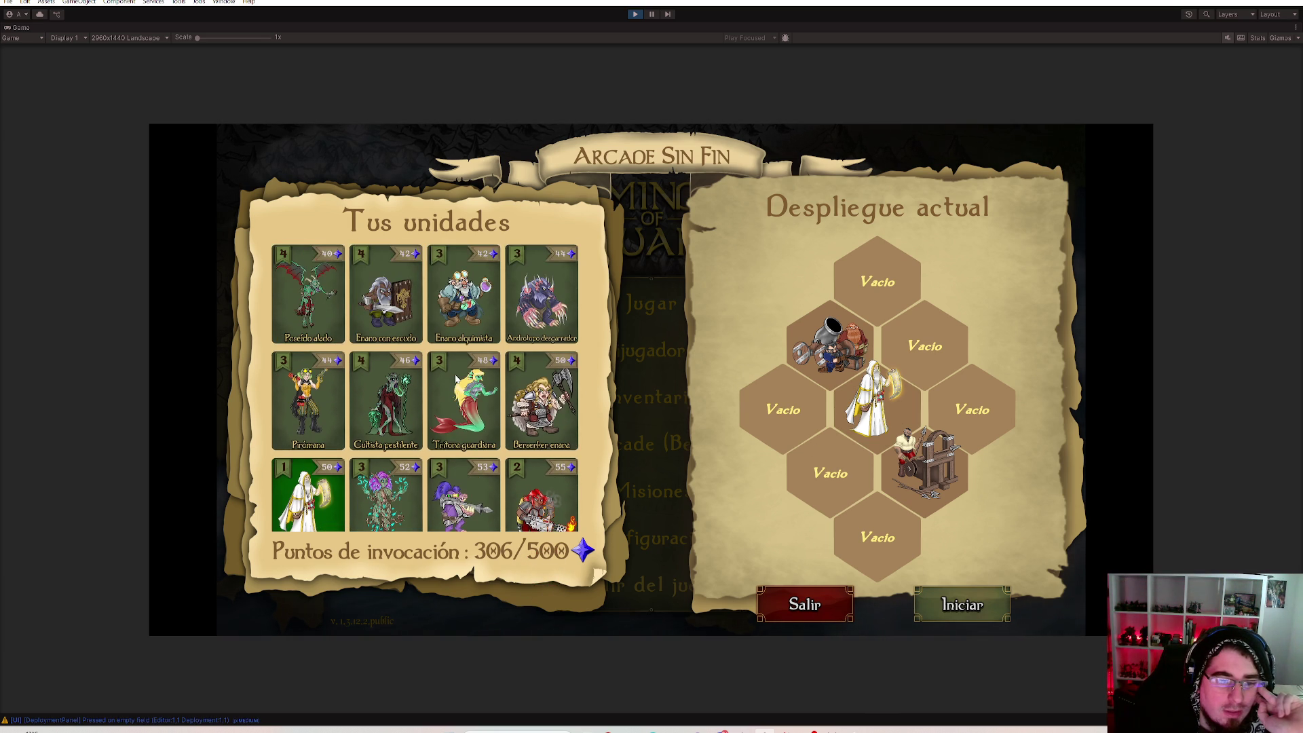
{"action": "scroll", "coordinate": [456, 377], "scroll_direction": "down", "scroll_amount": 2}
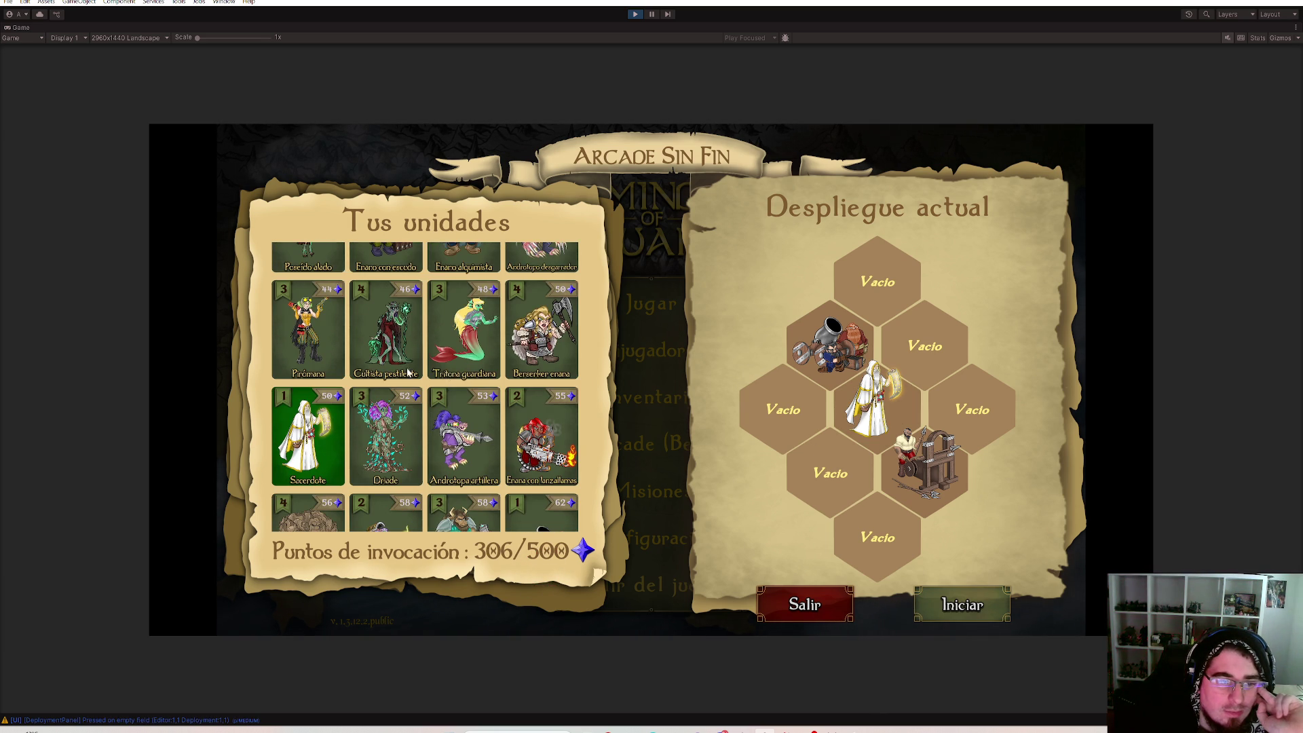
{"action": "scroll", "coordinate": [408, 372], "scroll_direction": "down", "scroll_amount": 5}
{"action": "scroll", "coordinate": [350, 374], "scroll_direction": "down", "scroll_amount": 6}
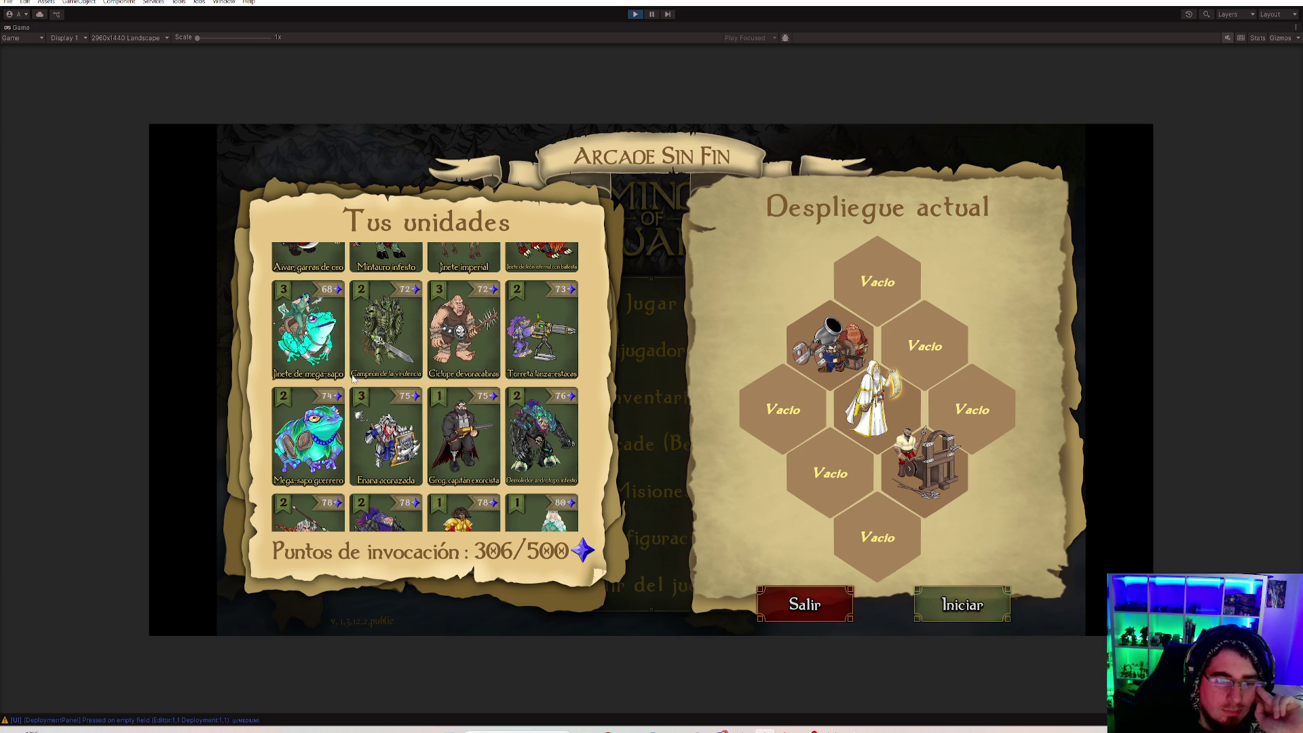
{"action": "scroll", "coordinate": [465, 410], "scroll_direction": "down", "scroll_amount": 1}
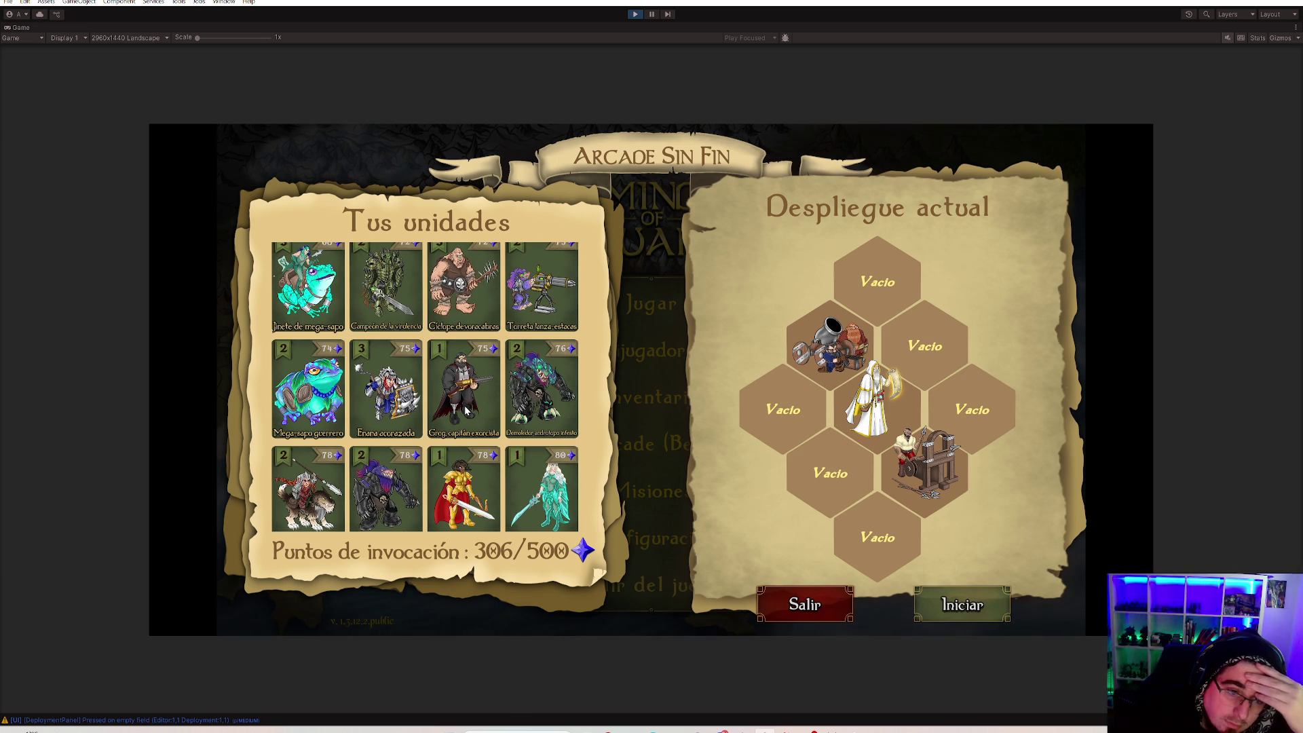
{"action": "scroll", "coordinate": [473, 425], "scroll_direction": "down", "scroll_amount": 1}
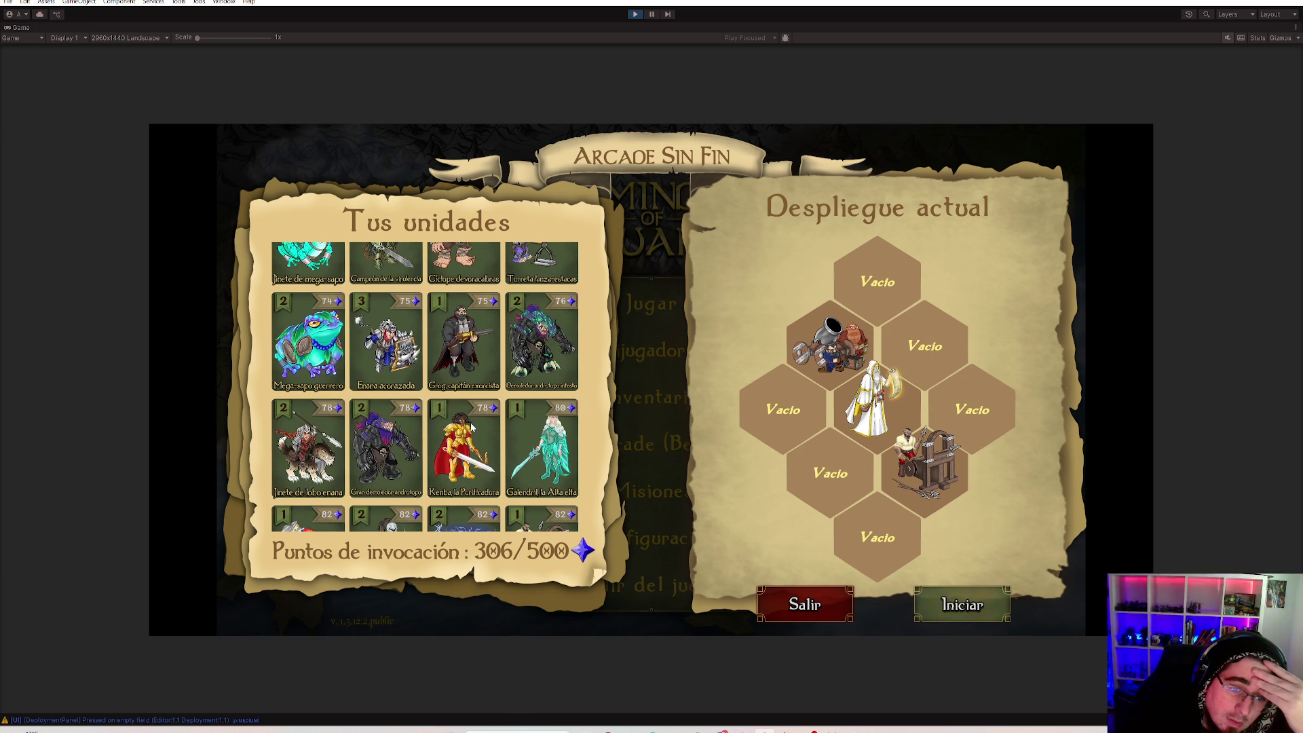
{"action": "left_click", "coordinate": [471, 425]}
{"action": "left_click", "coordinate": [979, 435]}
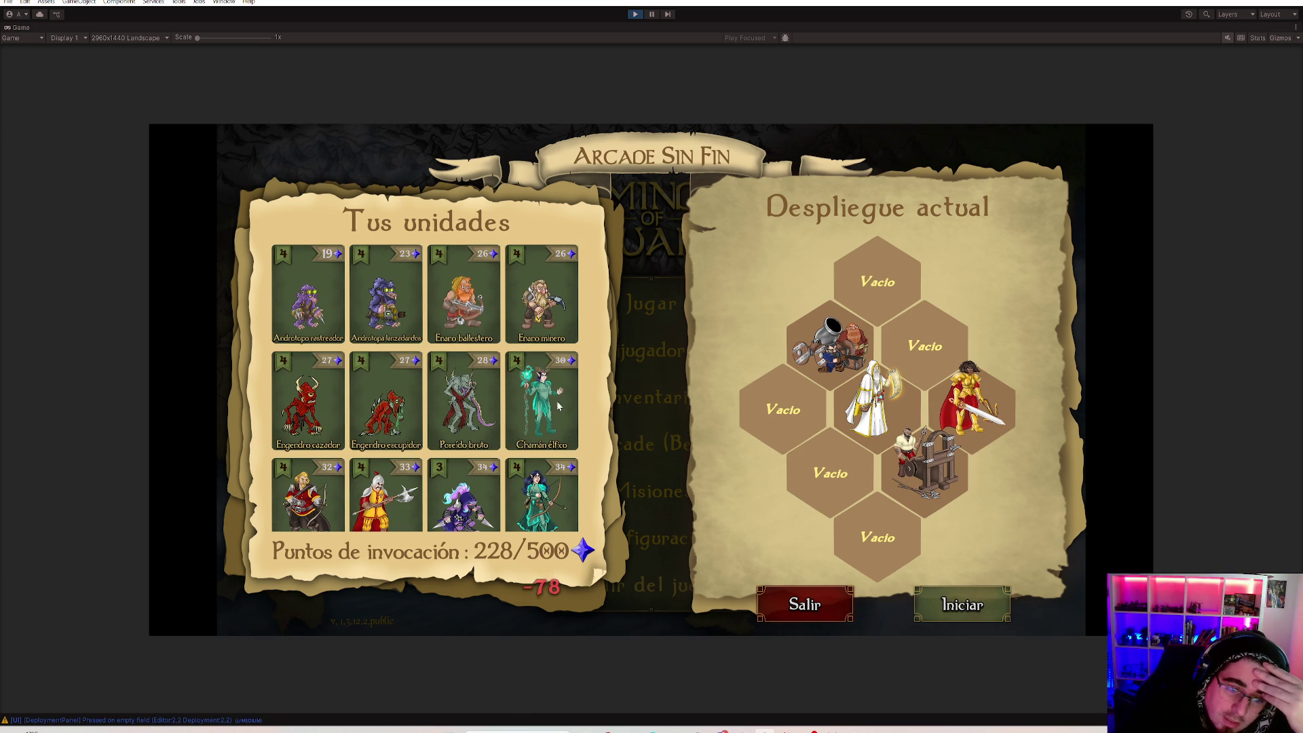
Deploy the Arquero imperial onto the upper-right hex.
{"action": "left_click", "coordinate": [551, 506]}
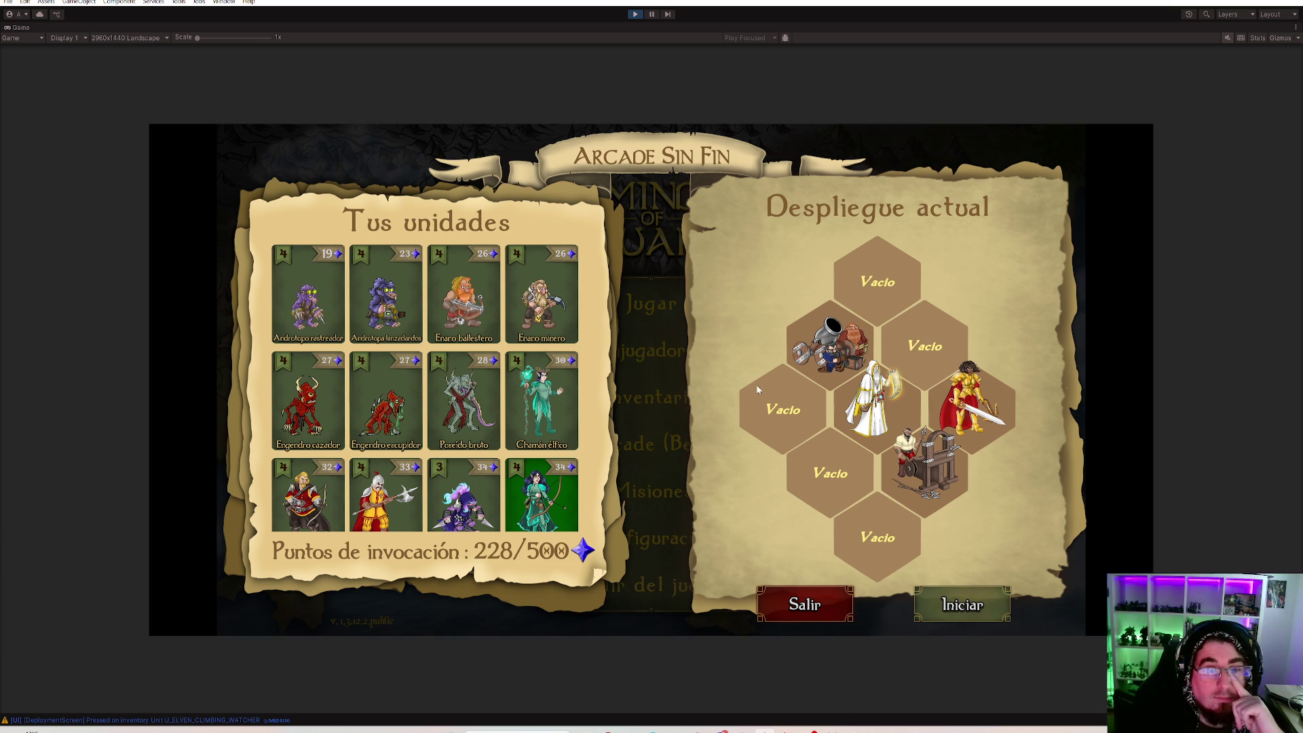
{"action": "scroll", "coordinate": [527, 433], "scroll_direction": "down", "scroll_amount": 1}
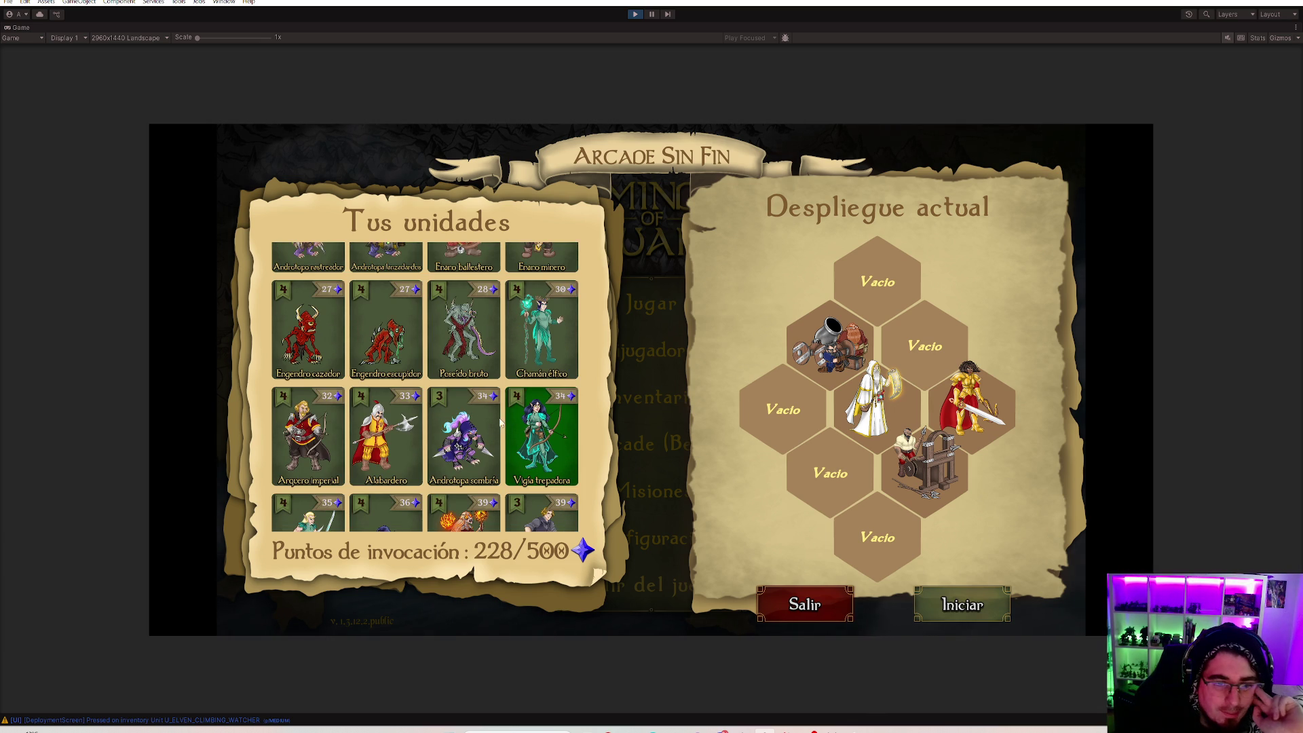
{"action": "left_click", "coordinate": [319, 444]}
{"action": "scroll", "coordinate": [319, 445], "scroll_direction": "up", "scroll_amount": 1}
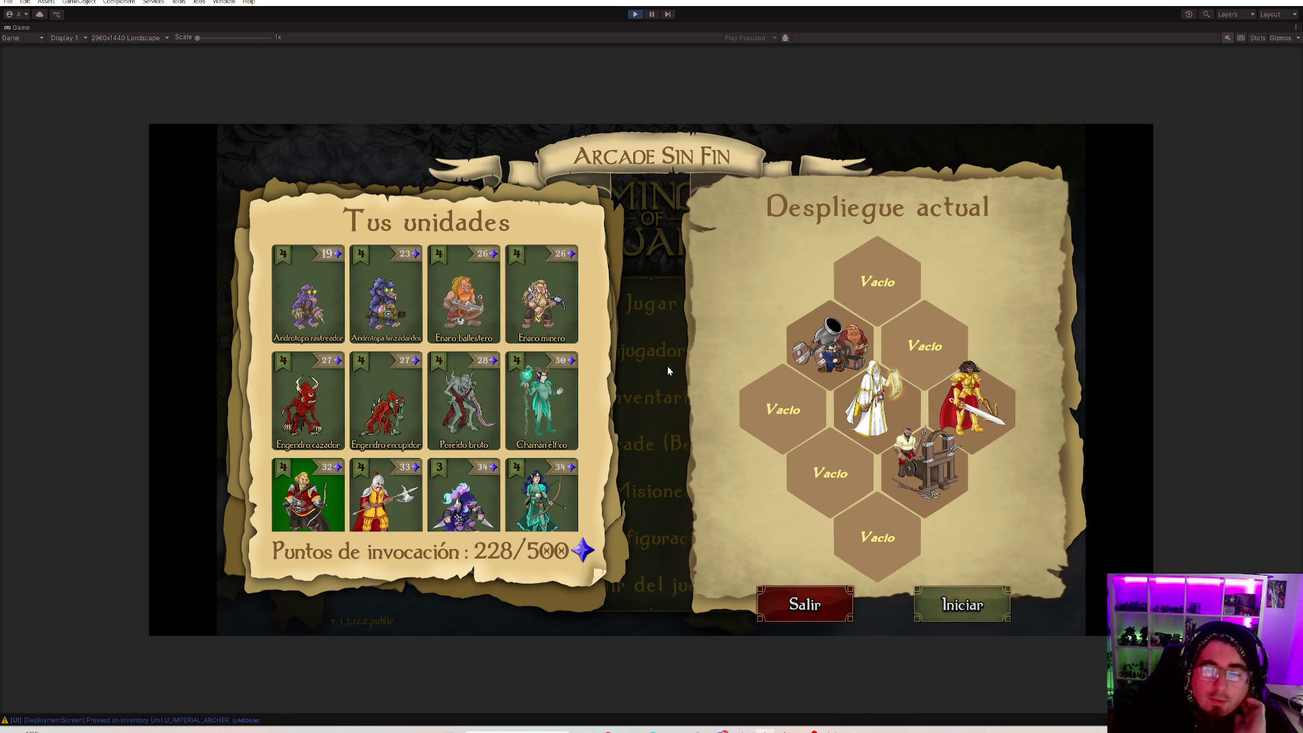
{"action": "left_click", "coordinate": [903, 350]}
Deploy the elf archer (Vigía trepadora) onto the top hex and view its details.
{"action": "left_click", "coordinate": [541, 495]}
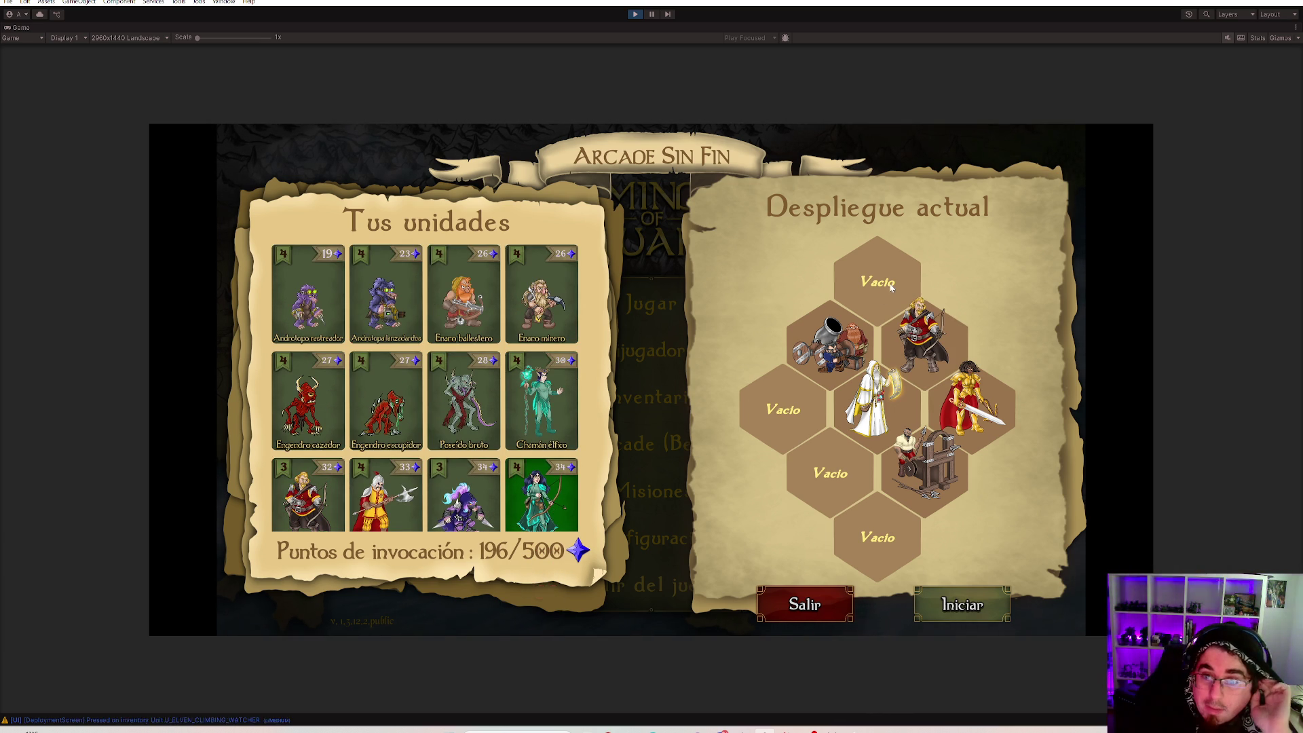
{"action": "left_click", "coordinate": [889, 288]}
{"action": "left_click", "coordinate": [888, 289]}
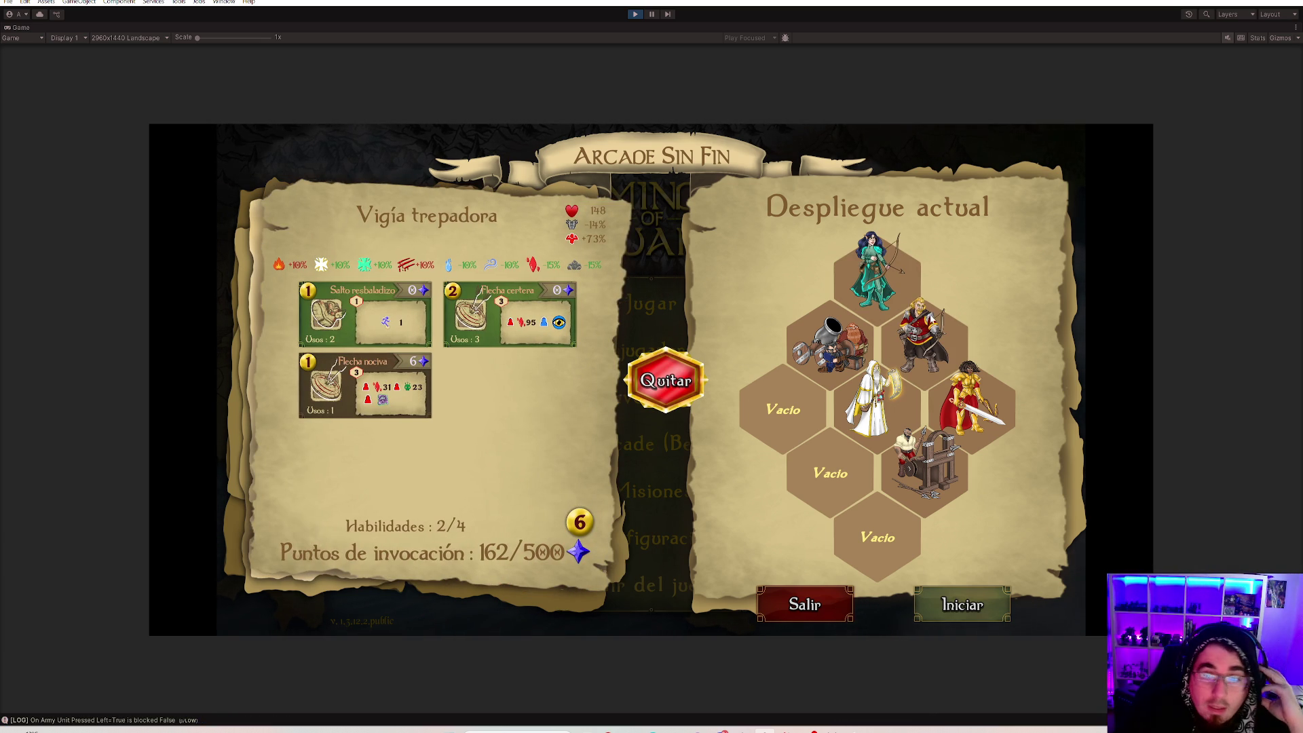
Compare the Arquero imperial's and Vigía trepadora's stats and skills.
{"action": "left_click", "coordinate": [931, 334]}
{"action": "left_click", "coordinate": [876, 275]}
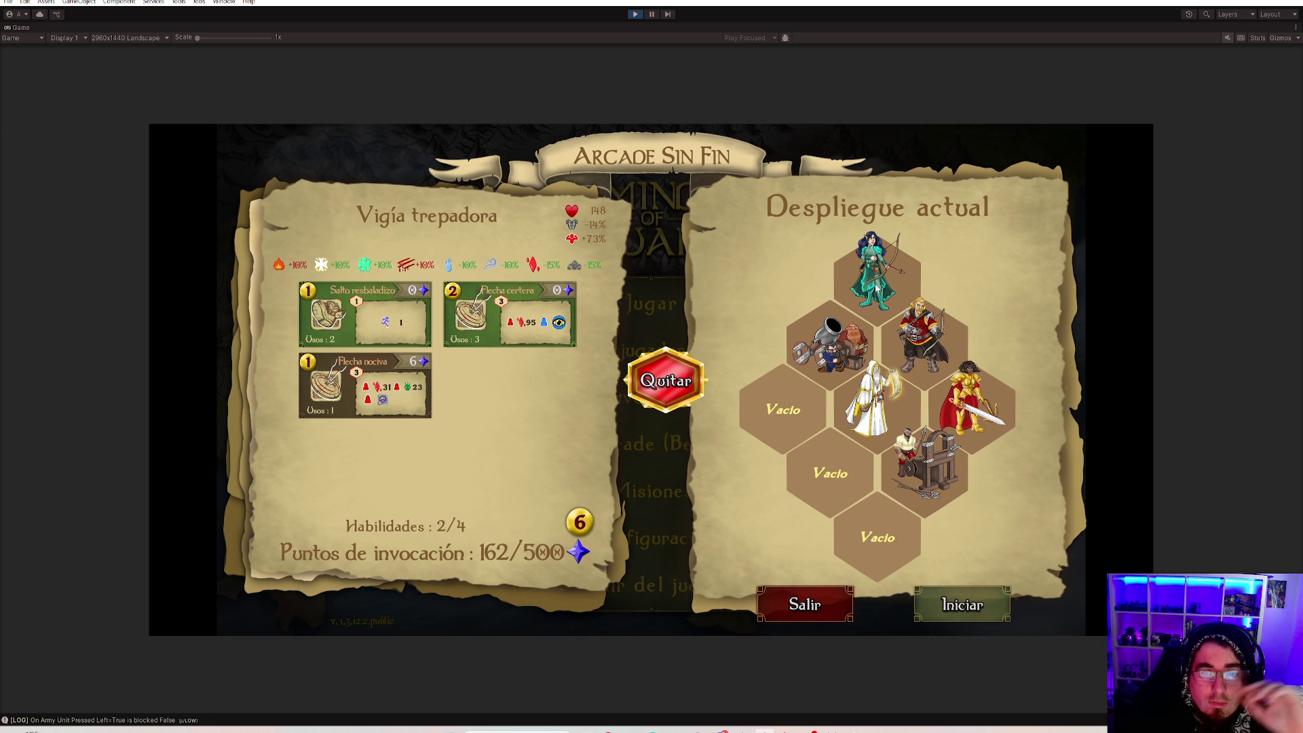
{"action": "left_click", "coordinate": [912, 340]}
{"action": "left_click", "coordinate": [861, 281]}
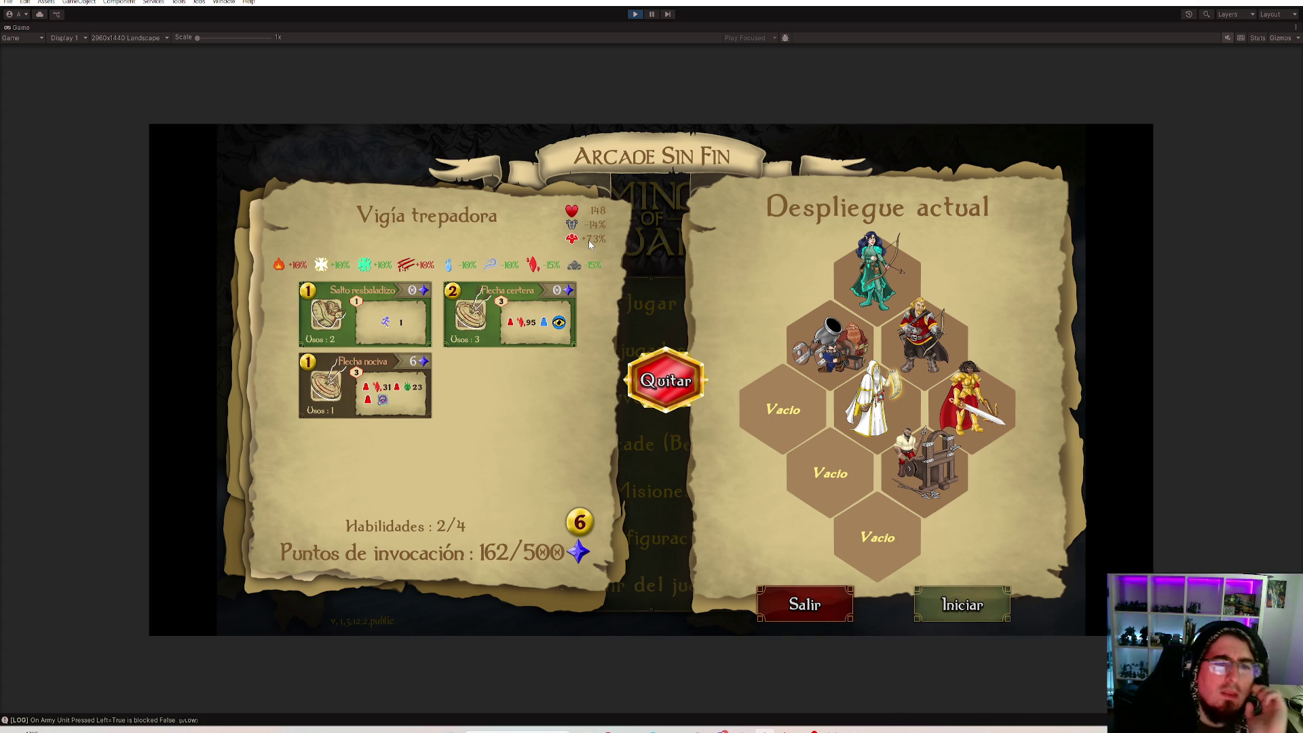
{"action": "left_click", "coordinate": [930, 338]}
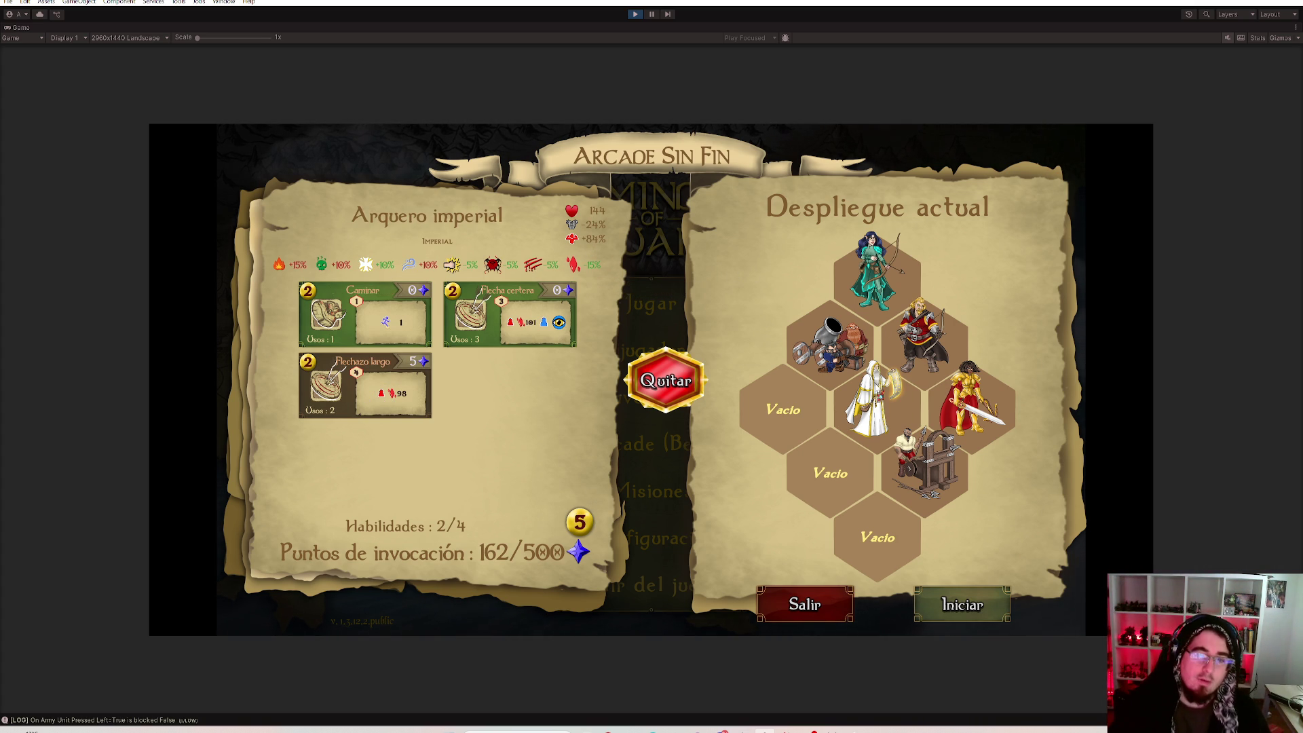
Give the Sacerdote the Aura divina skill and remove the Vigía trepadora from the top hex.
{"action": "left_click", "coordinate": [876, 400]}
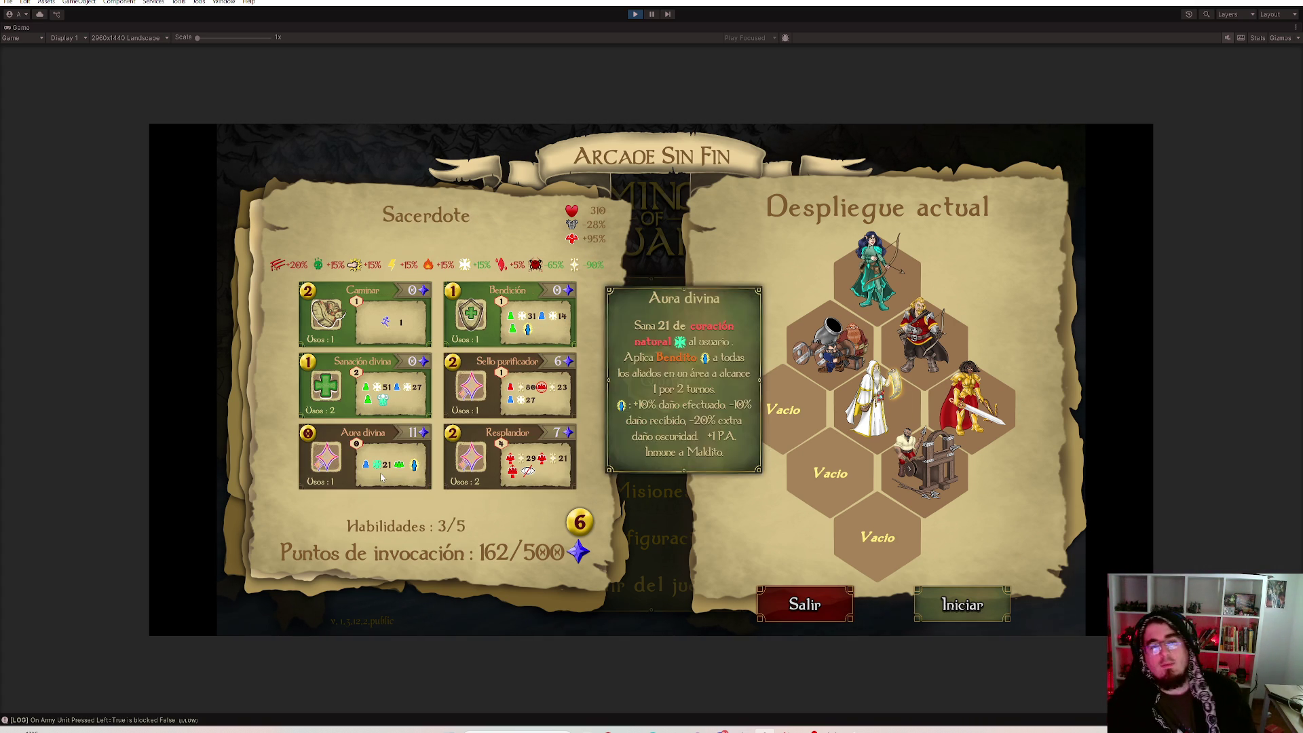
{"action": "left_click", "coordinate": [359, 469]}
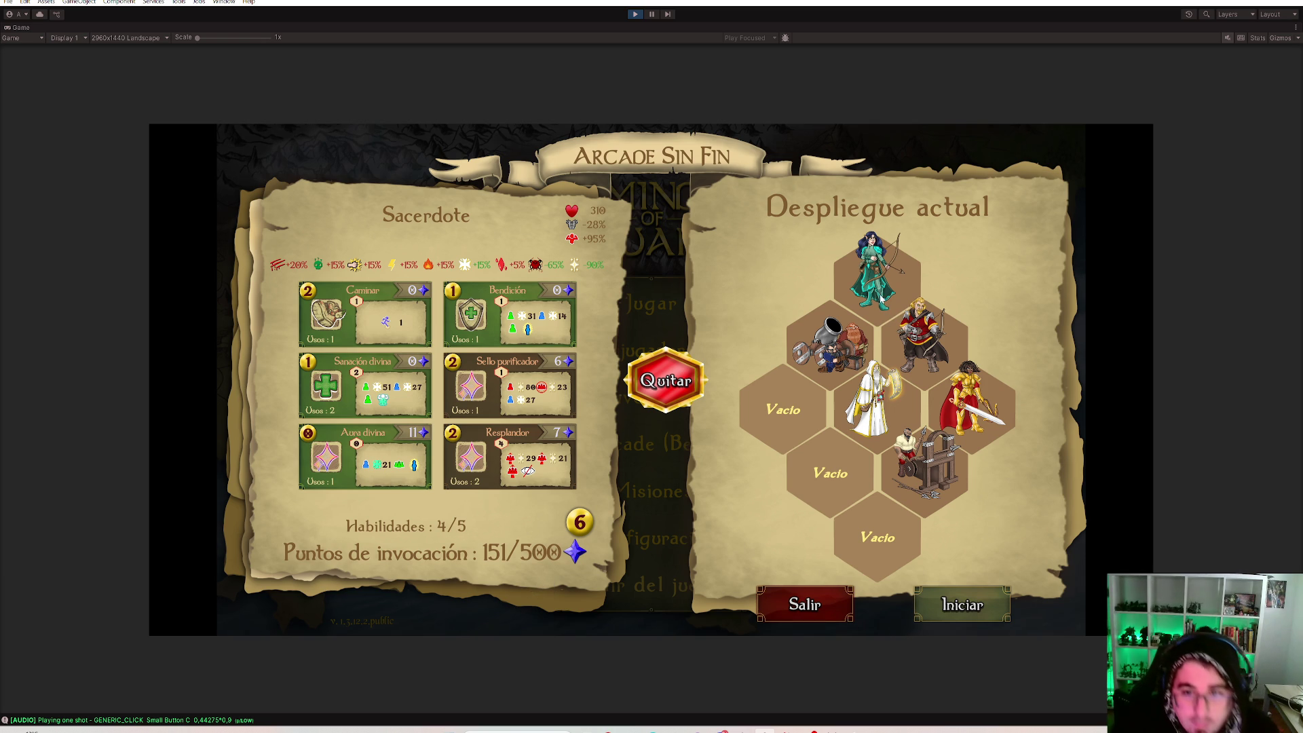
{"action": "left_click", "coordinate": [622, 509]}
{"action": "left_click", "coordinate": [904, 254]}
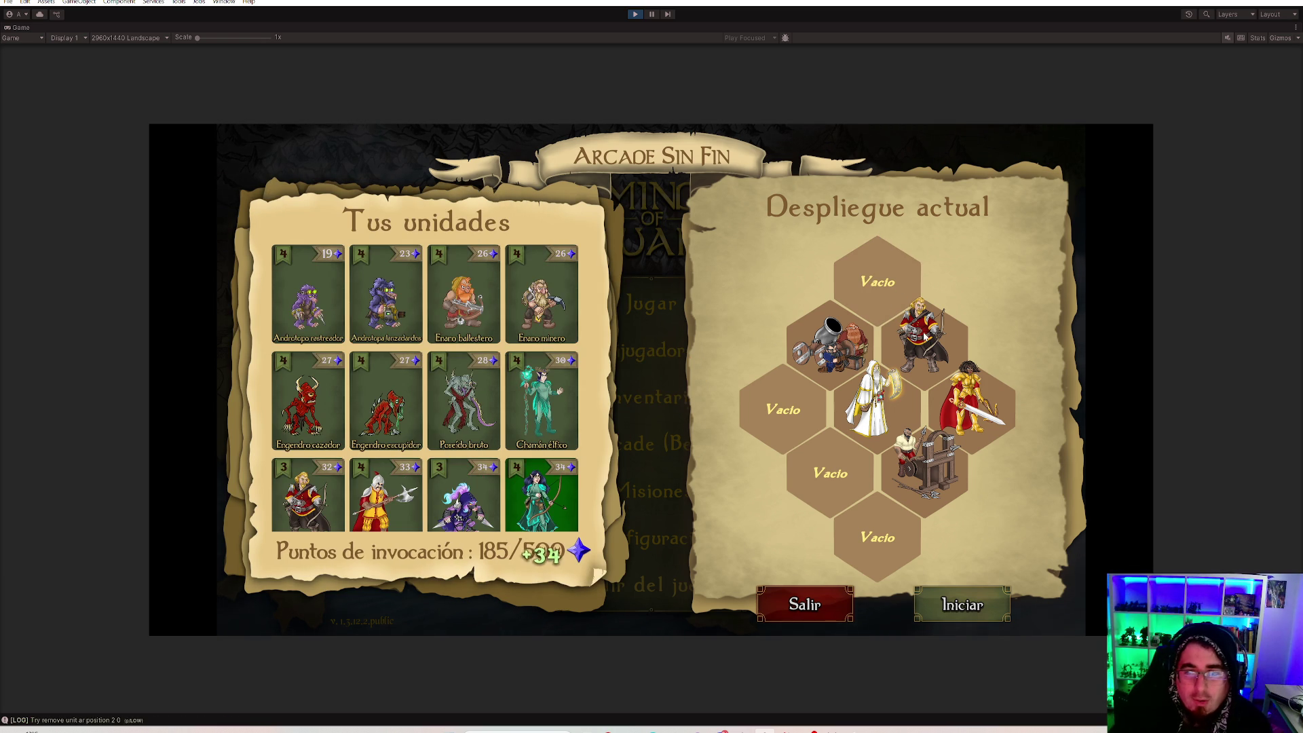
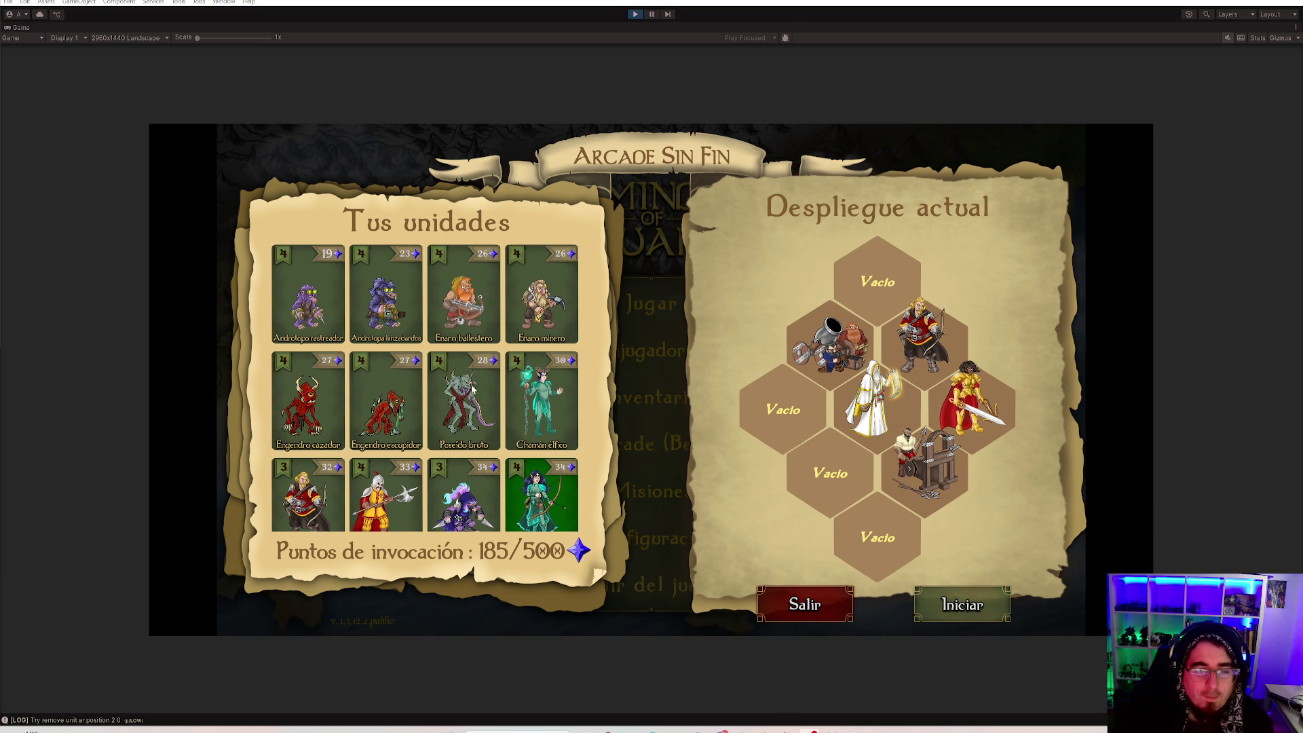
Deploy the Jinete imperial card into the lower-left empty hex, leaving 121 summoning points.
{"action": "scroll", "coordinate": [512, 282], "scroll_direction": "down", "scroll_amount": 5}
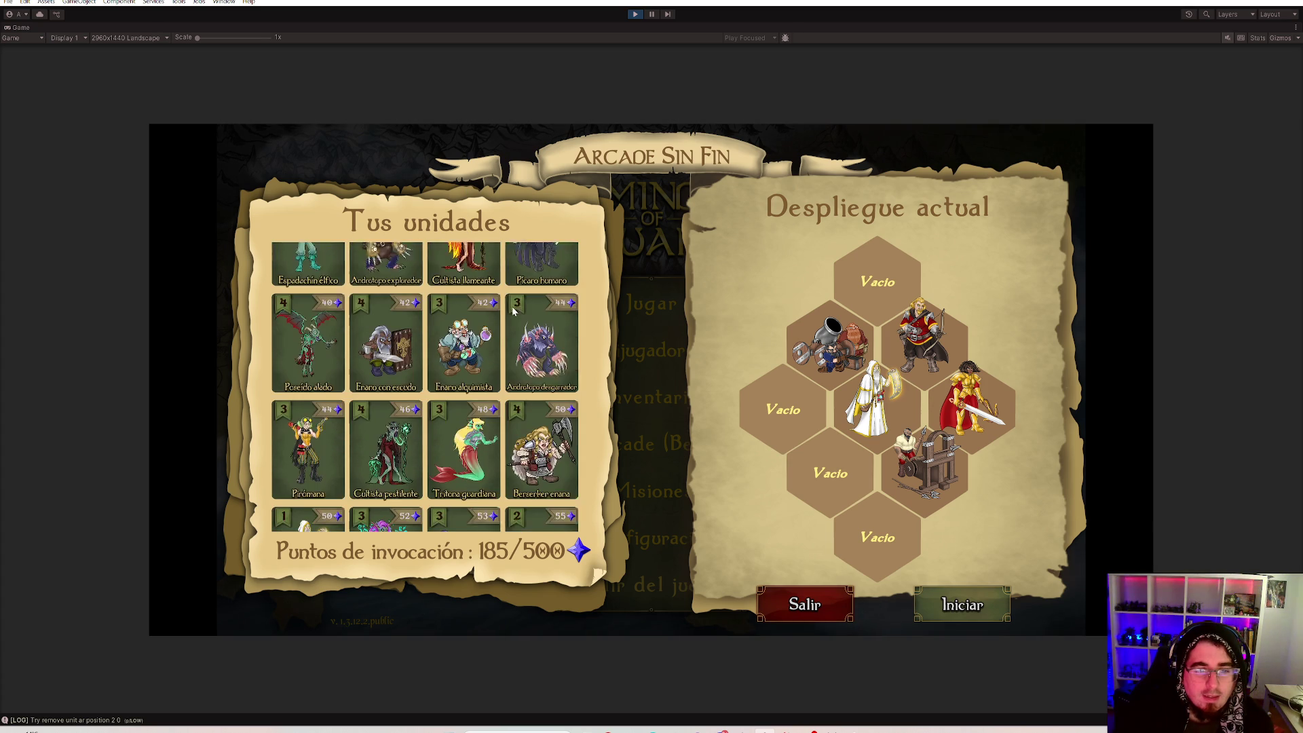
{"action": "scroll", "coordinate": [473, 401], "scroll_direction": "down", "scroll_amount": 3}
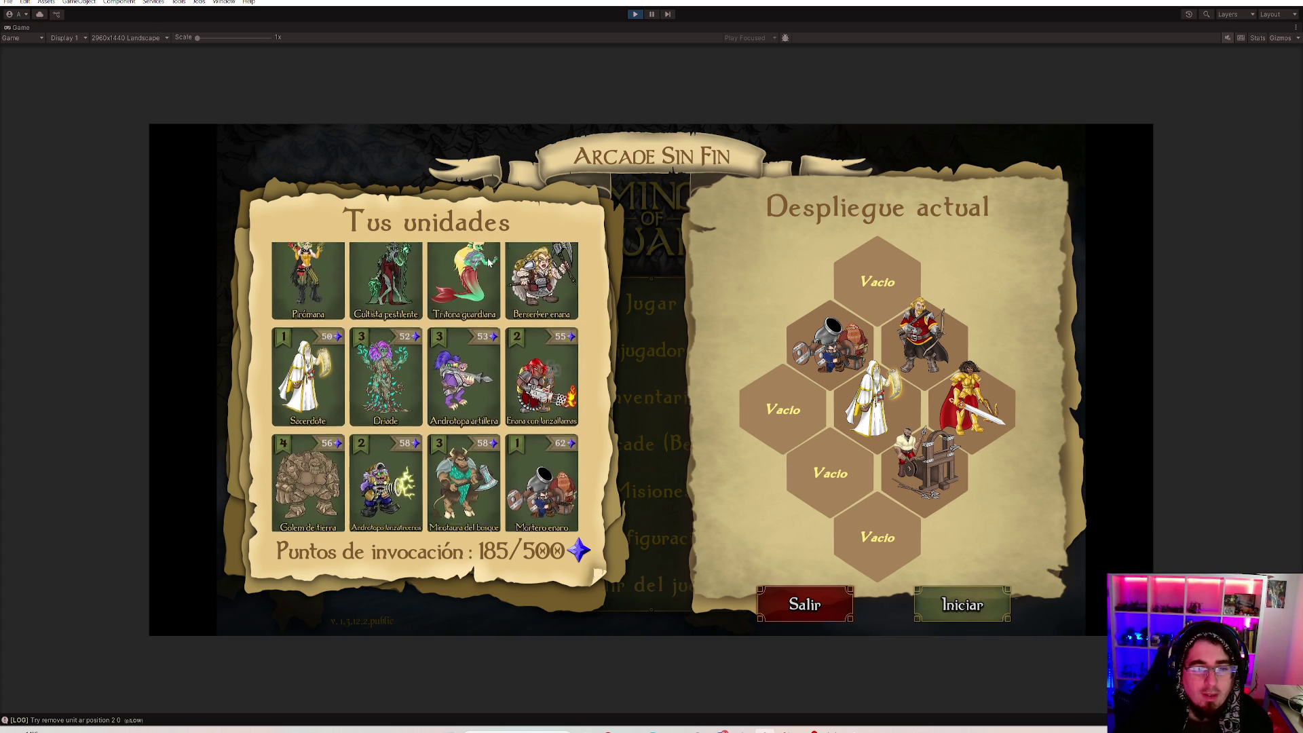
{"action": "scroll", "coordinate": [473, 401], "scroll_direction": "down", "scroll_amount": 1}
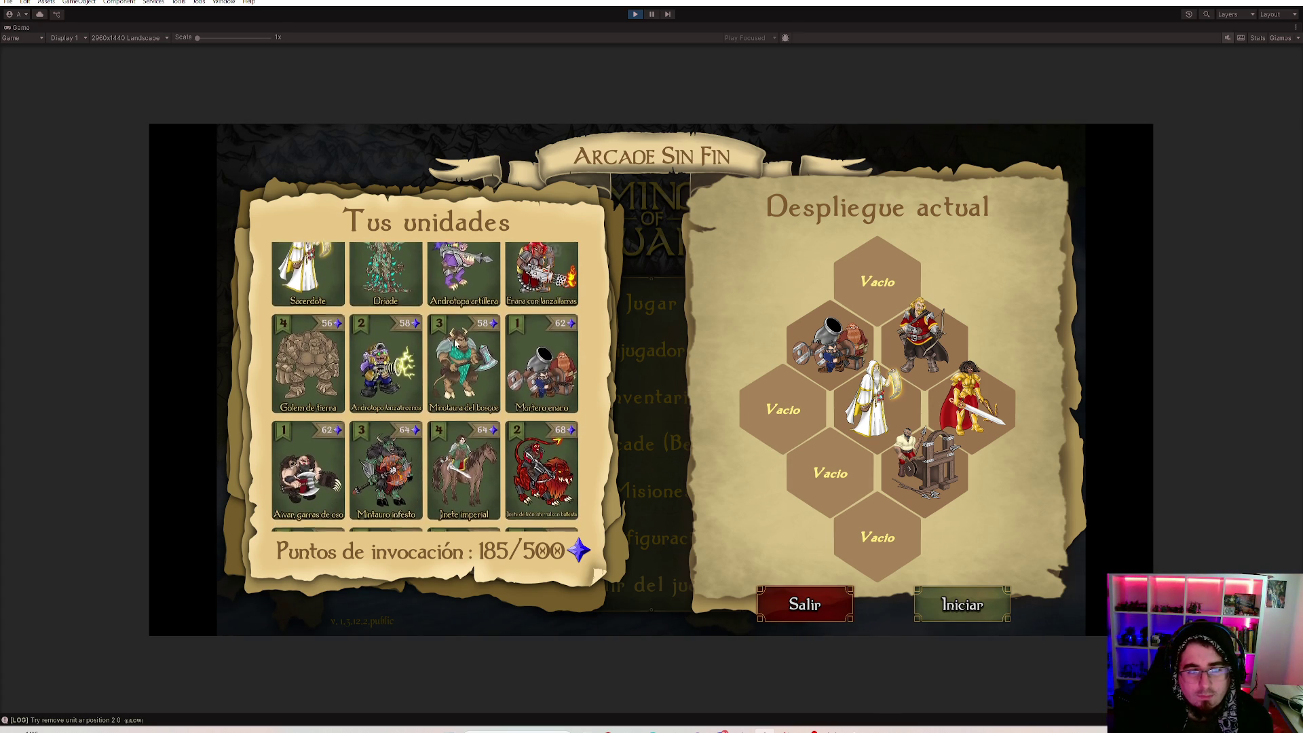
{"action": "scroll", "coordinate": [435, 434], "scroll_direction": "down", "scroll_amount": 2}
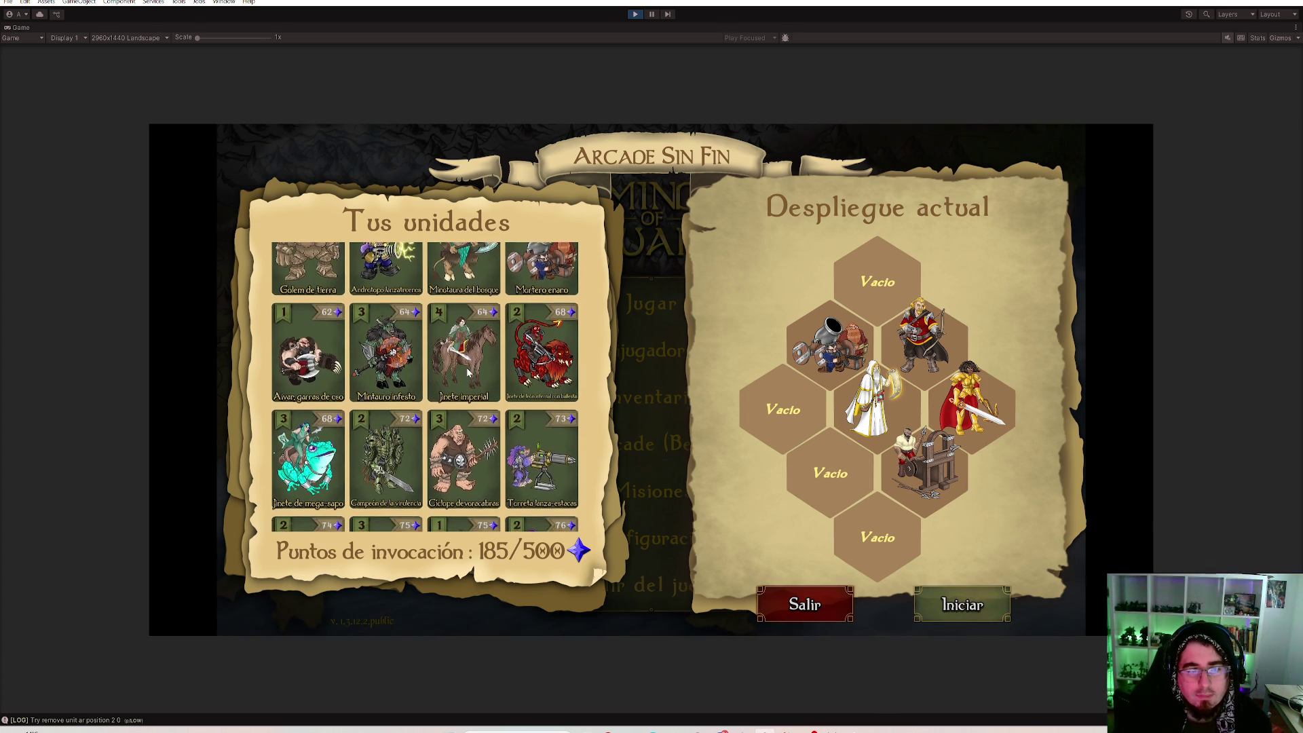
{"action": "left_click", "coordinate": [464, 372]}
{"action": "scroll", "coordinate": [482, 350], "scroll_direction": "down", "scroll_amount": 5}
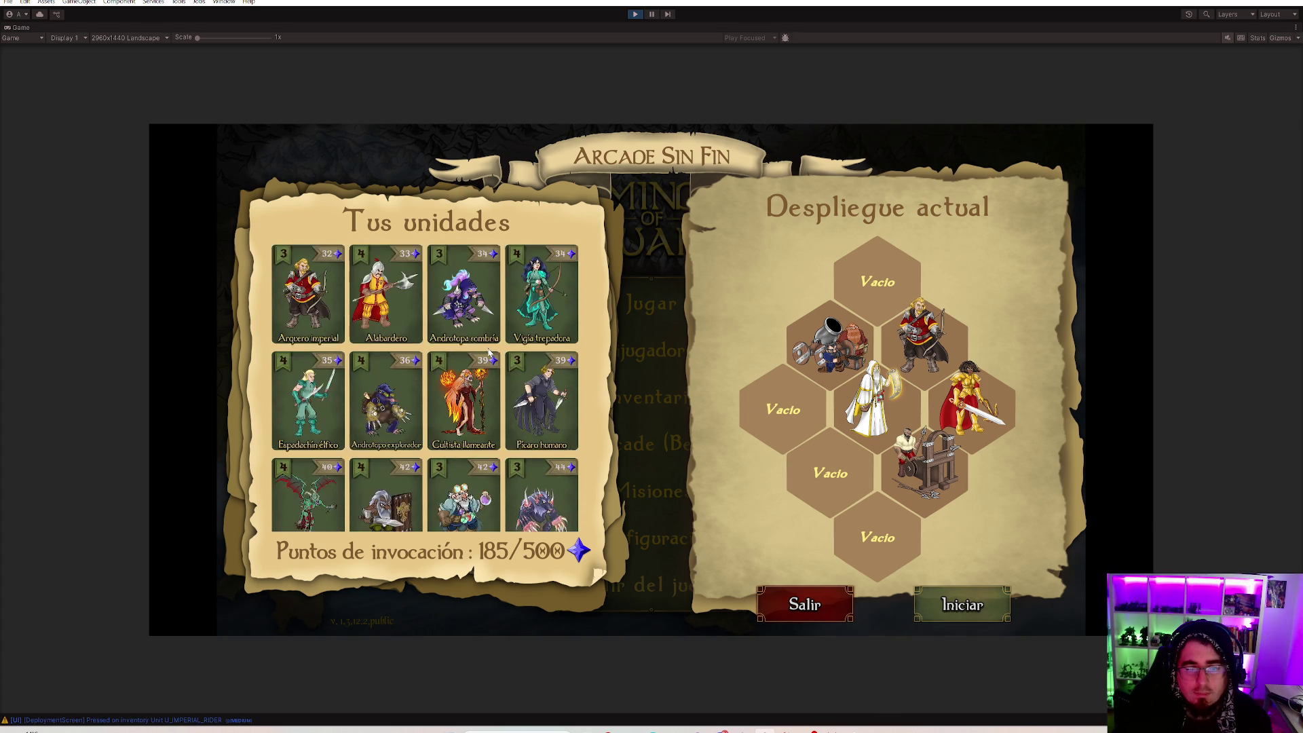
{"action": "left_click", "coordinate": [840, 464]}
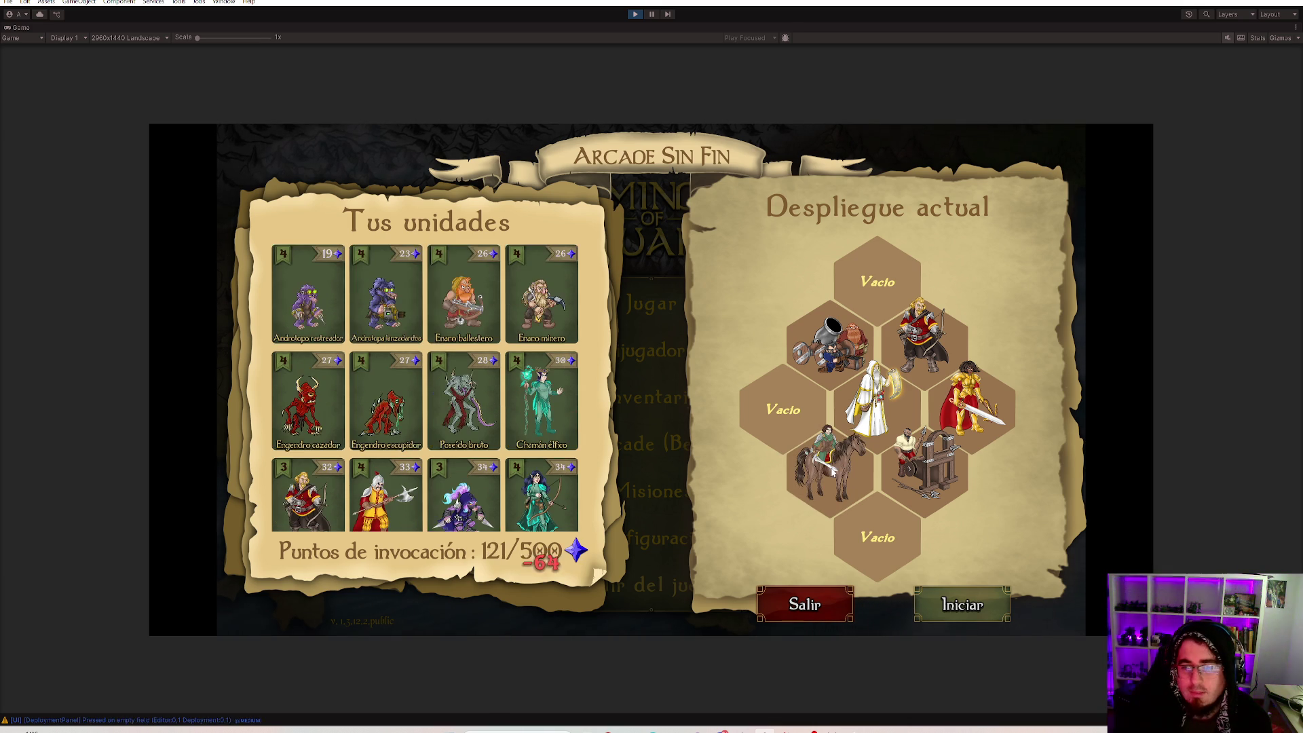
Enable Salto resbaladizo on the rider, Flechazo divino on Kenba and Flechazo largo on the archer.
{"action": "left_click", "coordinate": [831, 466]}
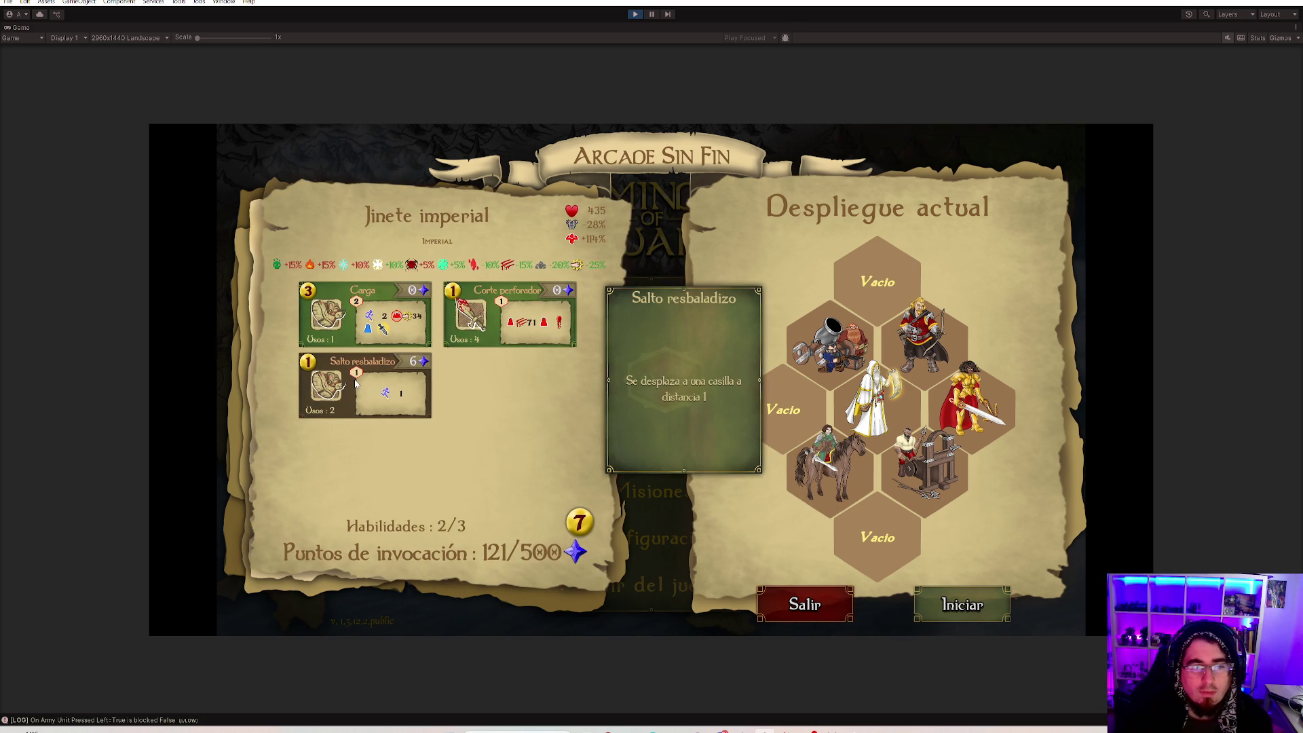
{"action": "left_click", "coordinate": [401, 413]}
{"action": "left_click", "coordinate": [974, 403]}
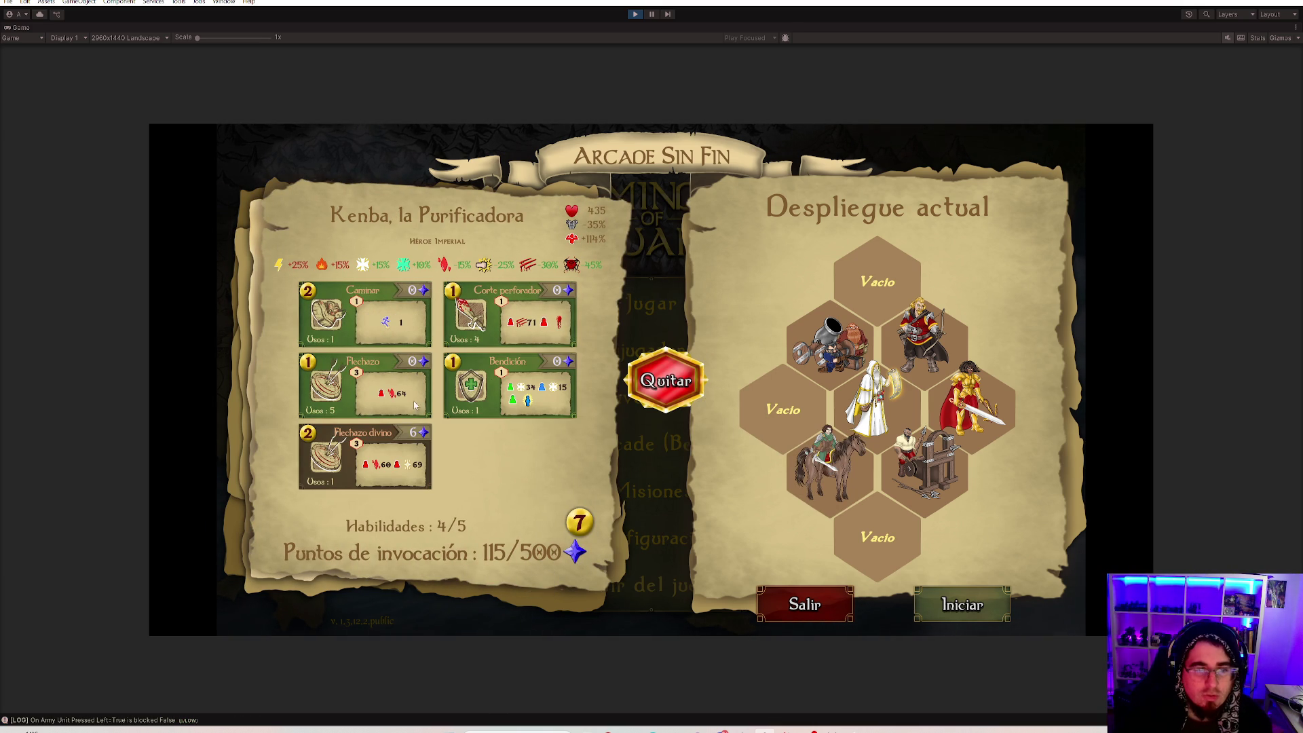
{"action": "left_click", "coordinate": [373, 451]}
{"action": "left_click", "coordinate": [931, 345]}
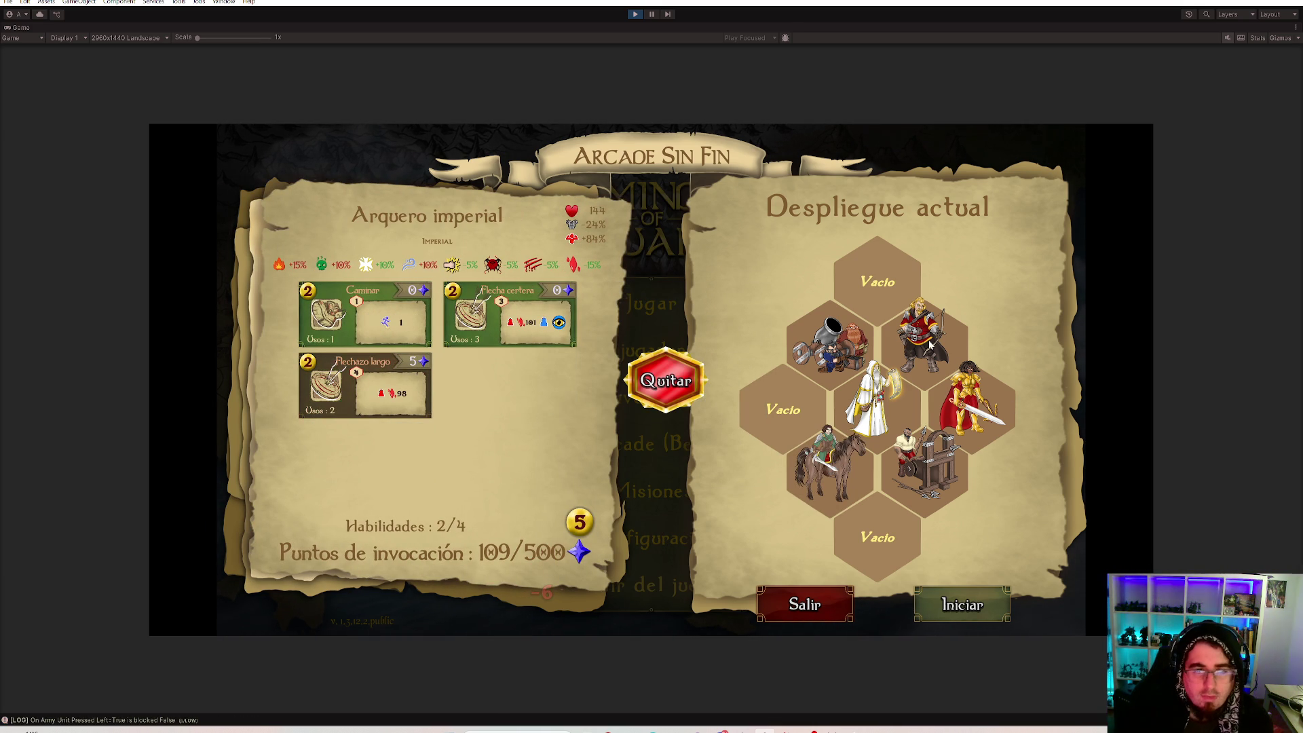
{"action": "left_click", "coordinate": [363, 400]}
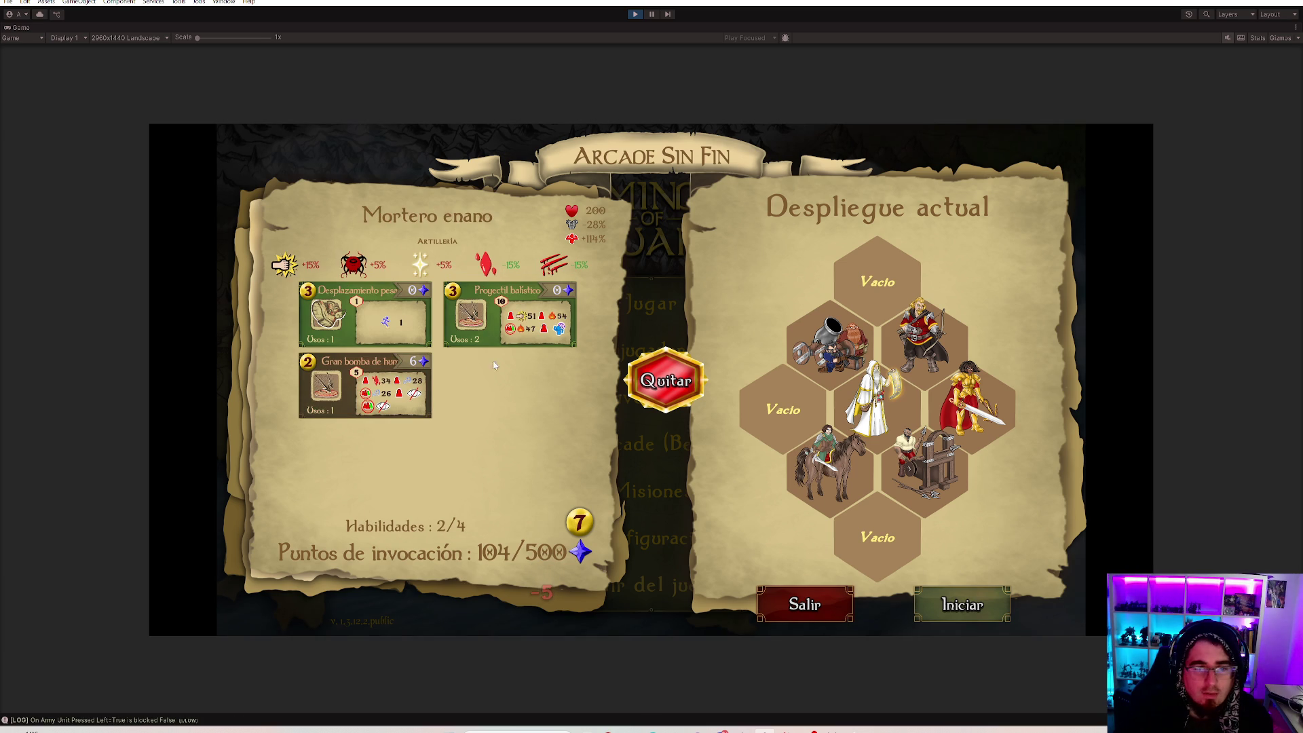
Enable Gran bomba de humo on the mortar and Estaca ariete on the ballista, reaching 91/500 points.
{"action": "left_click", "coordinate": [352, 381]}
{"action": "left_click", "coordinate": [959, 460]}
{"action": "left_click", "coordinate": [408, 403]}
{"action": "left_click", "coordinate": [475, 441]}
{"action": "scroll", "coordinate": [418, 384], "scroll_direction": "down", "scroll_amount": 5}
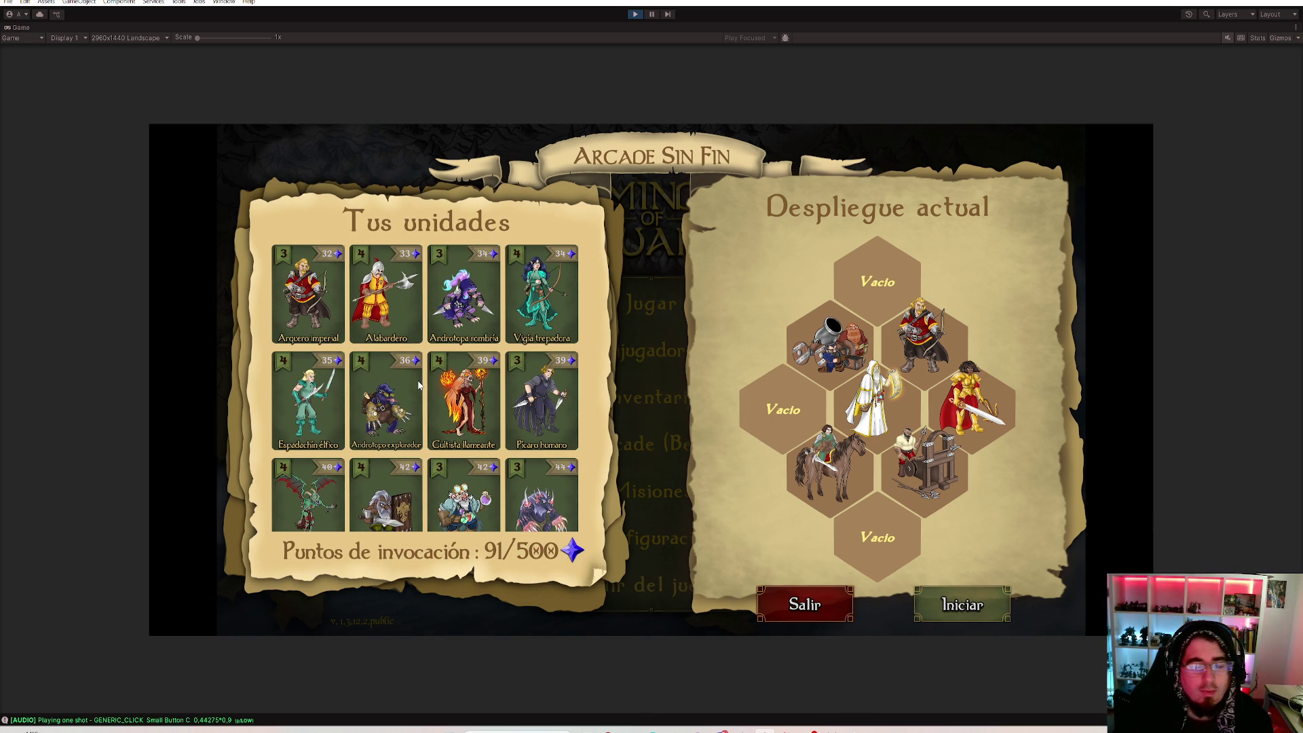
{"action": "scroll", "coordinate": [420, 389], "scroll_direction": "down", "scroll_amount": 1}
{"action": "scroll", "coordinate": [447, 418], "scroll_direction": "up", "scroll_amount": 1}
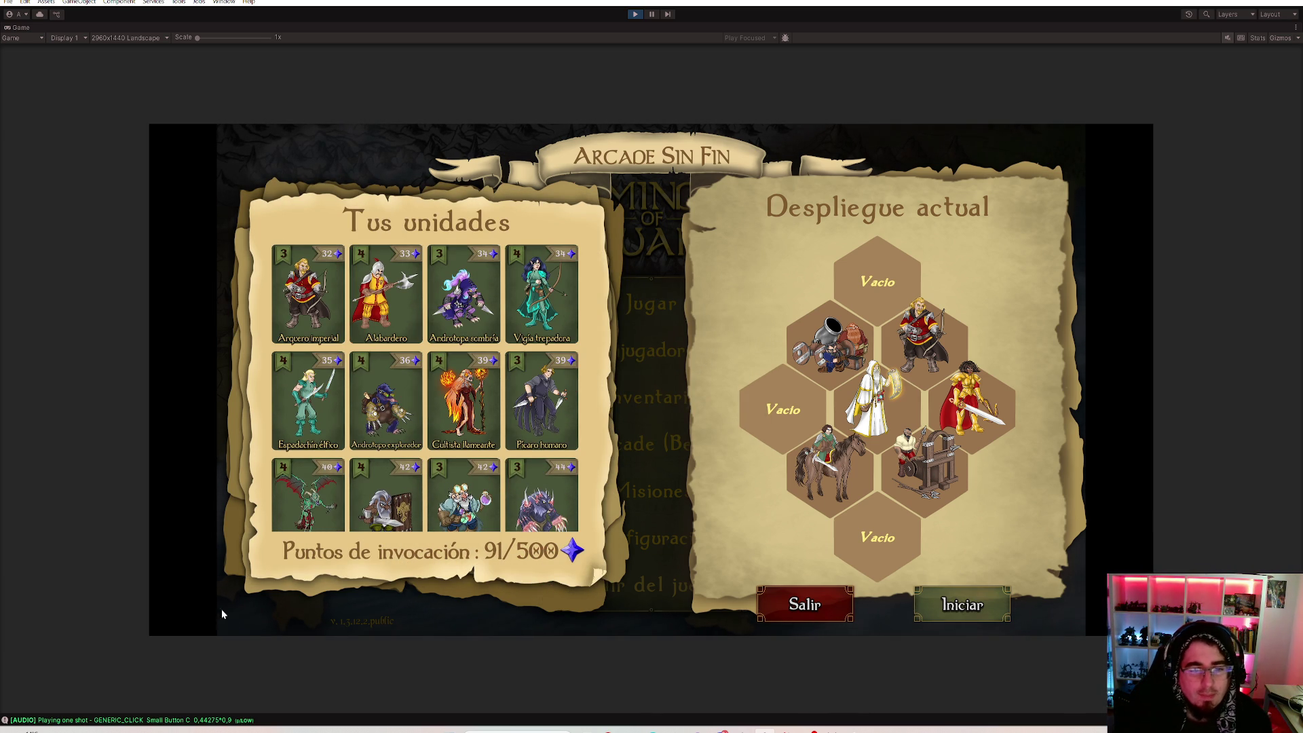
{"action": "scroll", "coordinate": [394, 433], "scroll_direction": "up", "scroll_amount": 2}
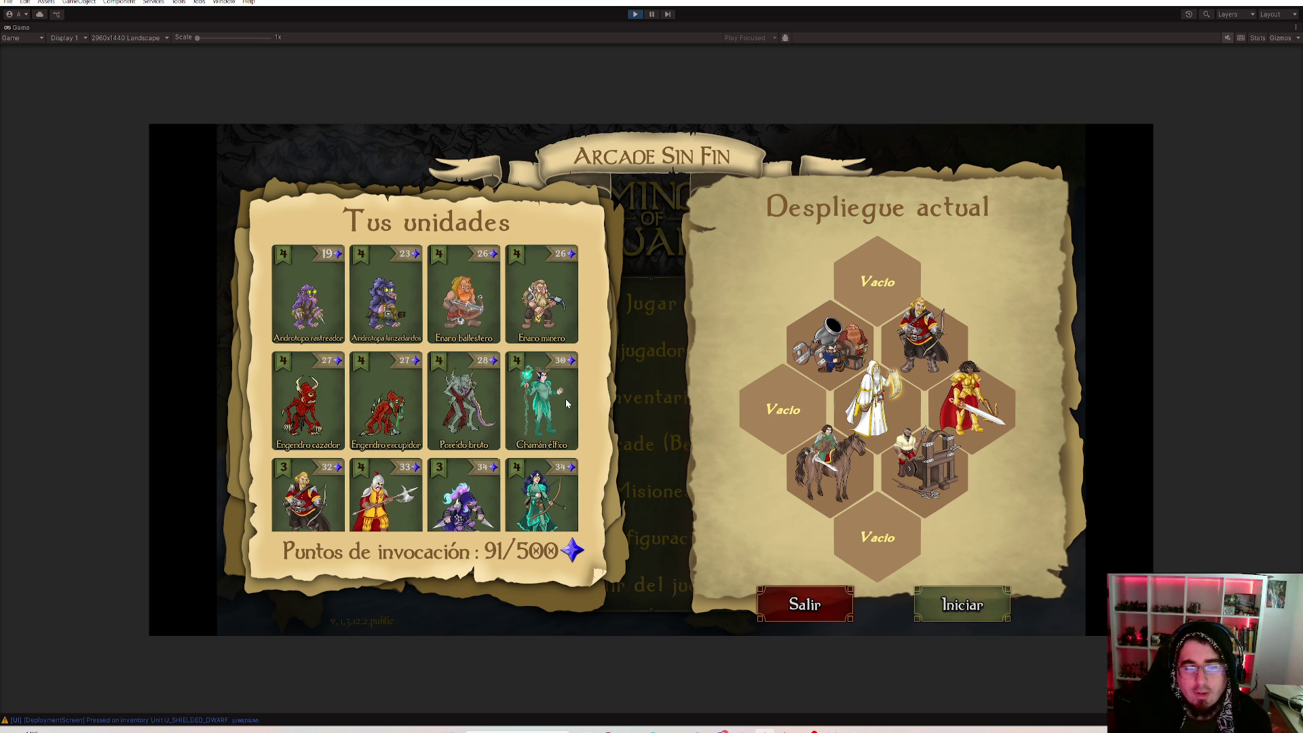
{"action": "scroll", "coordinate": [566, 403], "scroll_direction": "down", "scroll_amount": 2}
Deploy Enano con escudo in the bottom hex with its Defender skill enabled.
{"action": "left_click_drag", "start_coordinate": [387, 501], "coordinate": [875, 536]}
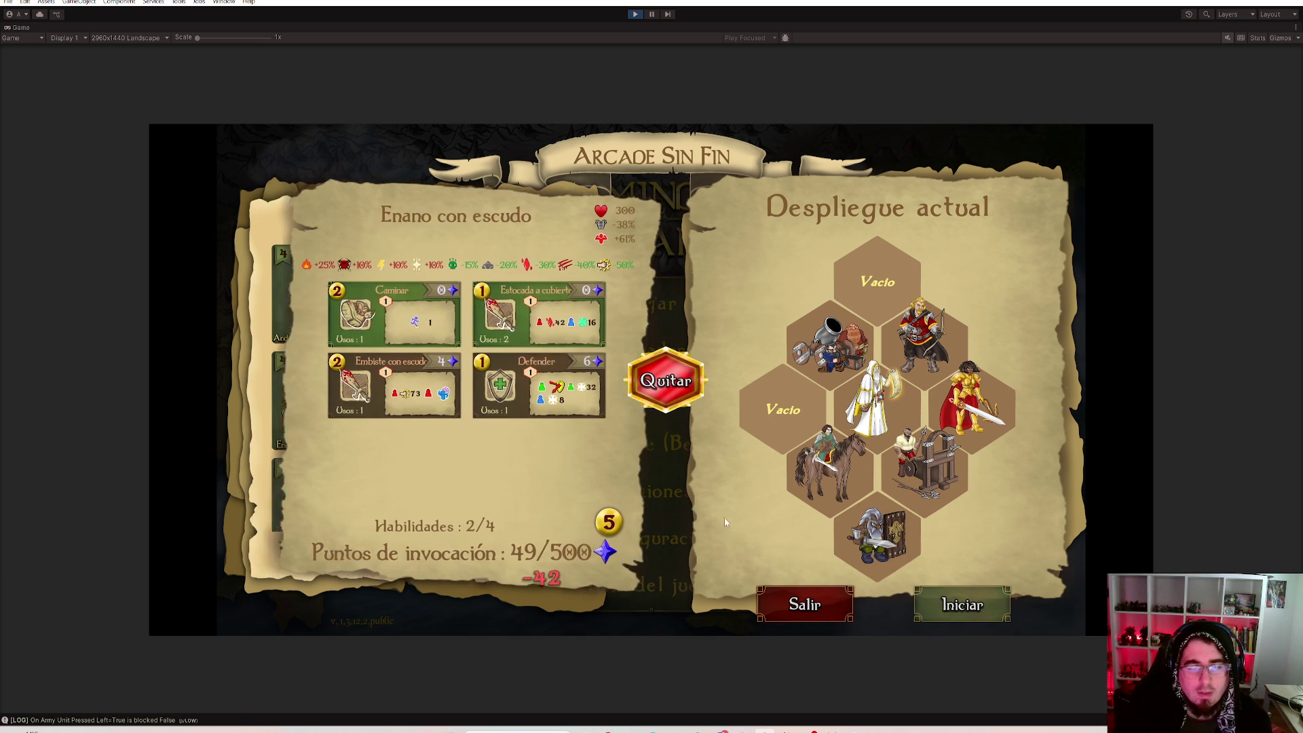
{"action": "left_click", "coordinate": [512, 394]}
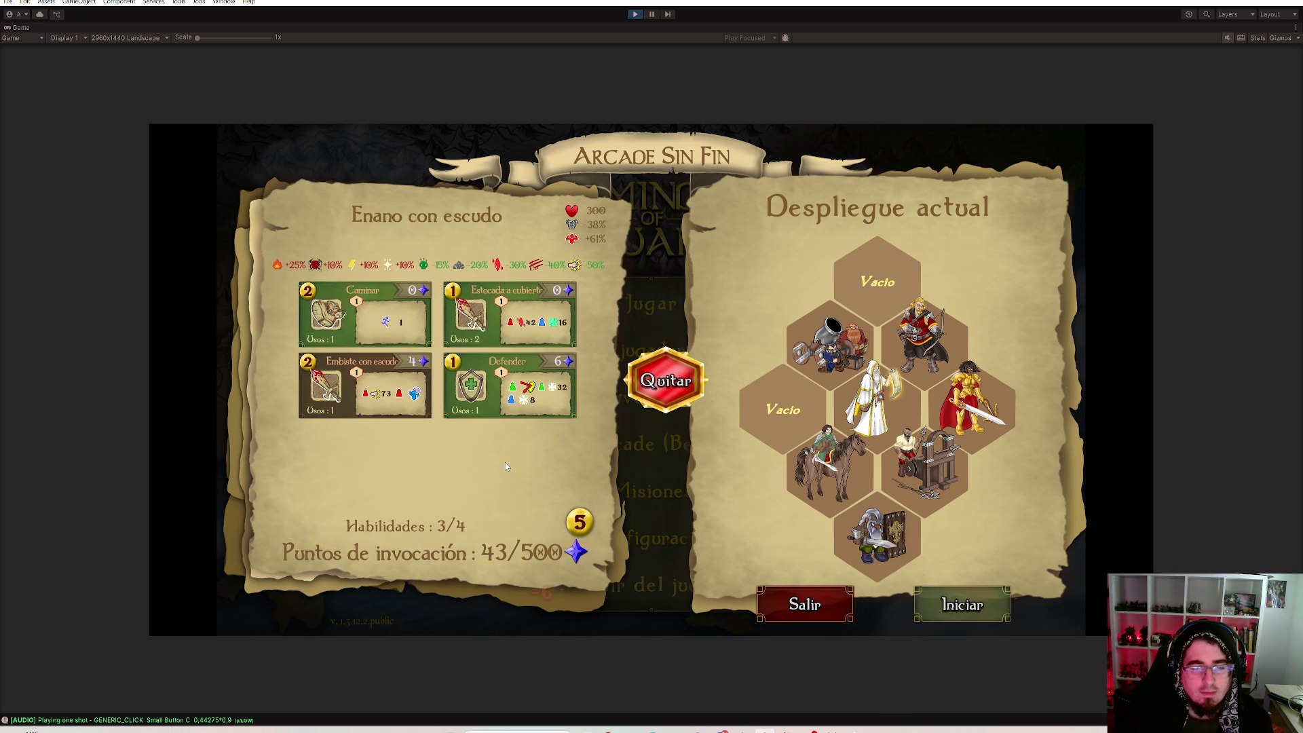
{"action": "left_click", "coordinate": [500, 477]}
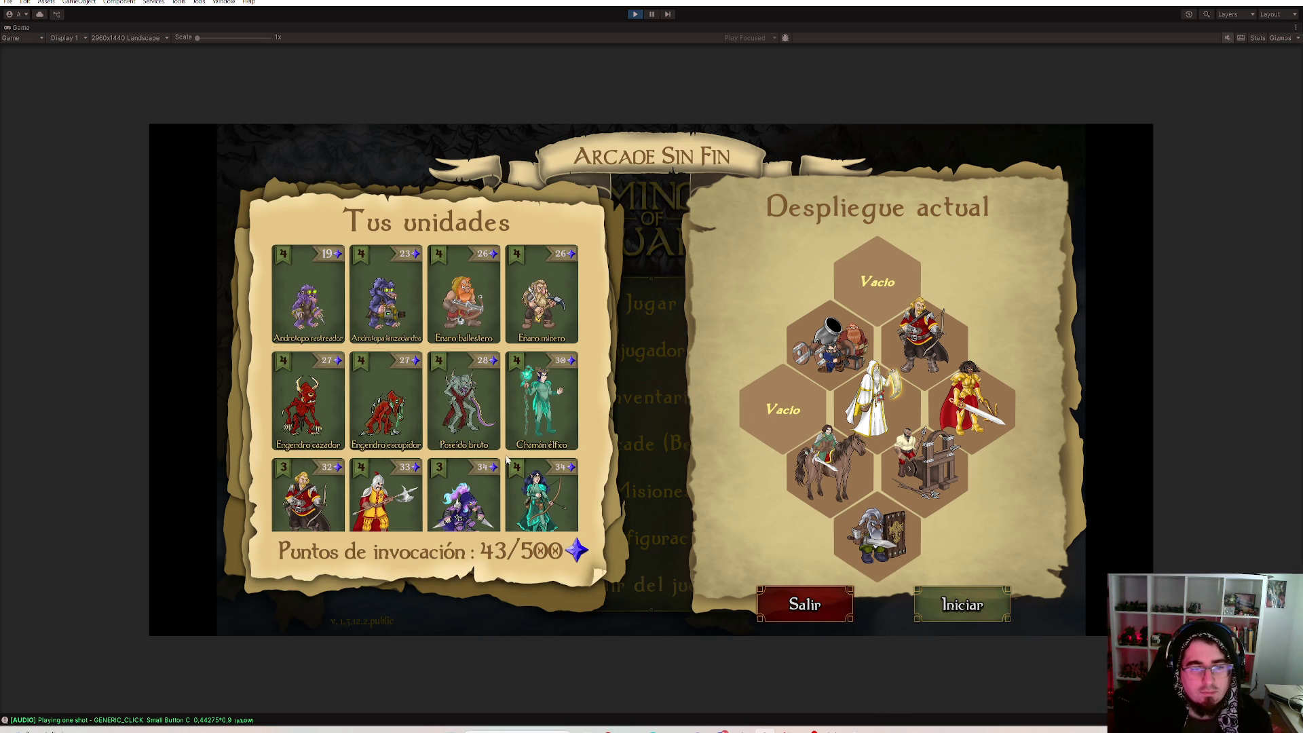
Place the Chamán élfico in the top empty hex, leaving 13/500 points.
{"action": "left_click", "coordinate": [546, 410]}
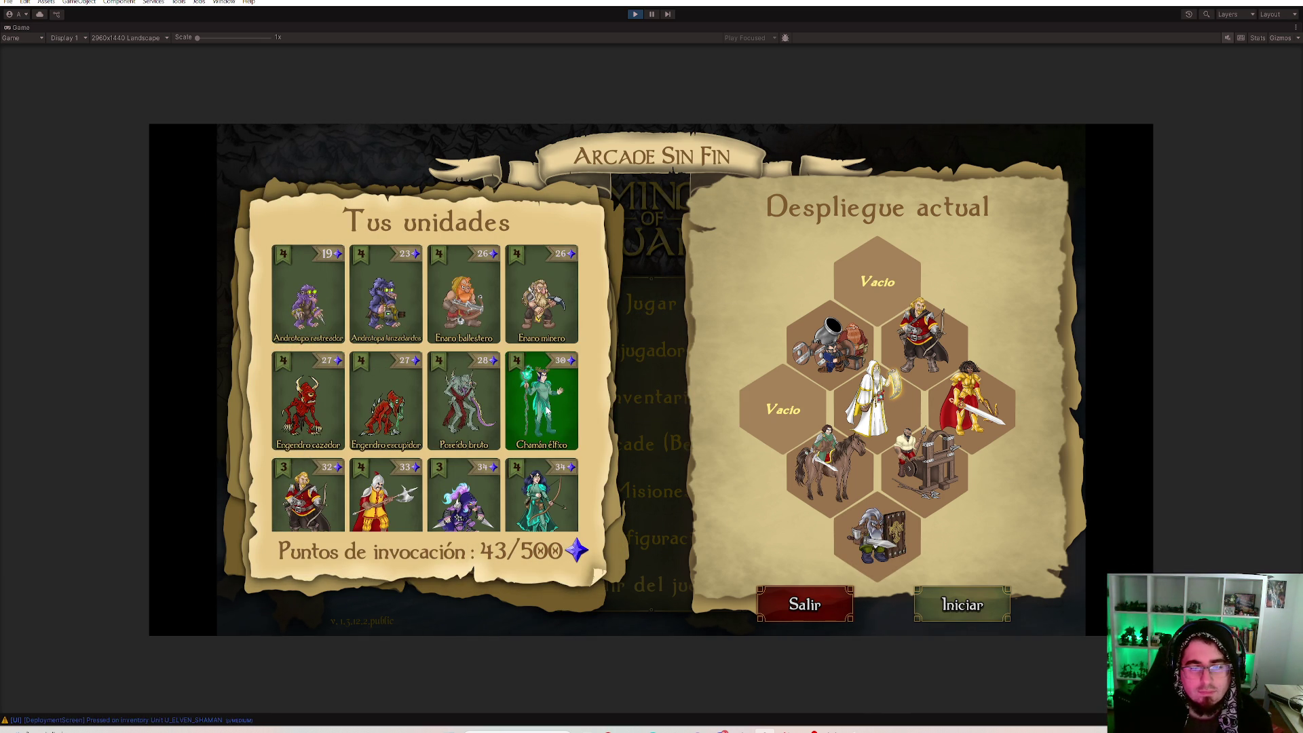
{"action": "left_click", "coordinate": [886, 311]}
{"action": "mouse_move", "coordinate": [501, 406]}
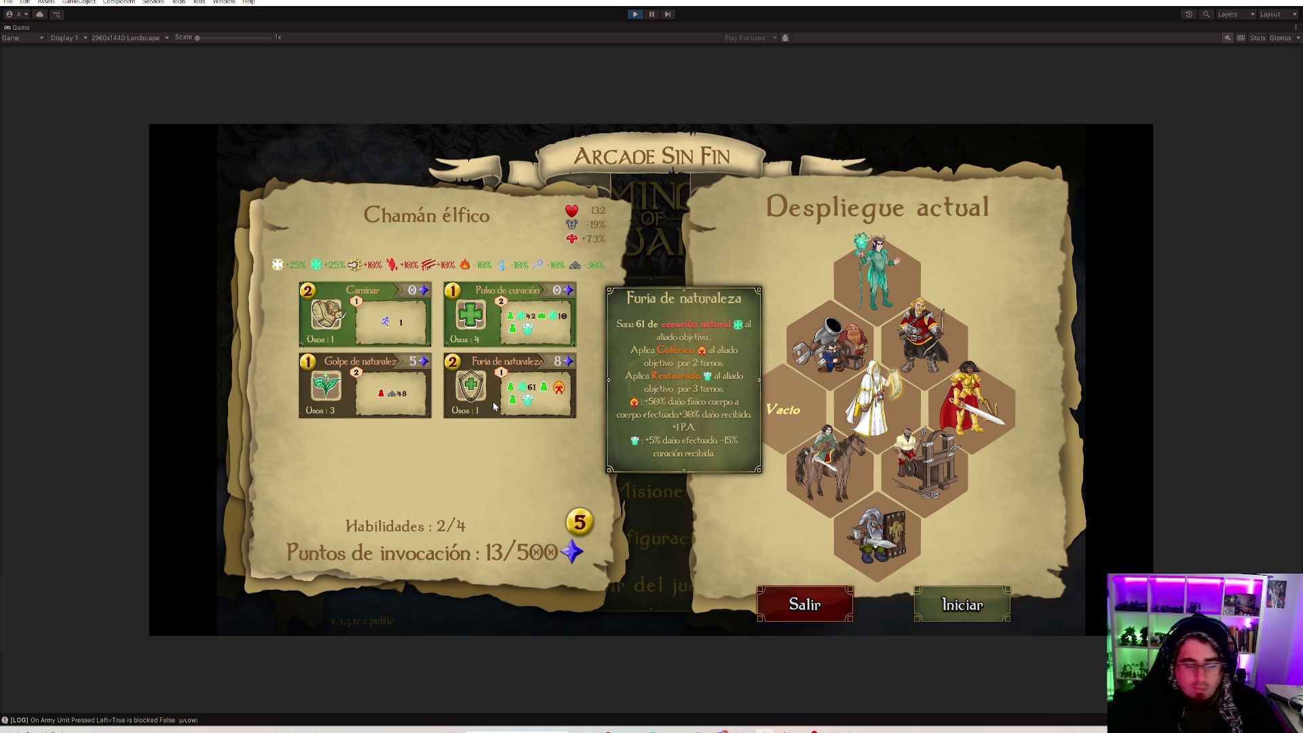
{"action": "left_click", "coordinate": [493, 401]}
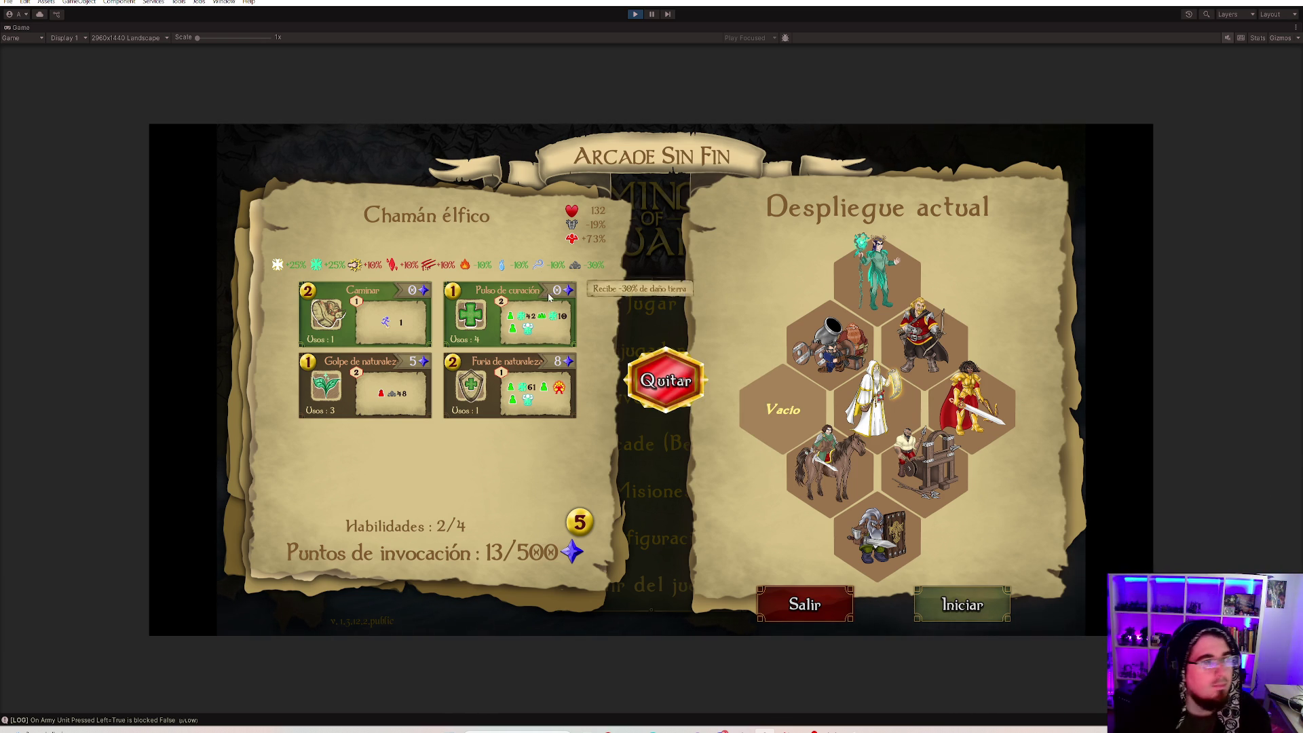
Try filling the last empty hex and dismiss the insufficient summoning points warning.
{"action": "left_click", "coordinate": [665, 380]}
{"action": "scroll", "coordinate": [496, 468], "scroll_direction": "down", "scroll_amount": 3}
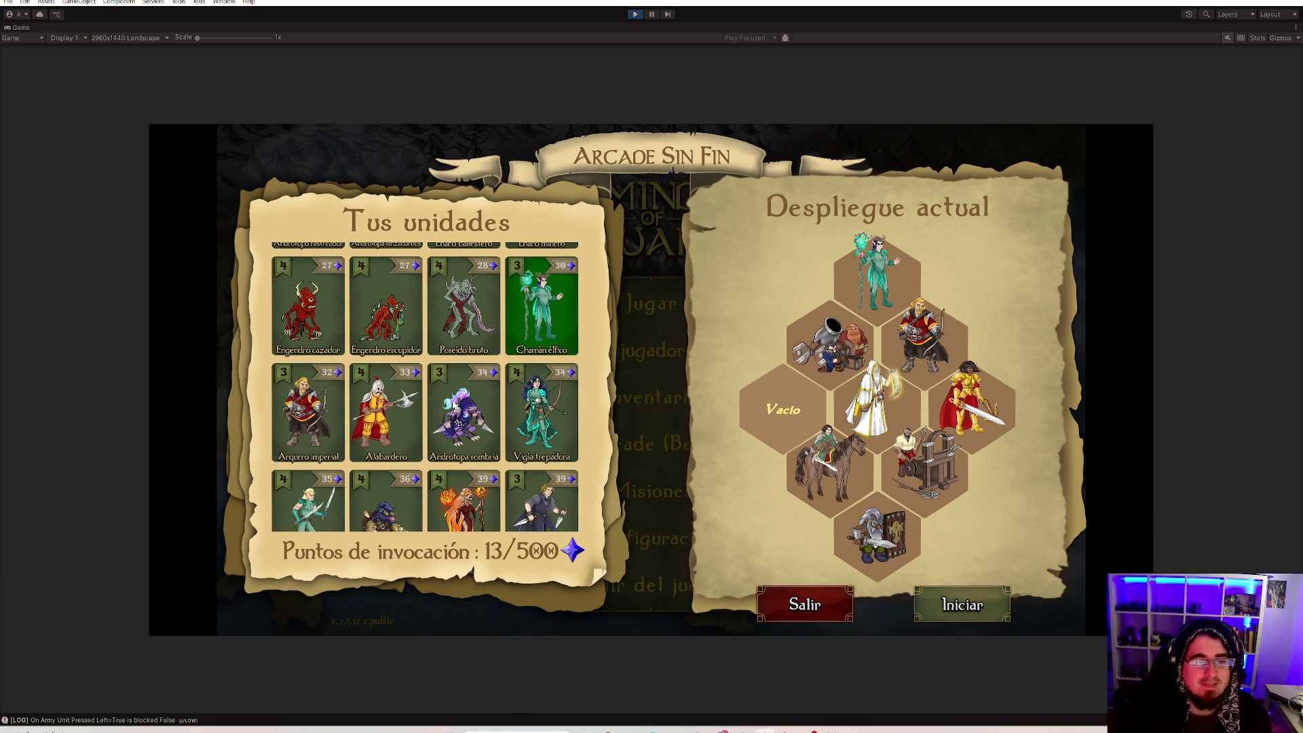
{"action": "scroll", "coordinate": [490, 364], "scroll_direction": "up", "scroll_amount": 1}
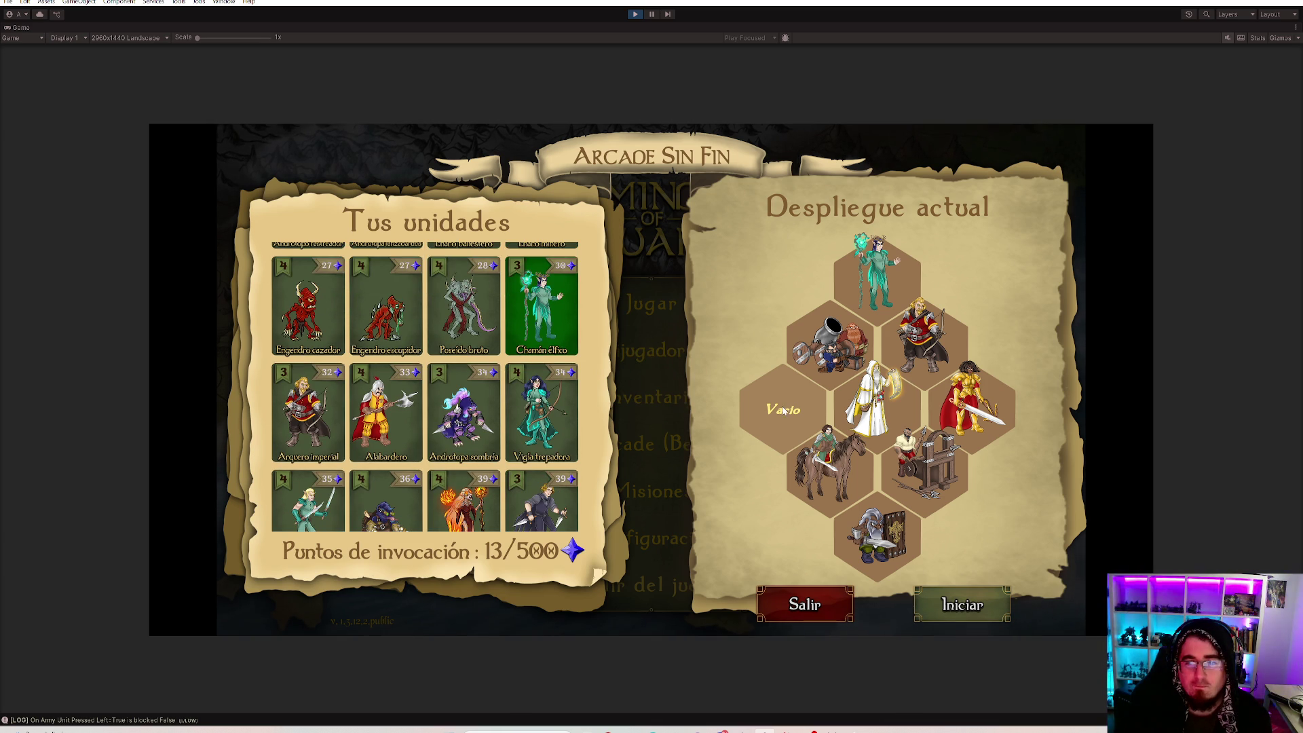
{"action": "left_click", "coordinate": [784, 410]}
{"action": "left_click", "coordinate": [655, 444]}
{"action": "scroll", "coordinate": [504, 434], "scroll_direction": "up", "scroll_amount": 1}
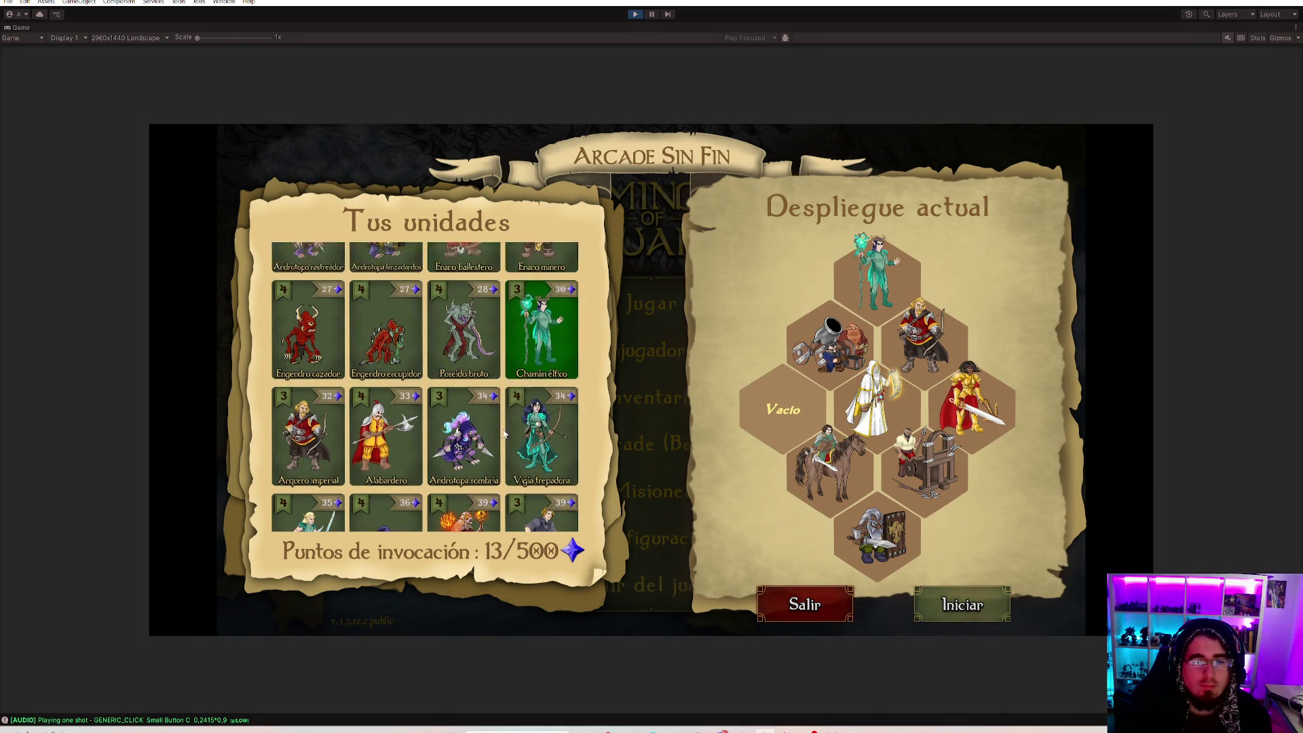
{"action": "scroll", "coordinate": [504, 434], "scroll_direction": "up", "scroll_amount": 2}
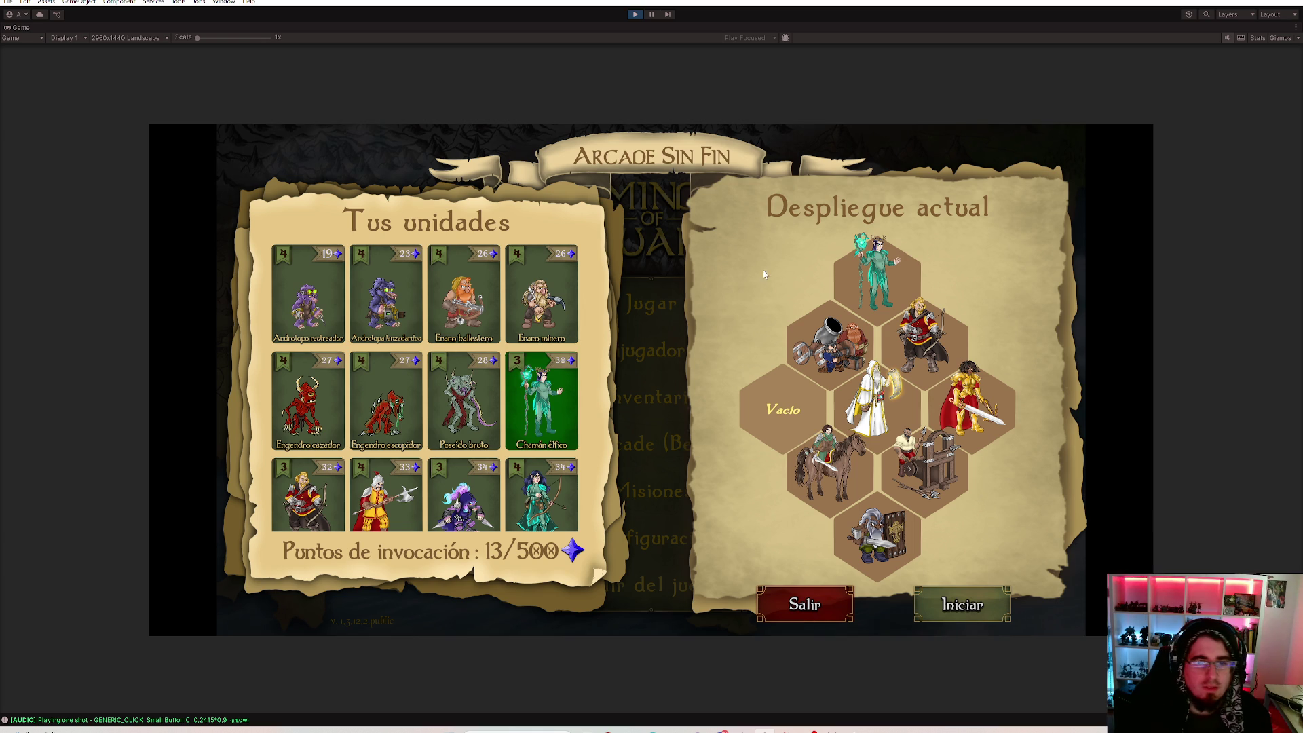
Review the deployed units' skills and enable Sello purificador on the centre priest.
{"action": "left_click", "coordinate": [860, 290]}
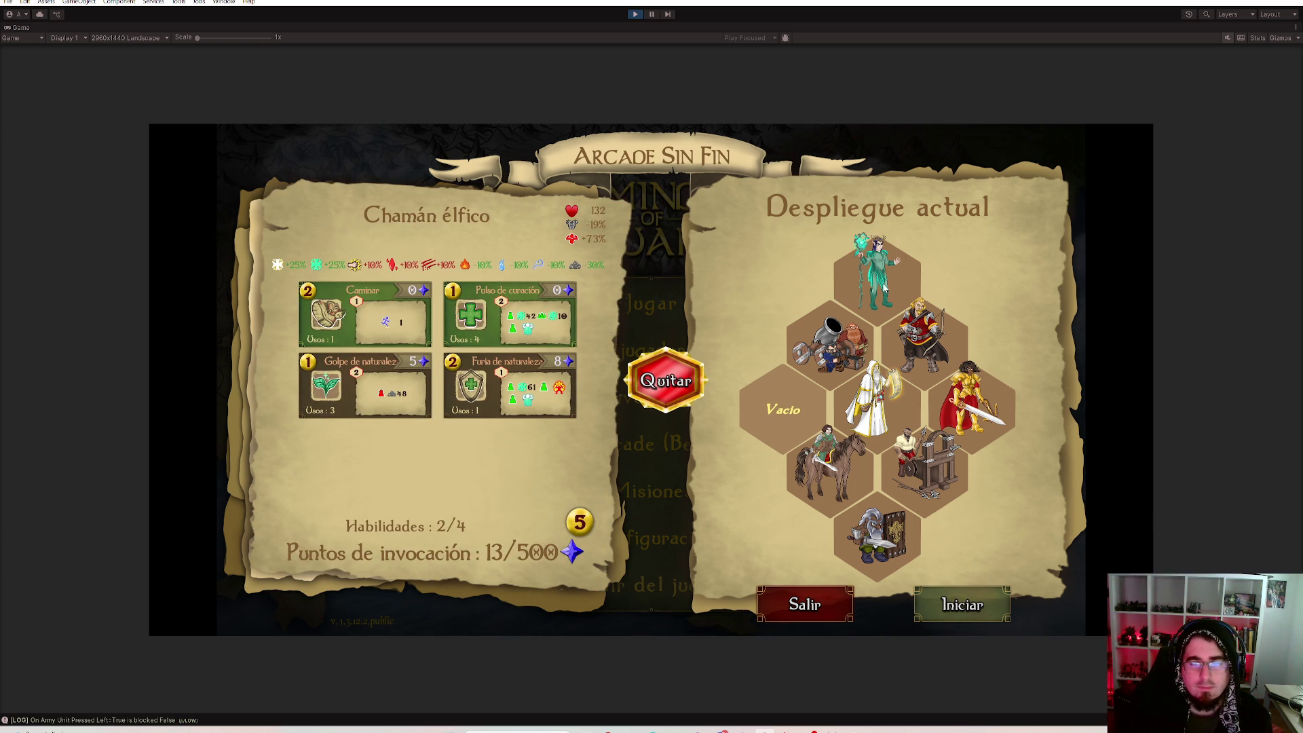
{"action": "left_click", "coordinate": [924, 336]}
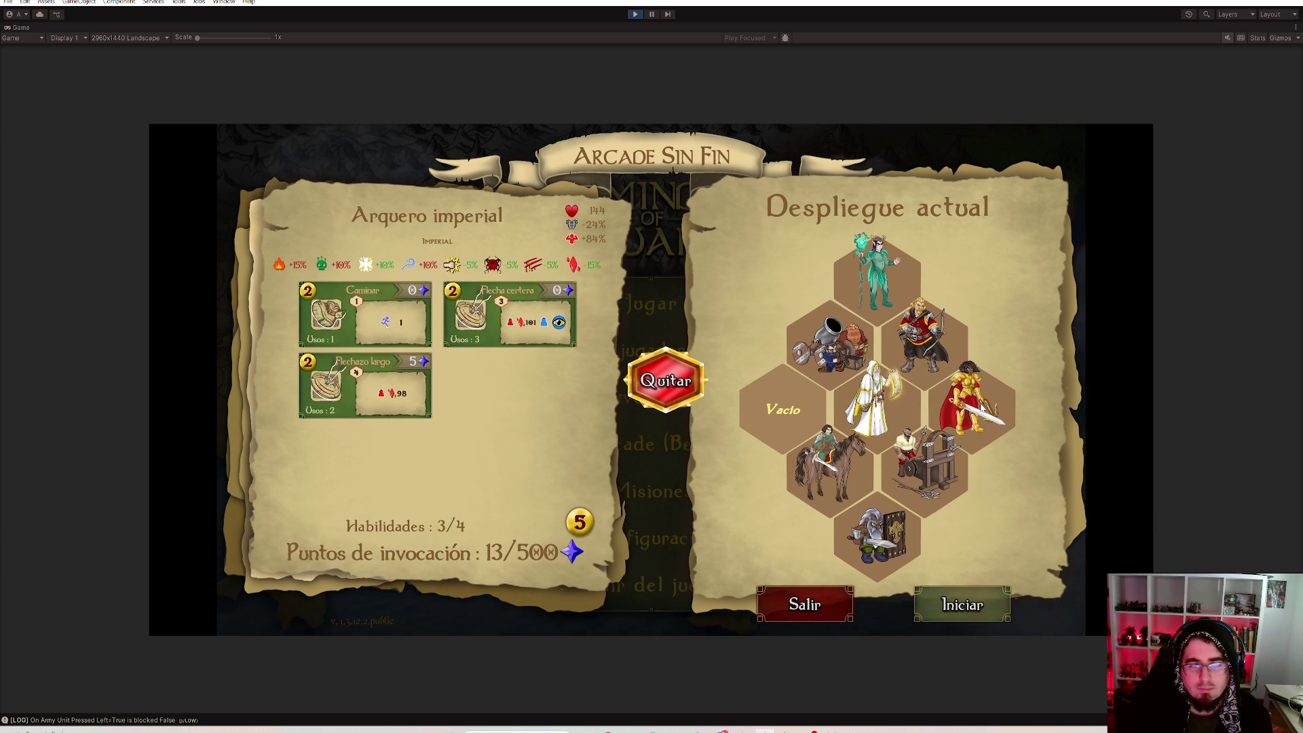
{"action": "left_click", "coordinate": [874, 401]}
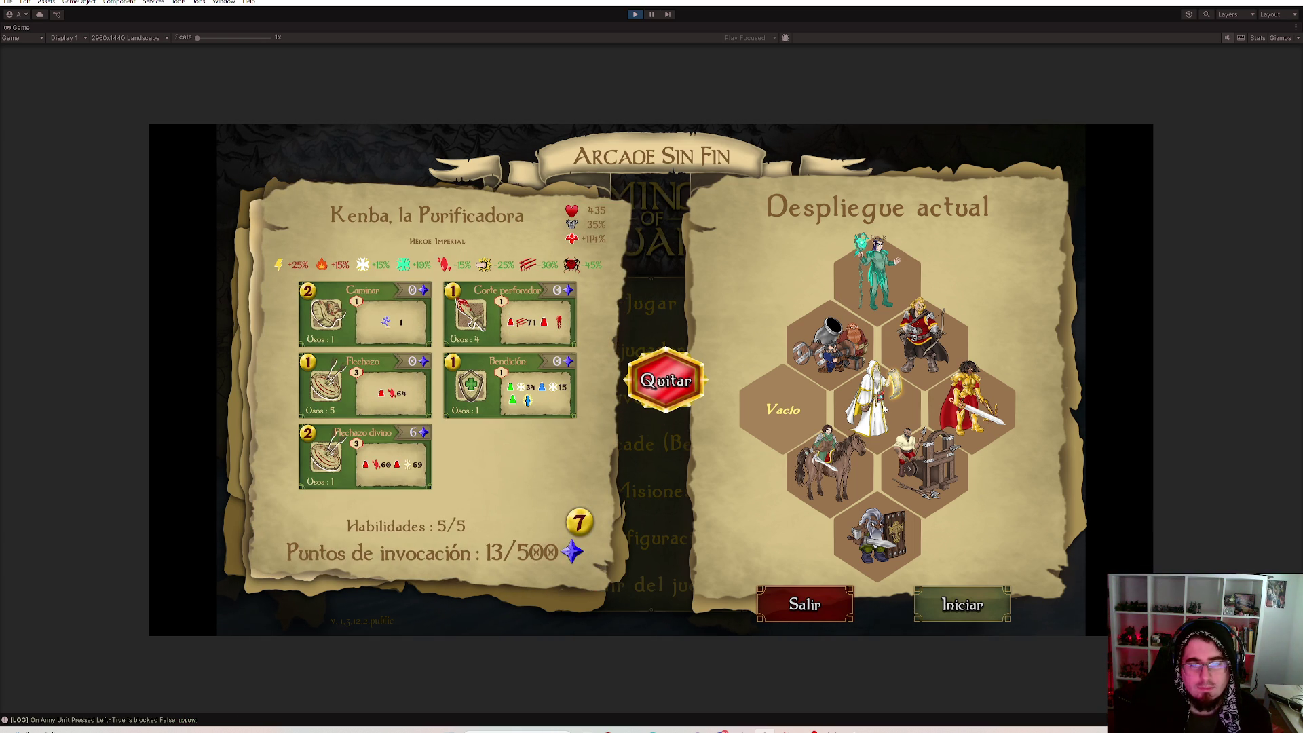
{"action": "left_click", "coordinate": [886, 407]}
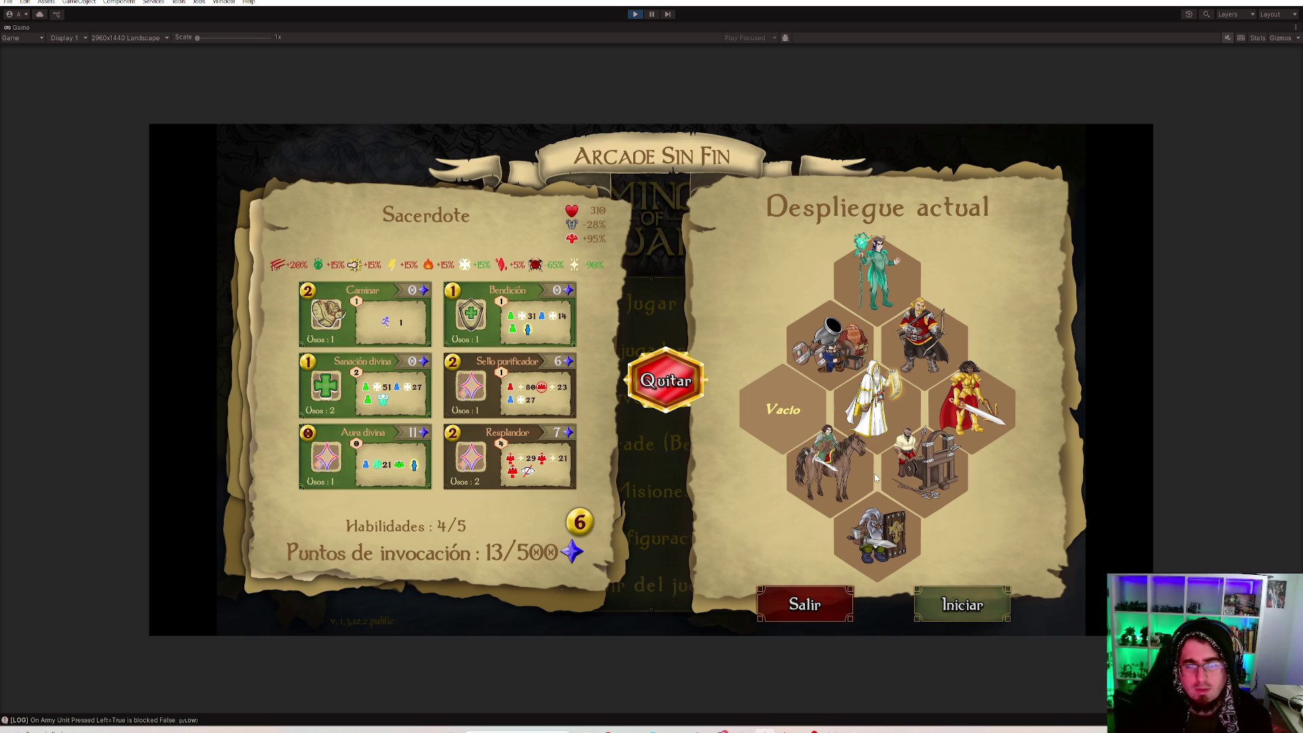
{"action": "mouse_move", "coordinate": [534, 391]}
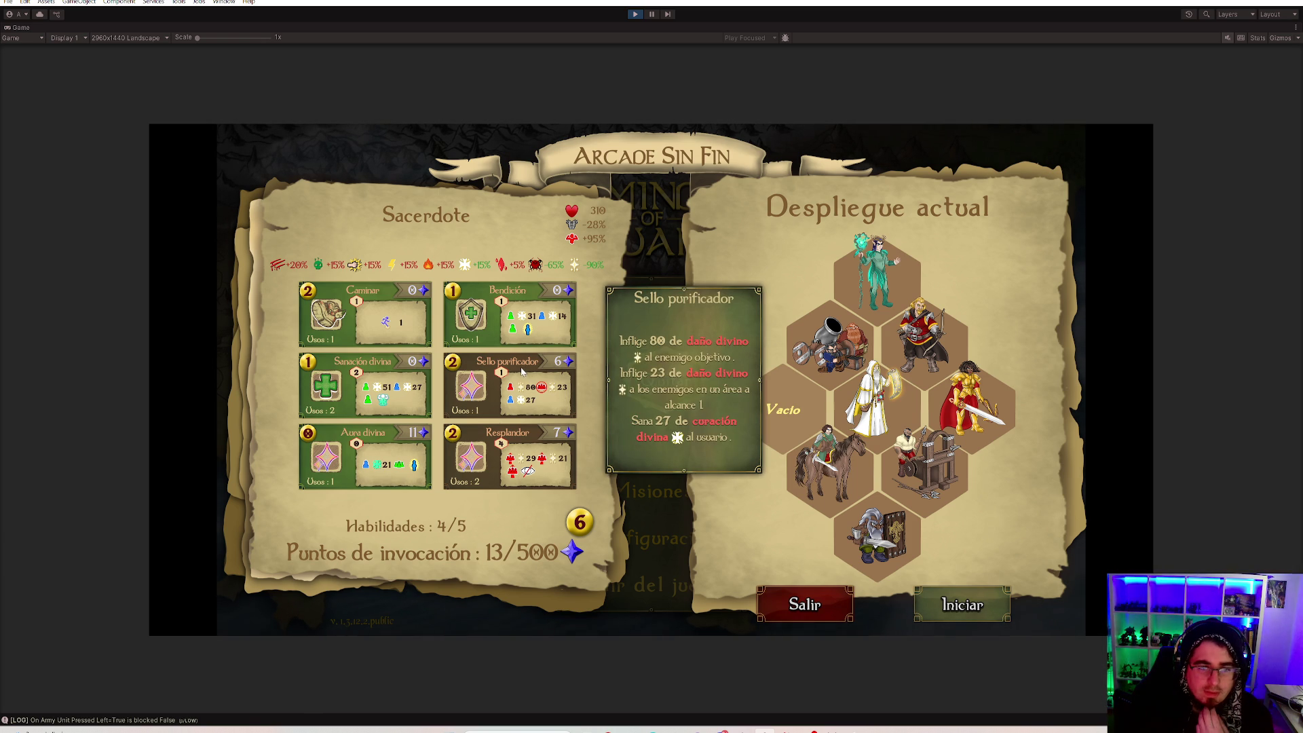
{"action": "left_click", "coordinate": [522, 371]}
Give the elven shaman Golpe de naturaleza, bringing points down to 2/500.
{"action": "left_click", "coordinate": [889, 470]}
{"action": "left_click", "coordinate": [880, 543]}
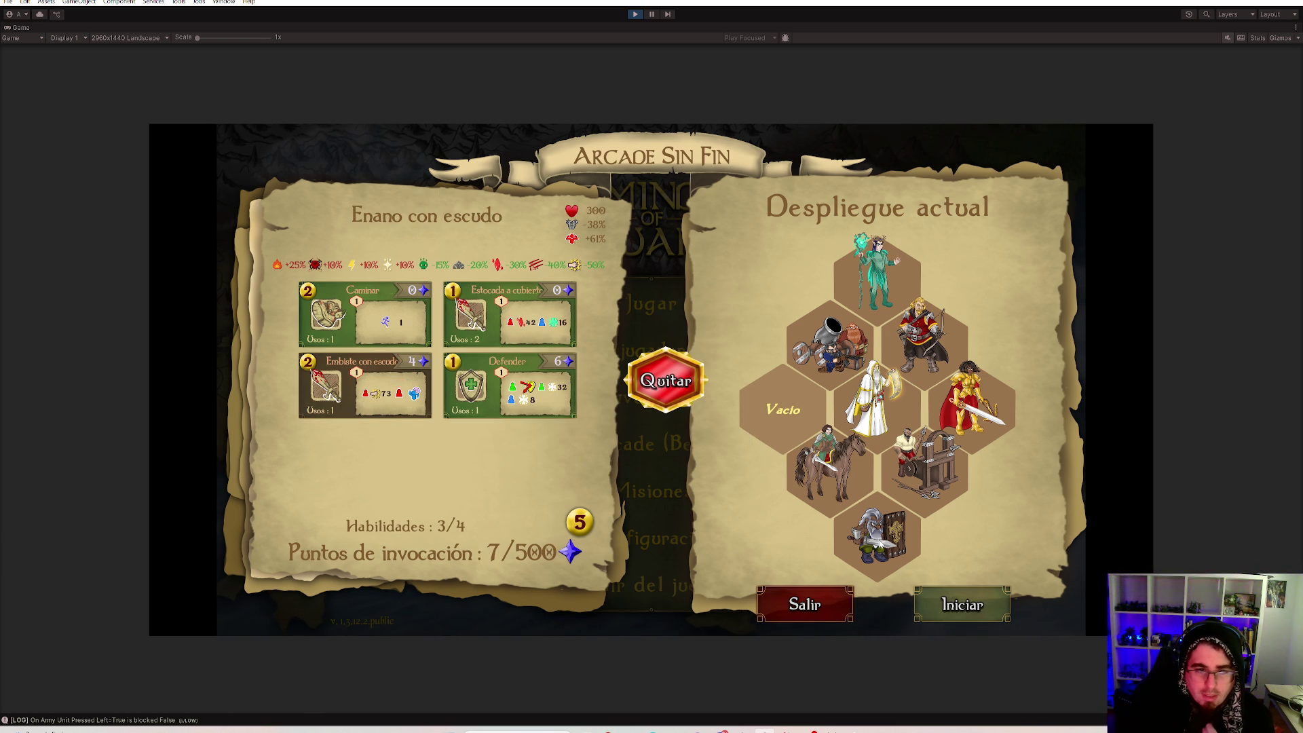
{"action": "left_click", "coordinate": [816, 469]}
{"action": "left_click", "coordinate": [865, 265]}
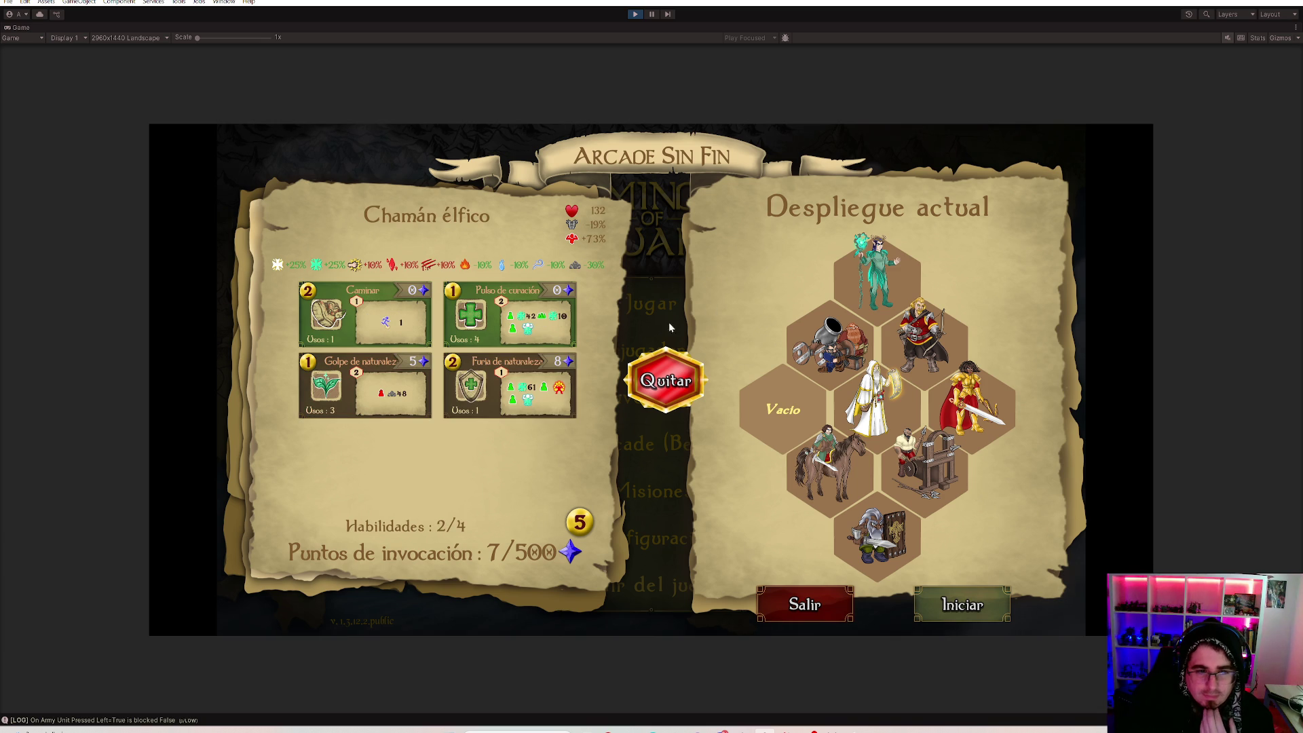
{"action": "left_click", "coordinate": [424, 379]}
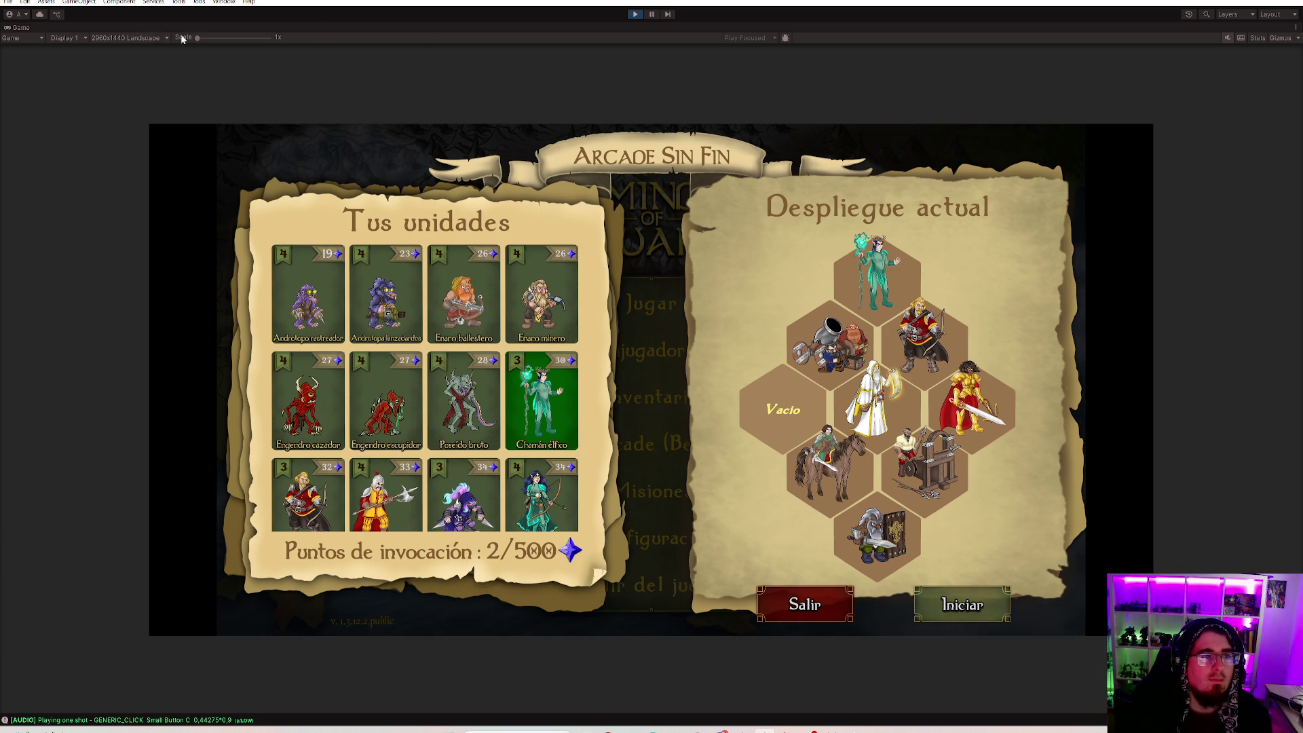
Set the Game view to 2560x1440 Landscape at 1.2x scale and launch the arcade battle.
{"action": "left_click", "coordinate": [129, 37]}
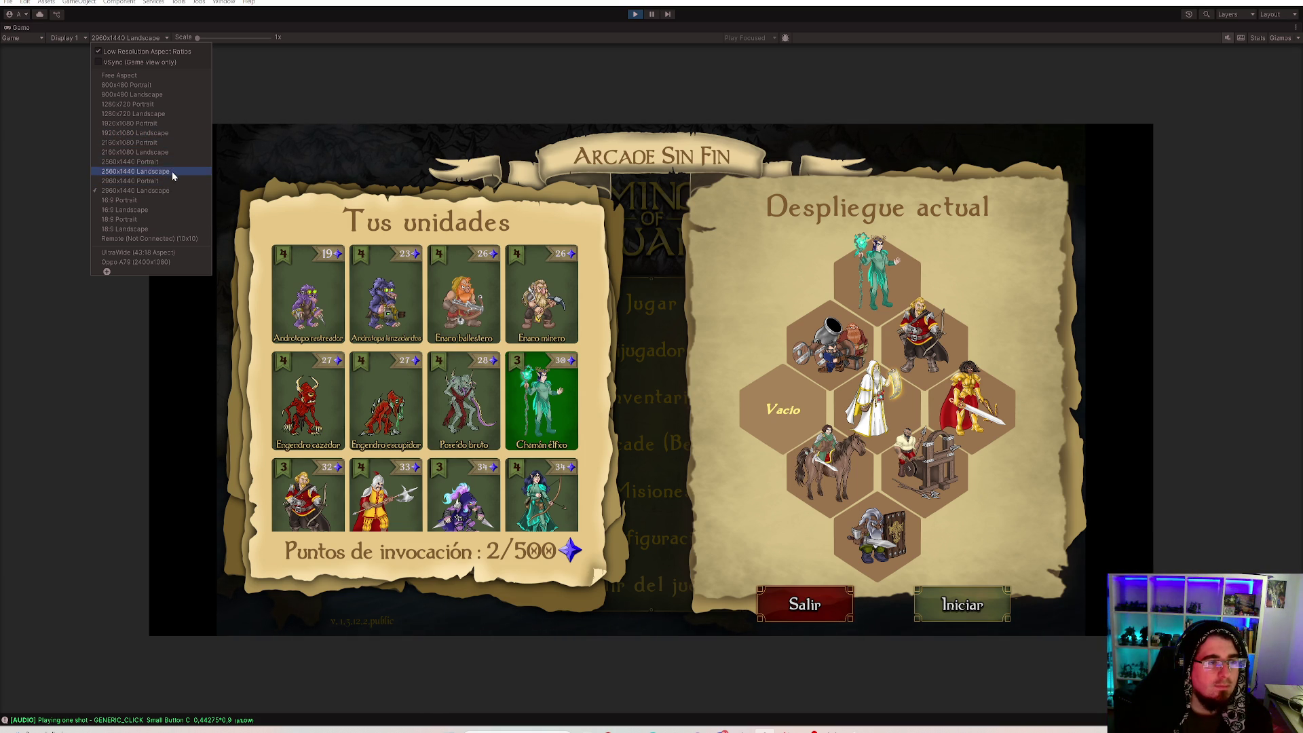
{"action": "left_click", "coordinate": [172, 171]}
{"action": "left_click_drag", "start_coordinate": [197, 38], "coordinate": [205, 39]}
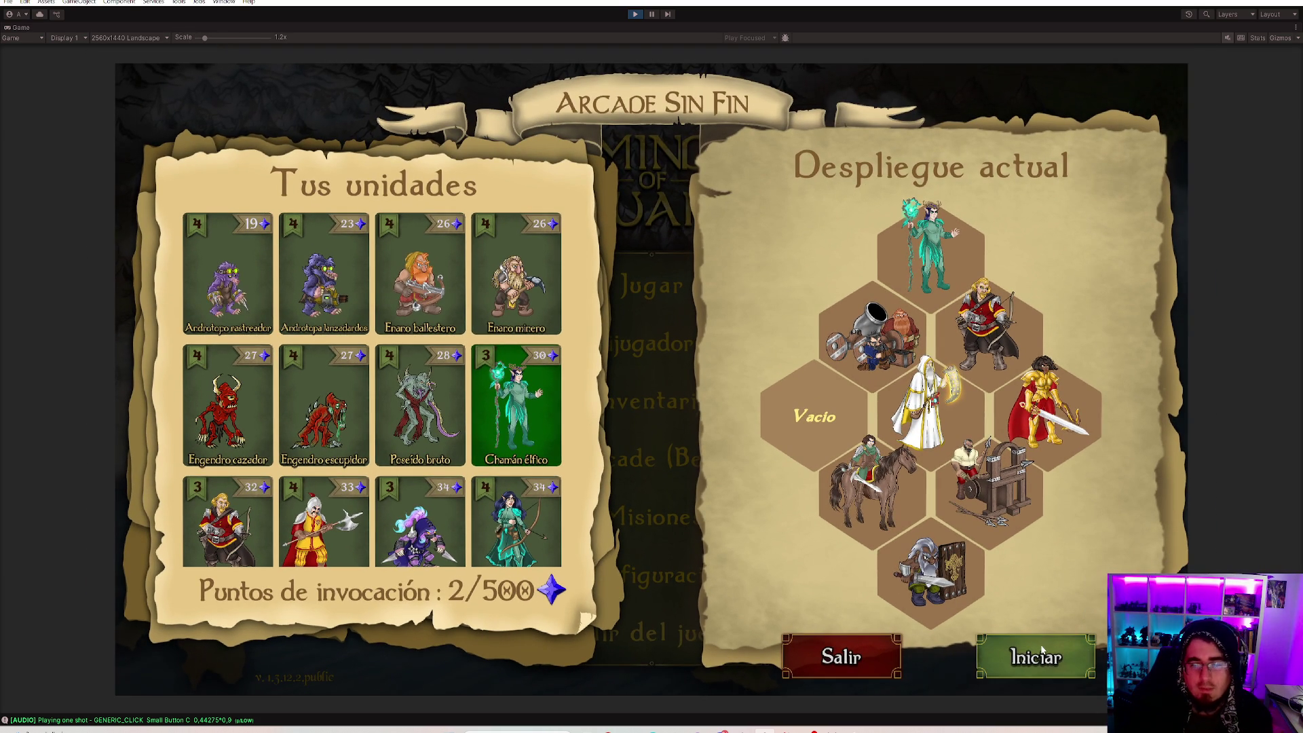
{"action": "left_click", "coordinate": [1040, 652]}
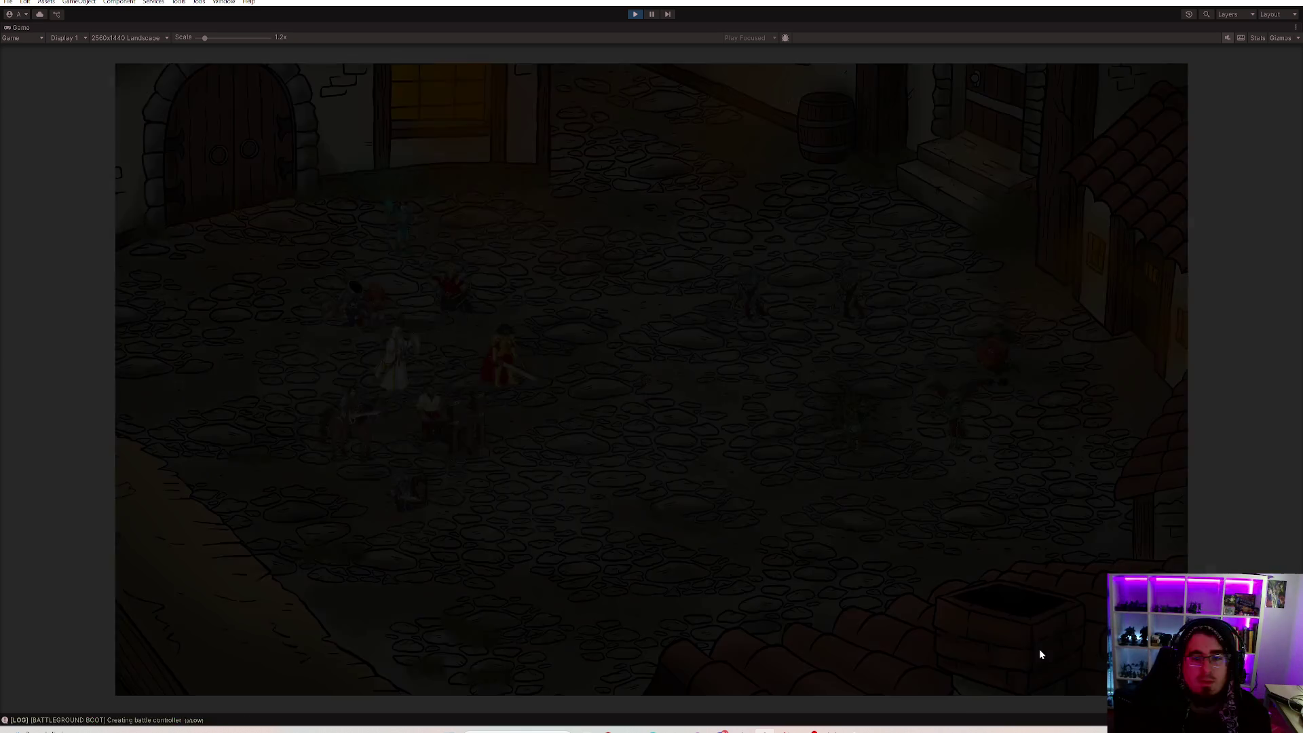
Unmute the game audio and raise Volumen Efectos in the Configuración settings.
{"action": "left_click", "coordinate": [1227, 38]}
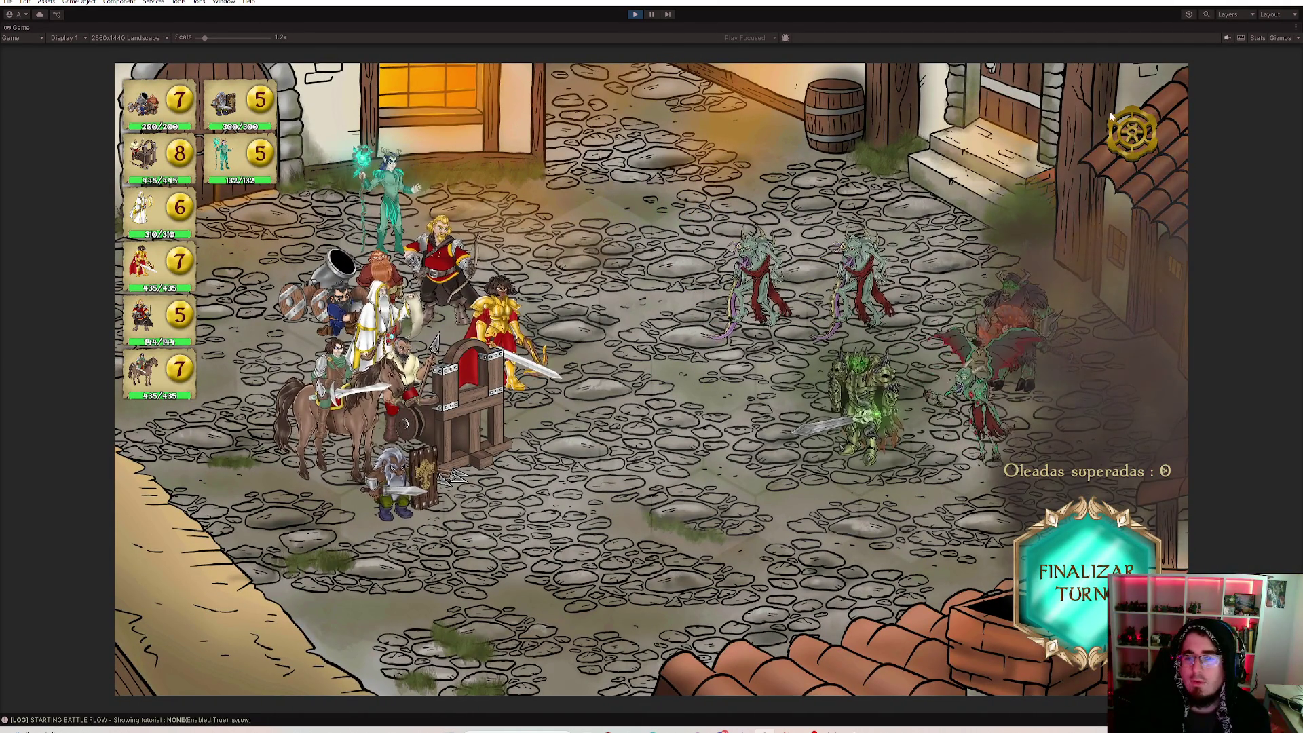
{"action": "left_click", "coordinate": [1132, 131]}
{"action": "left_click_drag", "start_coordinate": [832, 302], "coordinate": [849, 300]}
{"action": "left_click", "coordinate": [908, 364]}
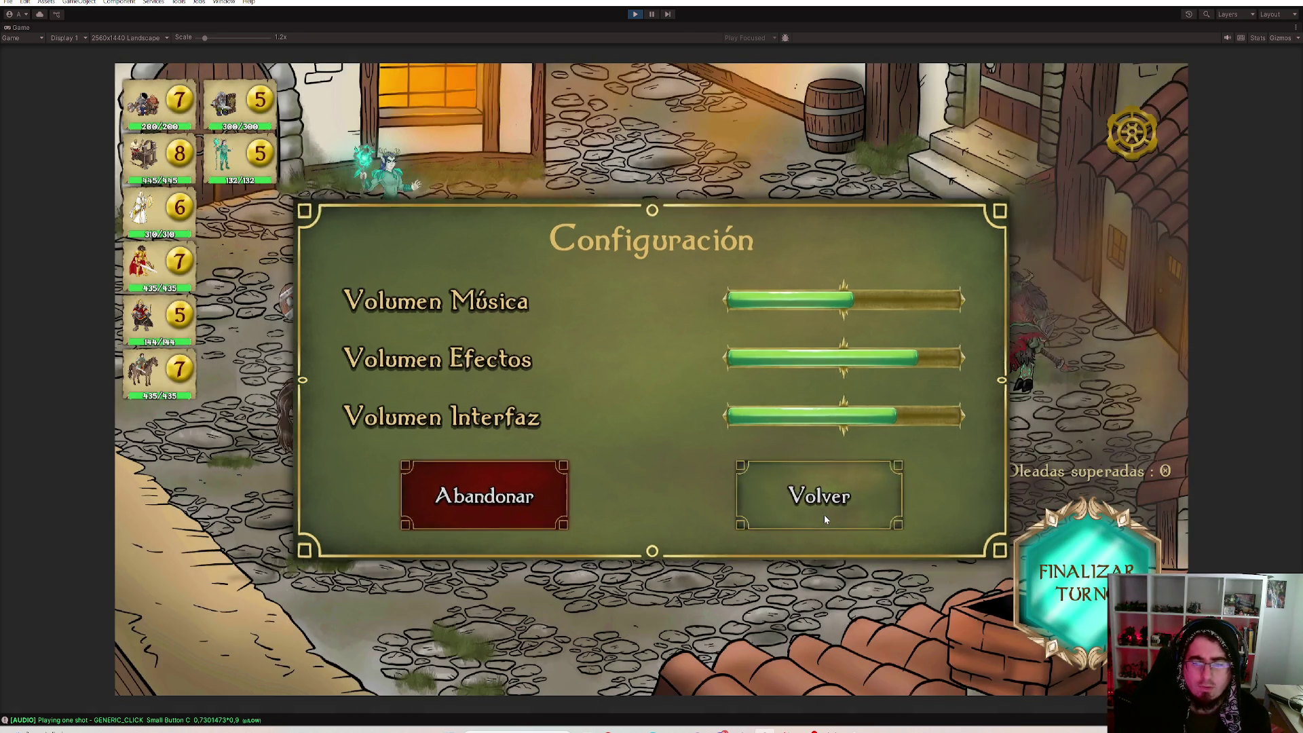
{"action": "left_click", "coordinate": [824, 509]}
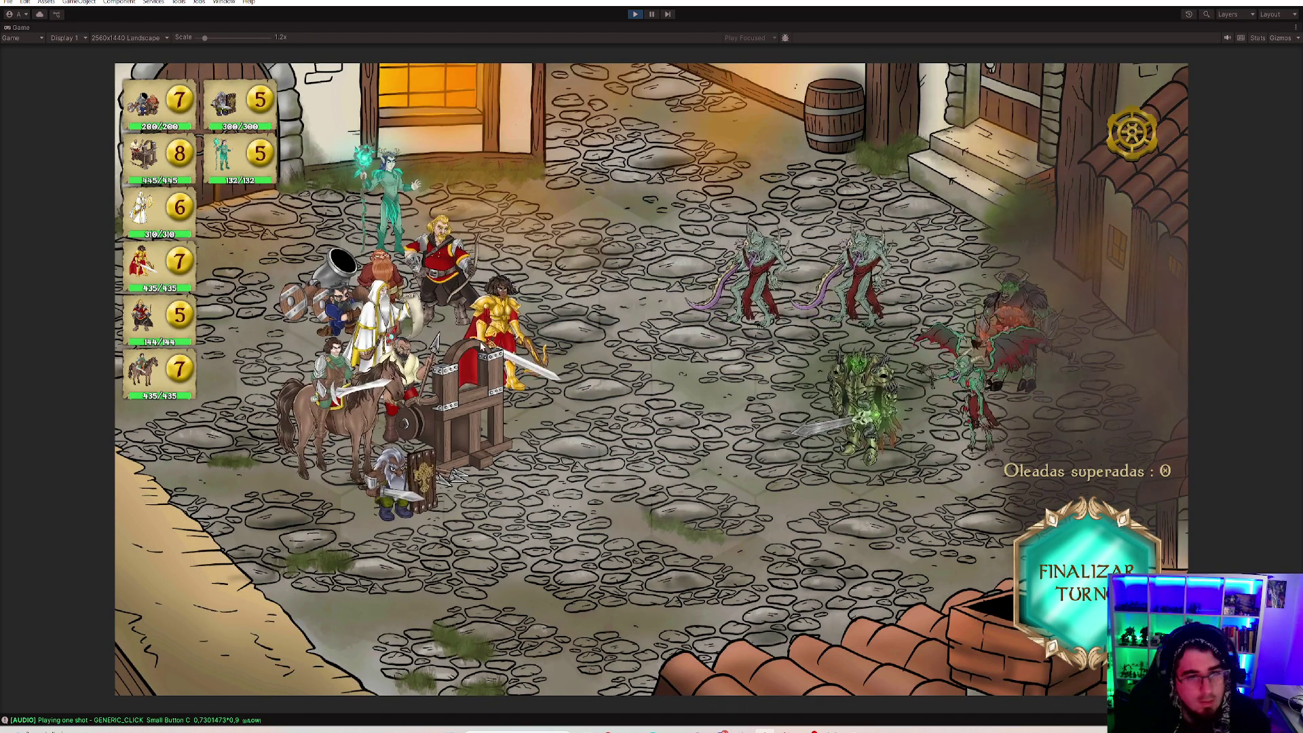
Hit the targeted enemy twice with the Balista's Estaca ariete and cast Aura divina.
{"action": "left_click", "coordinate": [475, 434]}
{"action": "left_click", "coordinate": [798, 591]}
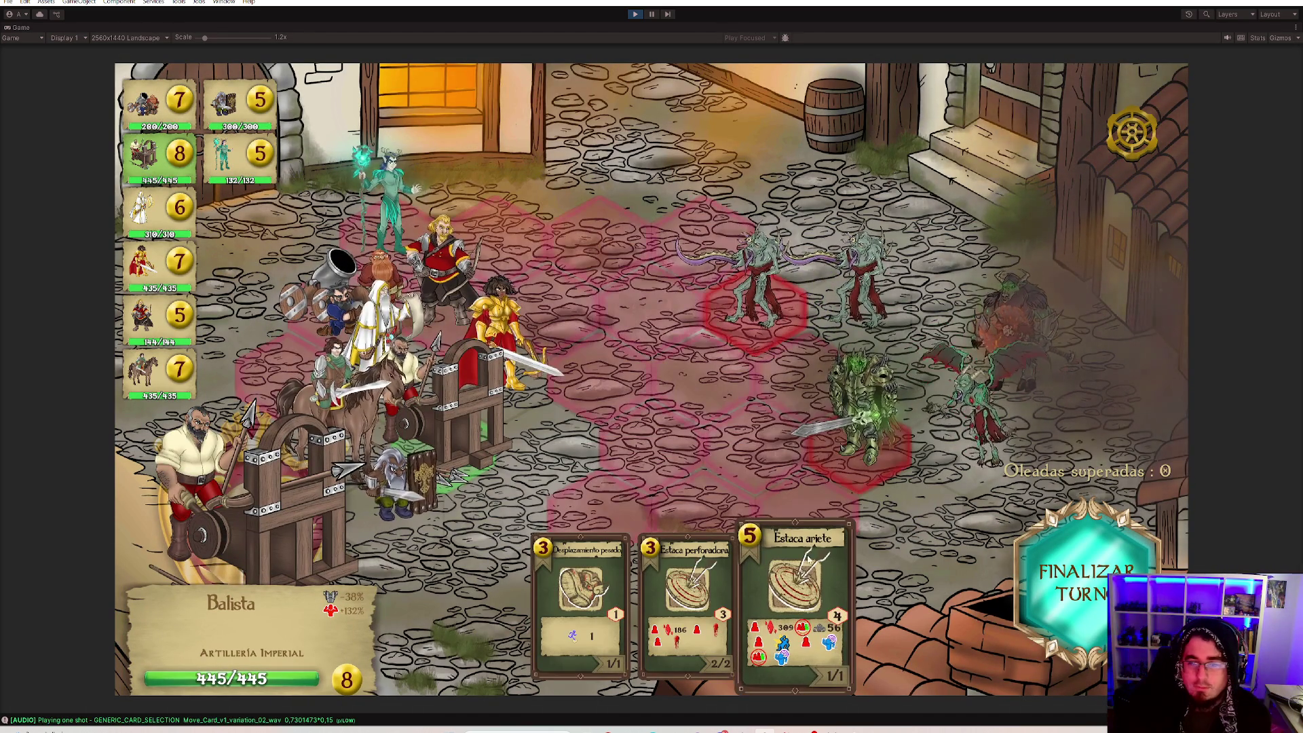
{"action": "left_click", "coordinate": [865, 414]}
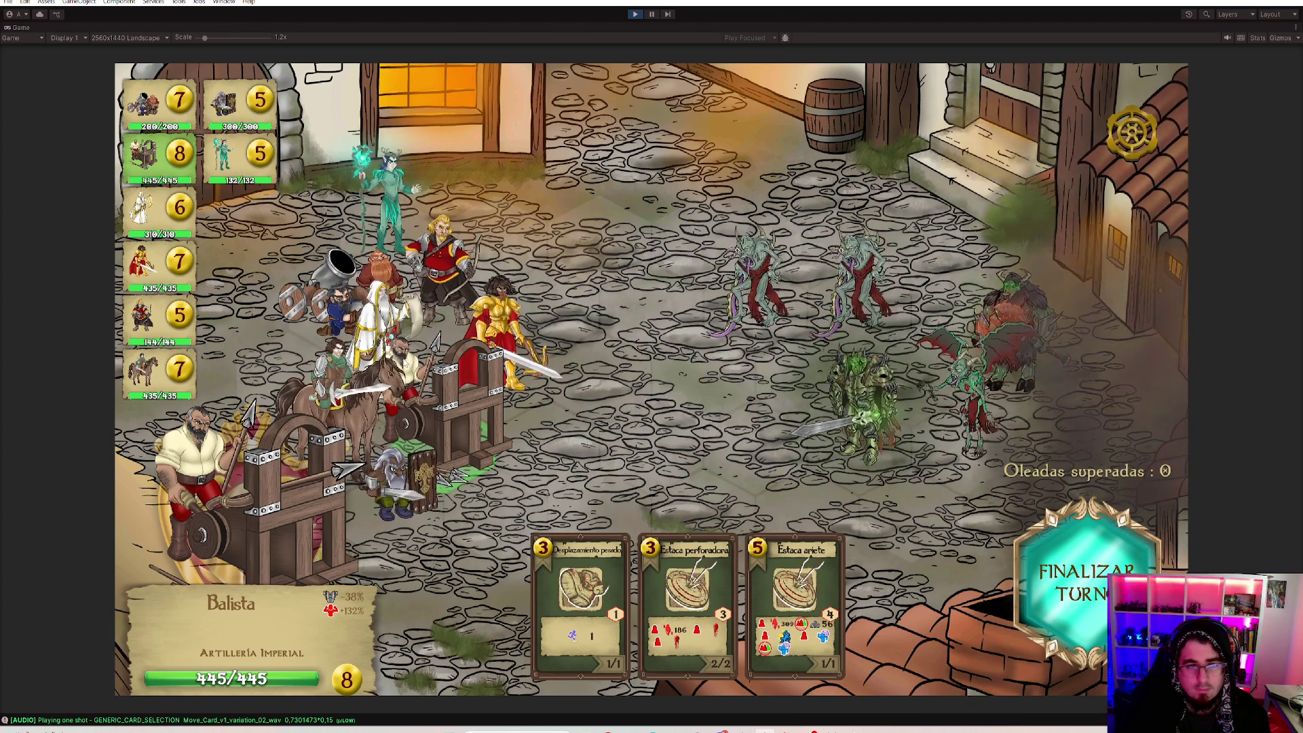
{"action": "left_click", "coordinate": [797, 591]}
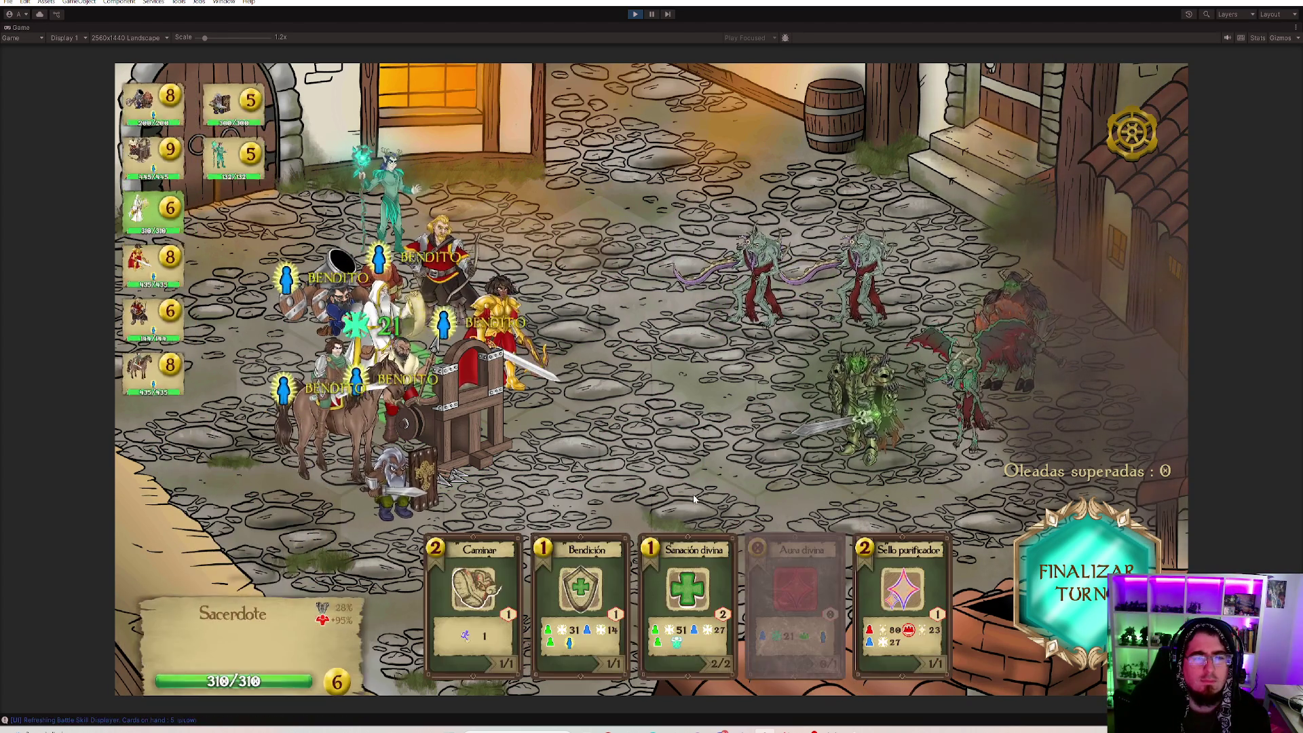
{"action": "left_click", "coordinate": [522, 468]}
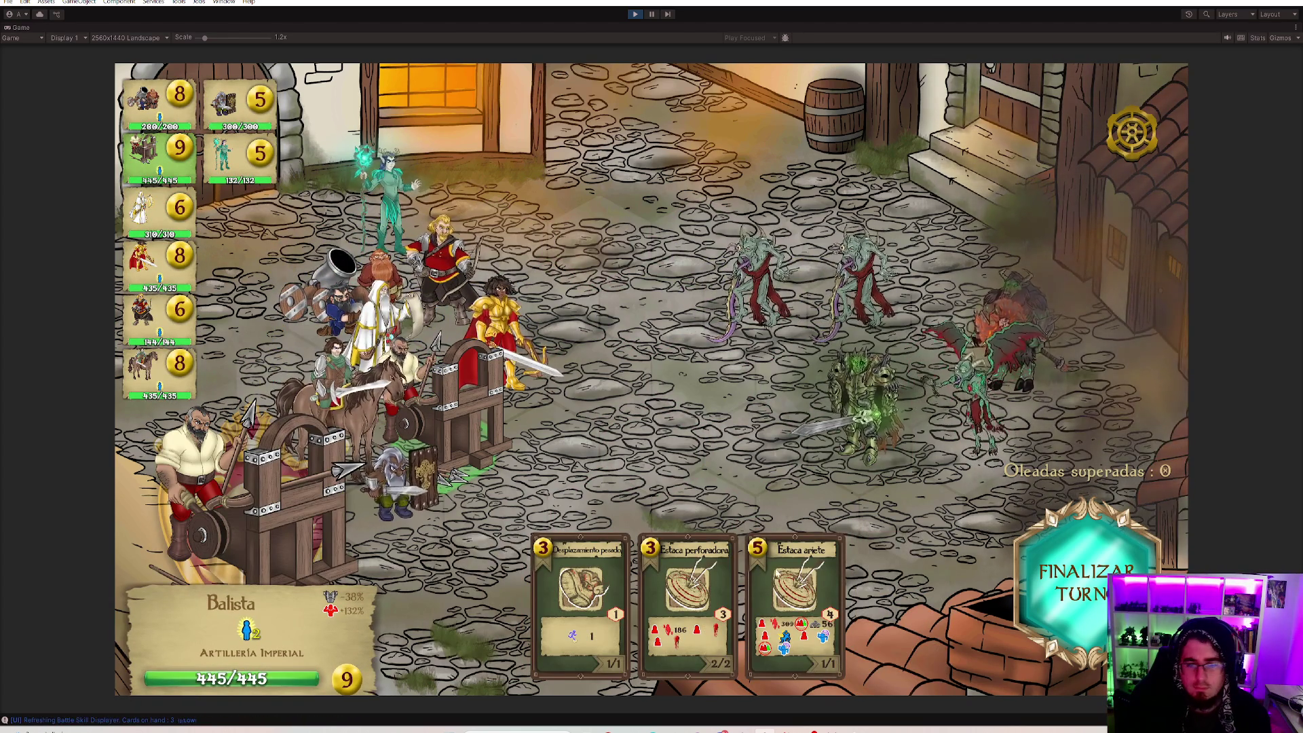
{"action": "left_click", "coordinate": [795, 590]}
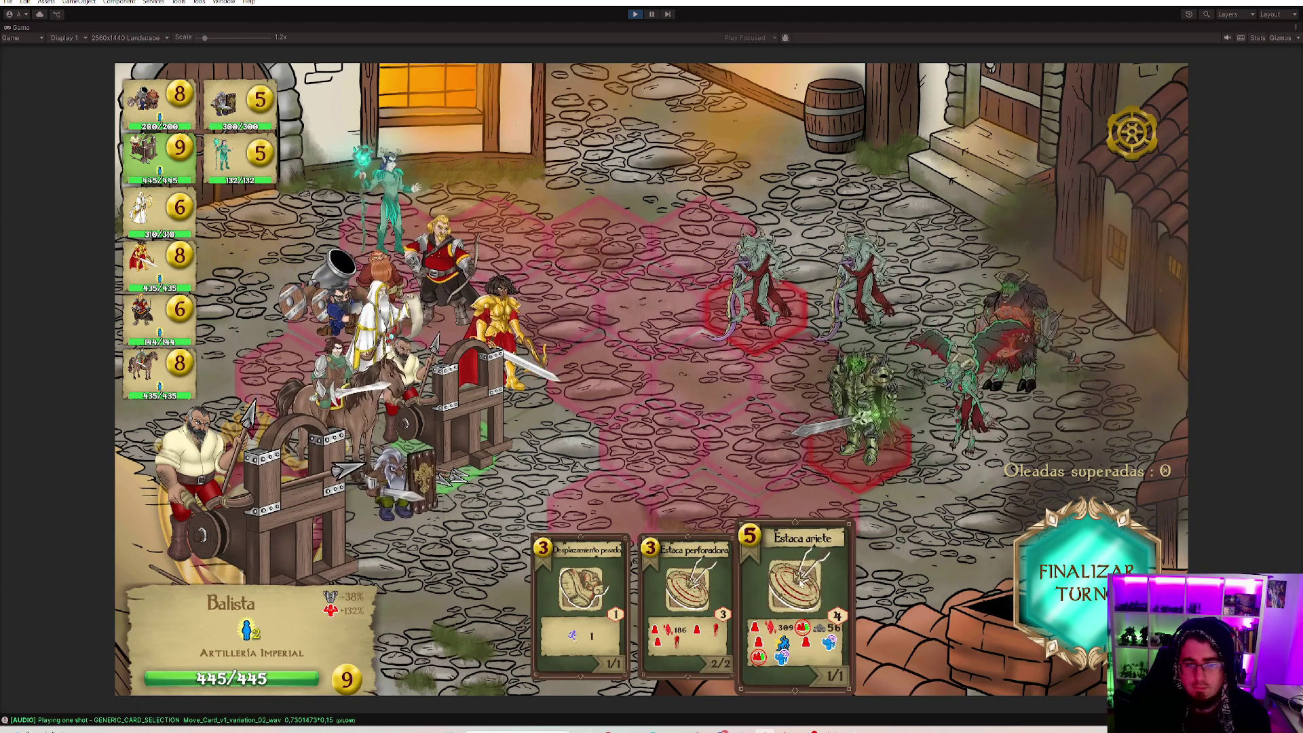
{"action": "left_click", "coordinate": [864, 408]}
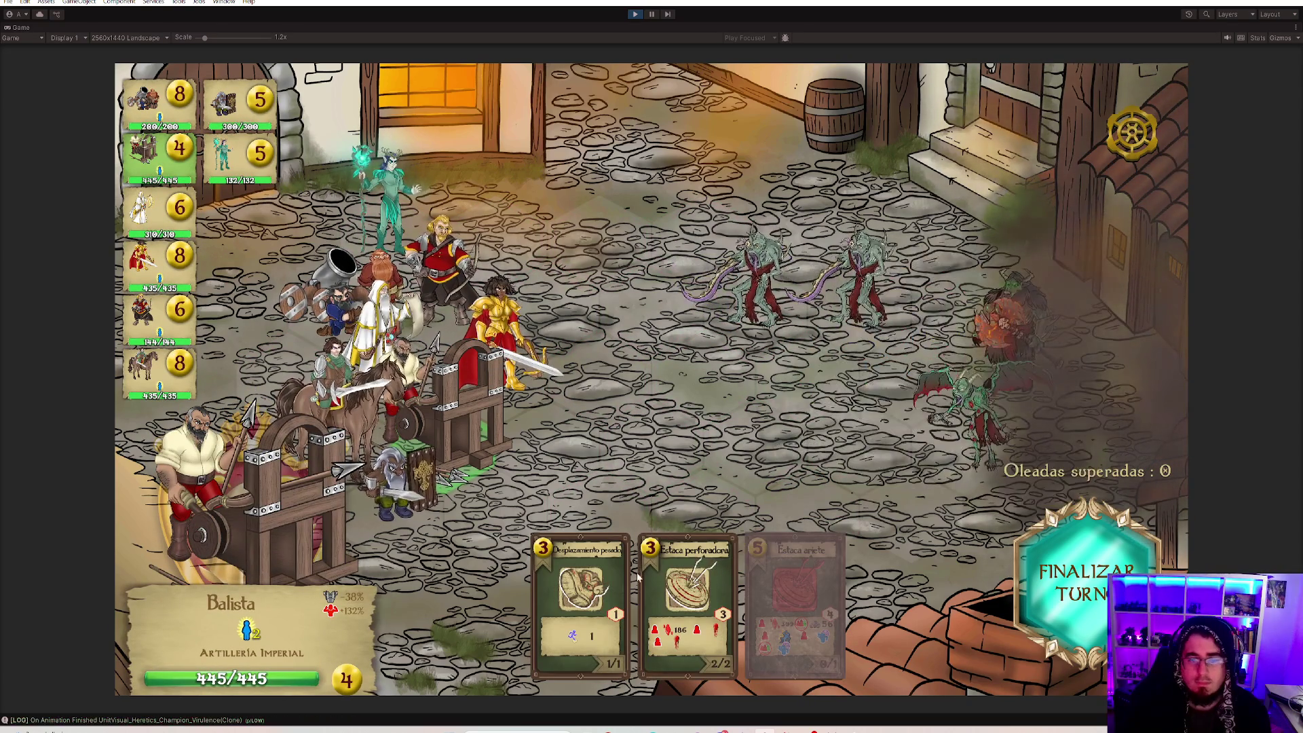
{"action": "left_click", "coordinate": [706, 597]}
{"action": "left_click", "coordinate": [699, 617]}
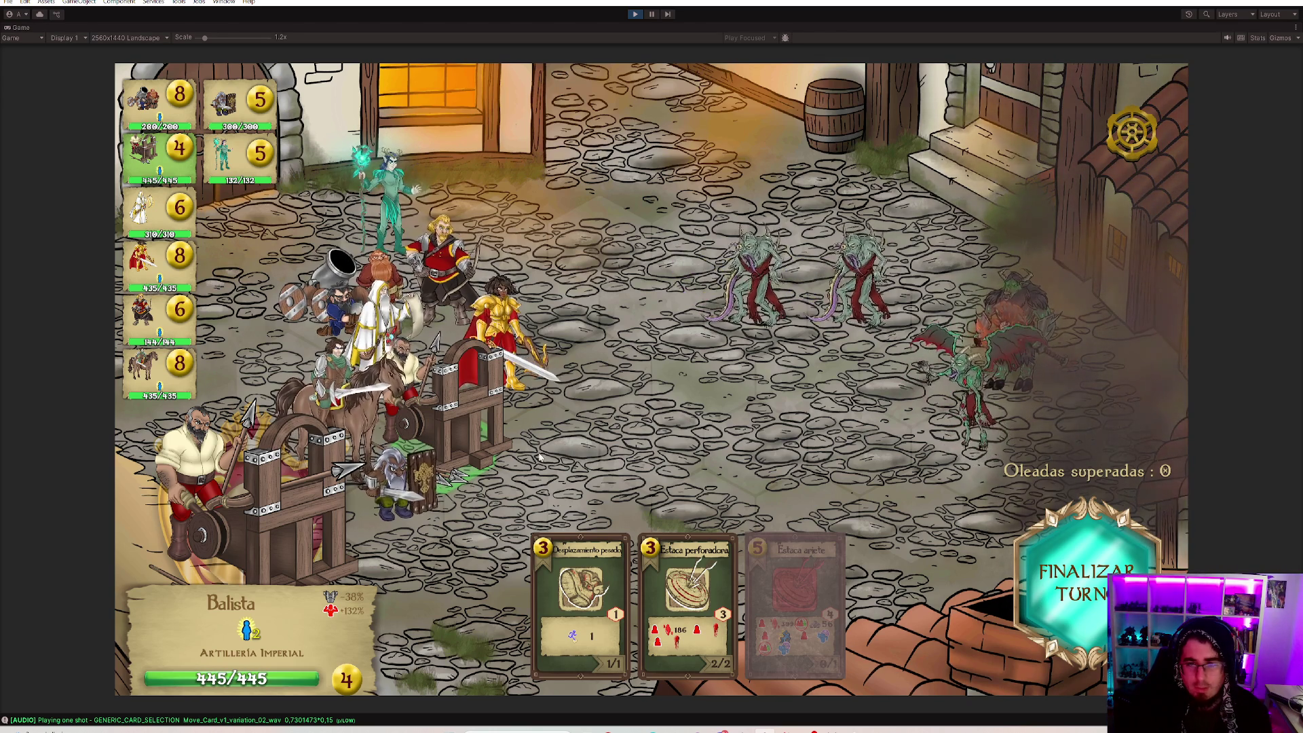
Have the Enano con escudo use Defender to gain a shield.
{"action": "key", "text": "2"}
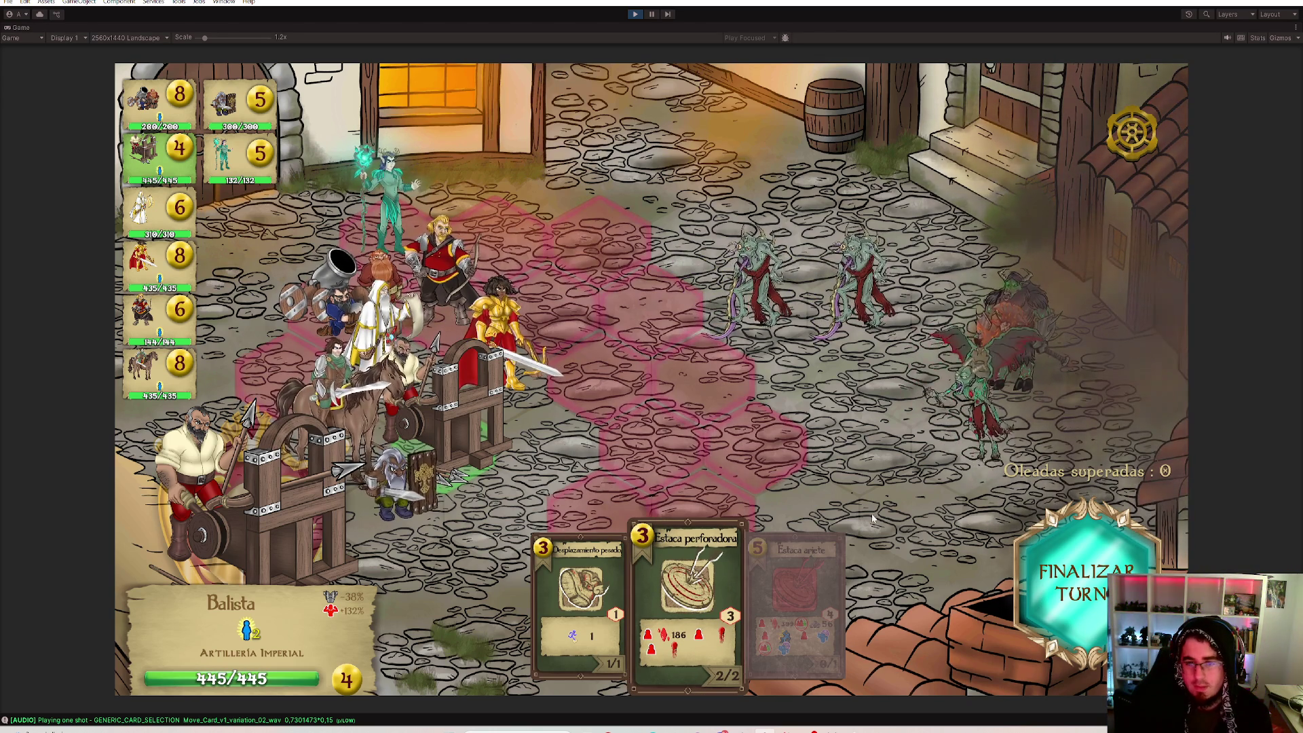
{"action": "key", "text": "1"}
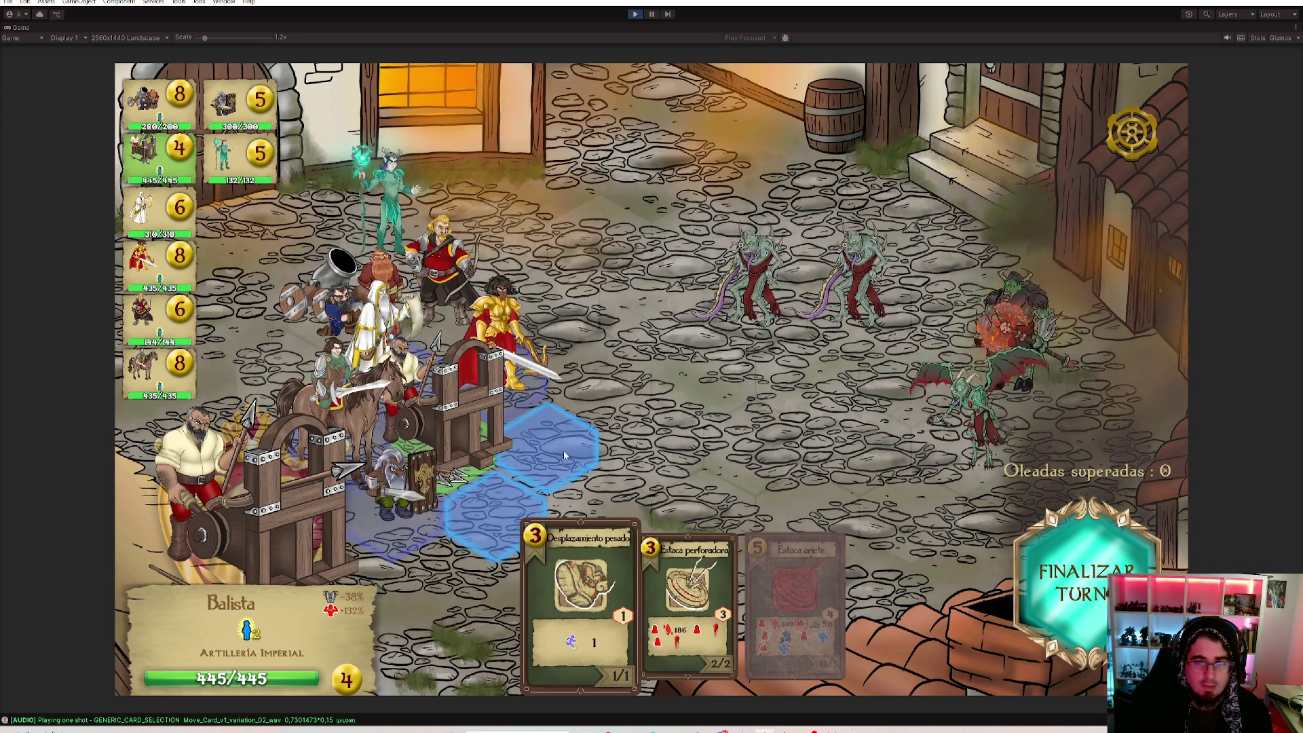
{"action": "left_click", "coordinate": [405, 494]}
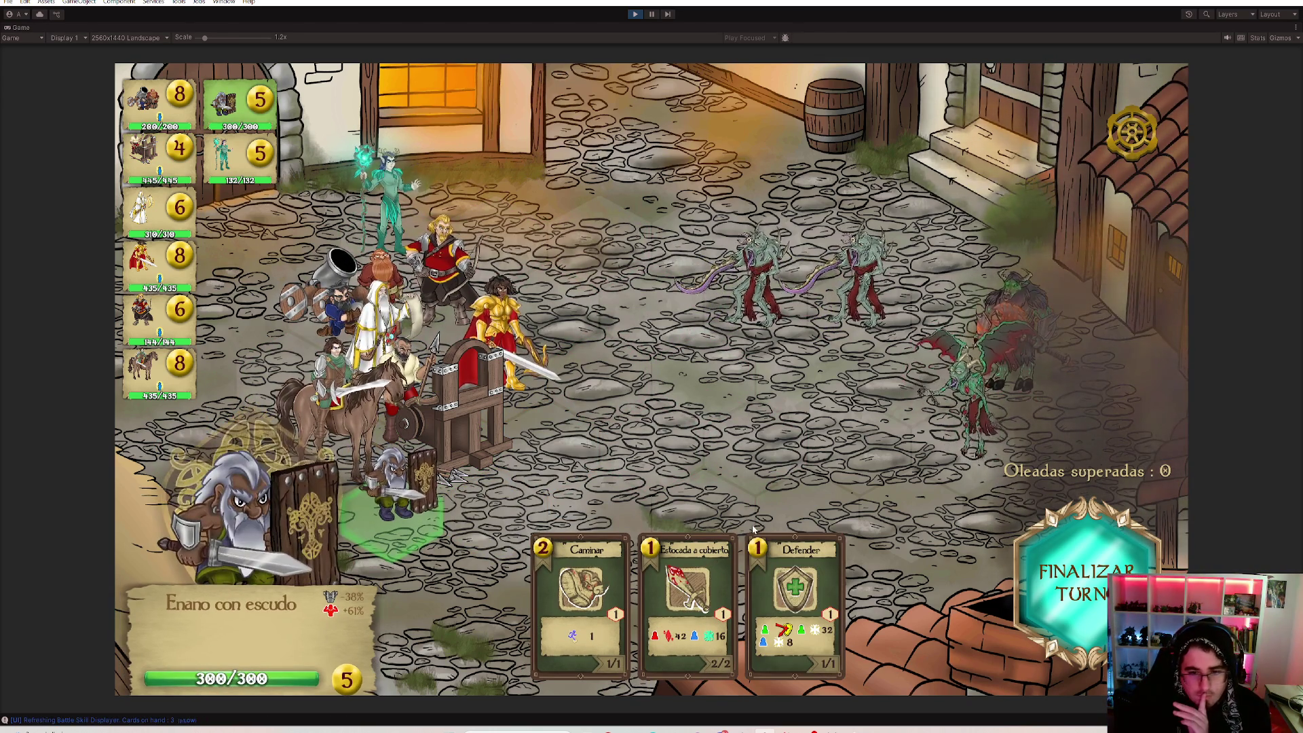
{"action": "key", "text": "3"}
{"action": "left_click", "coordinate": [489, 428]}
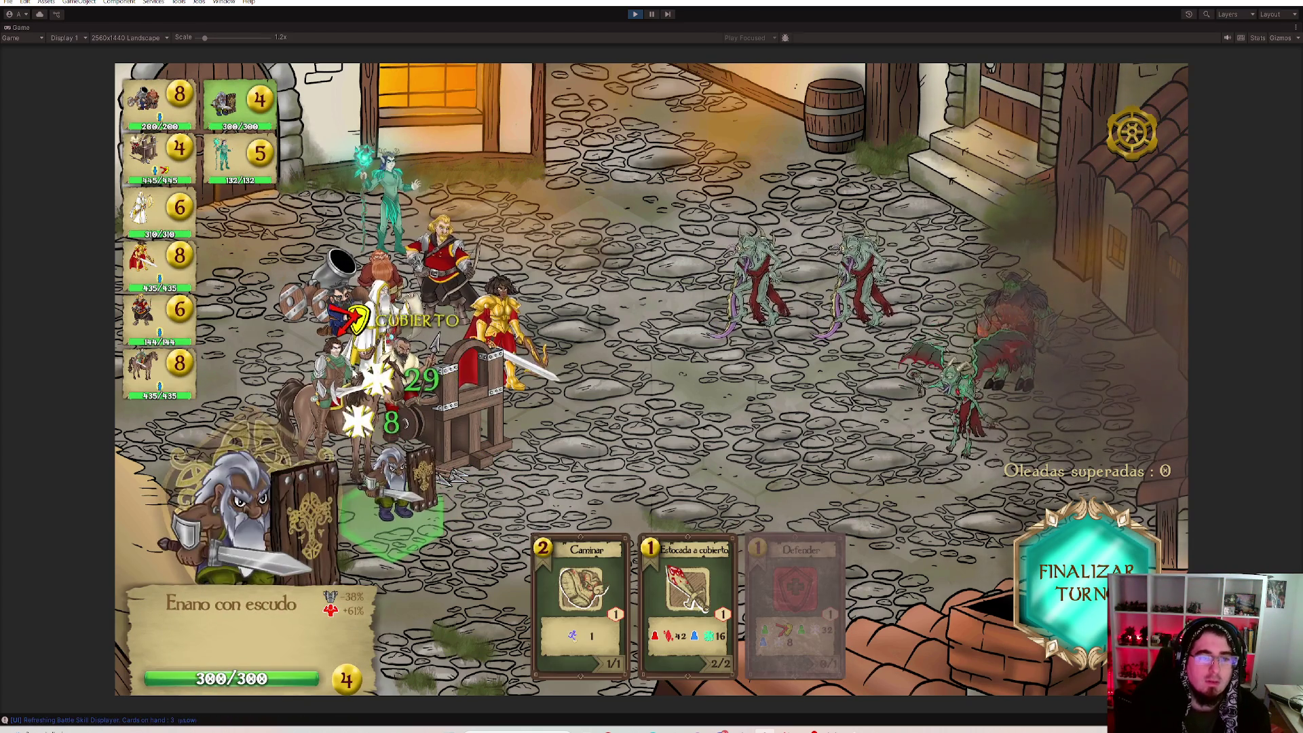
Fire the Mortero enano's Proyectil balístico twice at the right-hand enemies.
{"action": "key", "text": "1"}
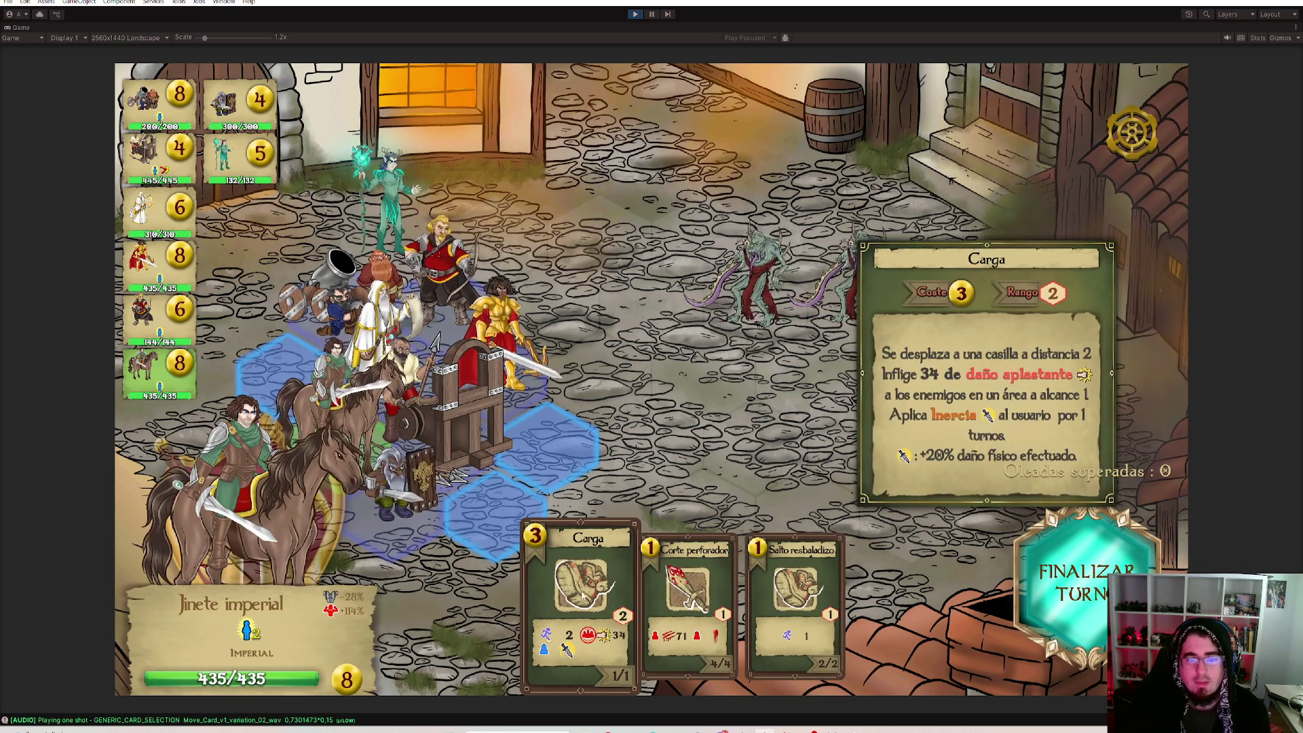
{"action": "key", "text": "1"}
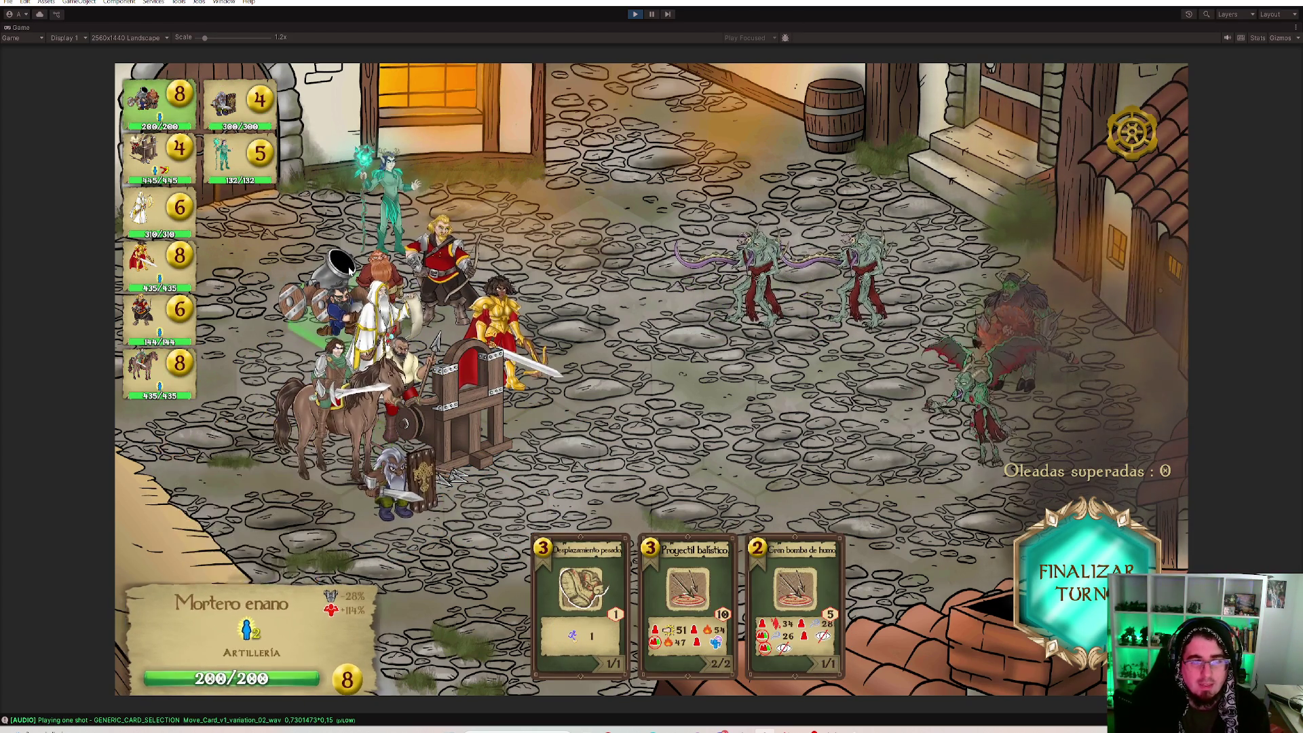
{"action": "key", "text": "2"}
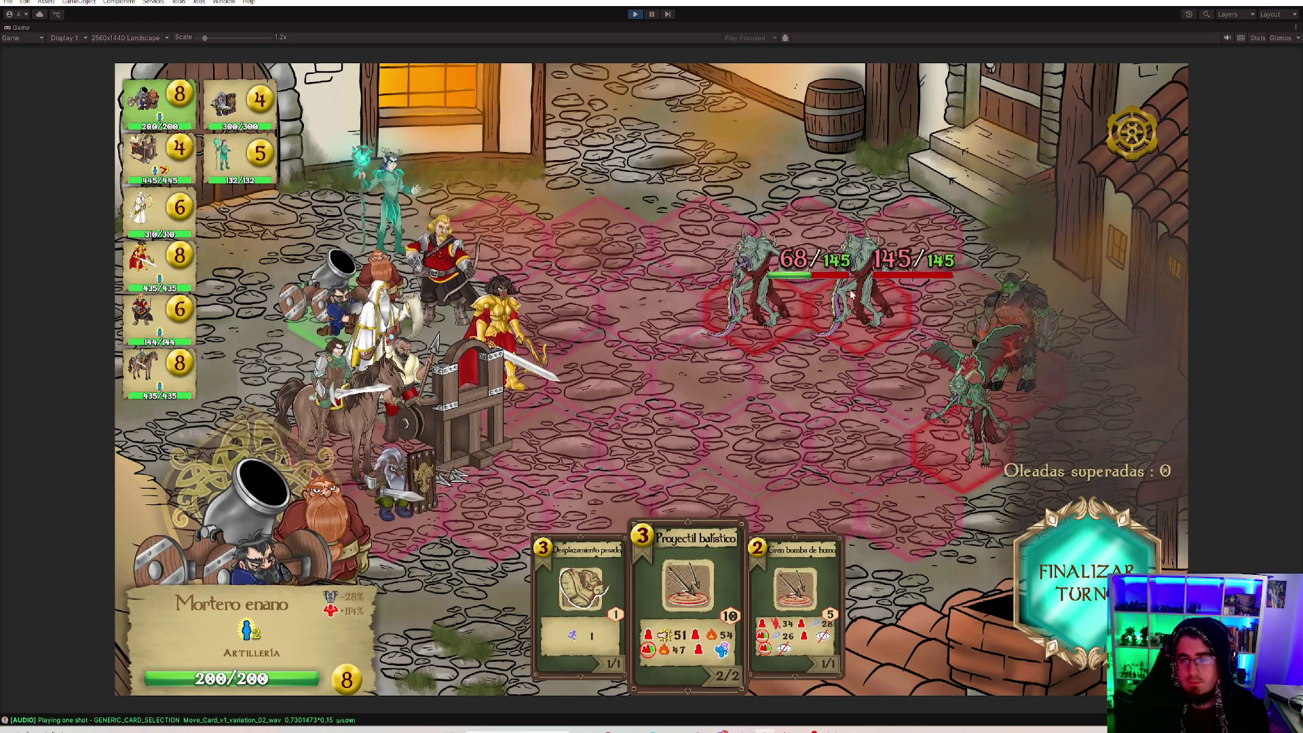
{"action": "left_click", "coordinate": [1015, 332]}
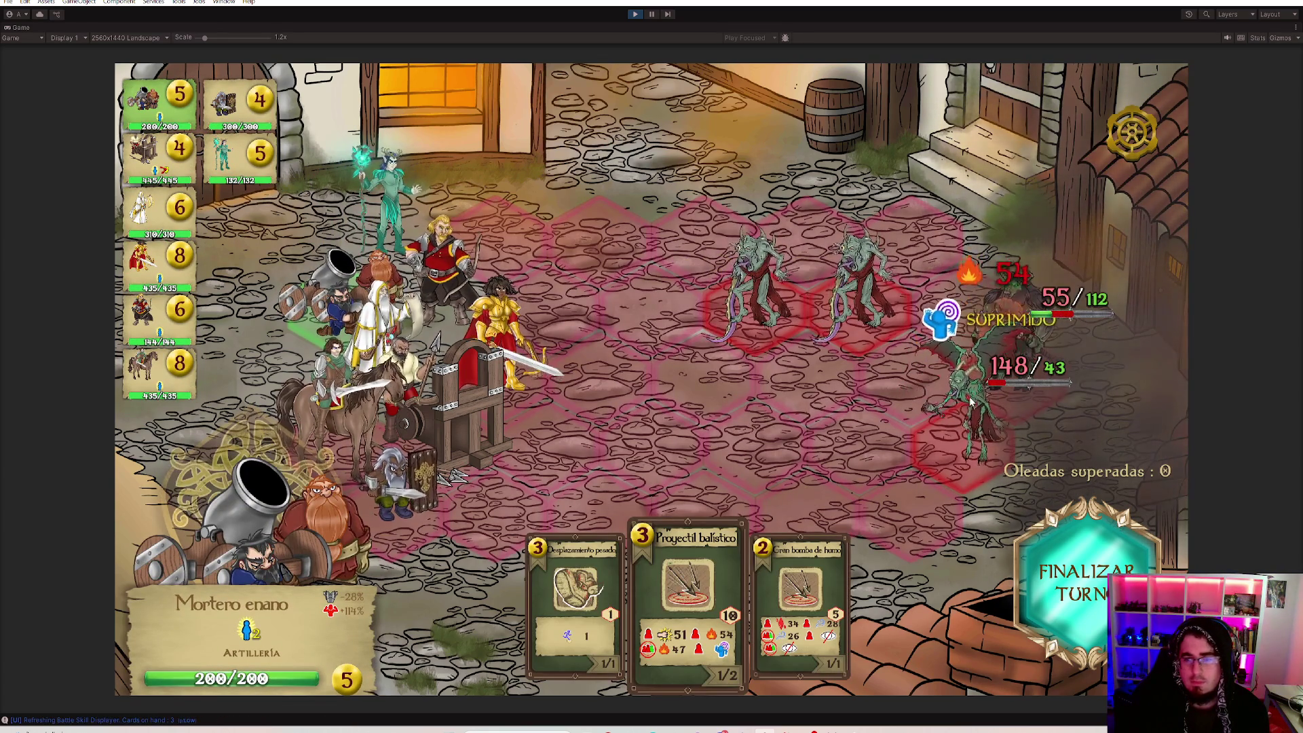
{"action": "left_click", "coordinate": [1008, 329]}
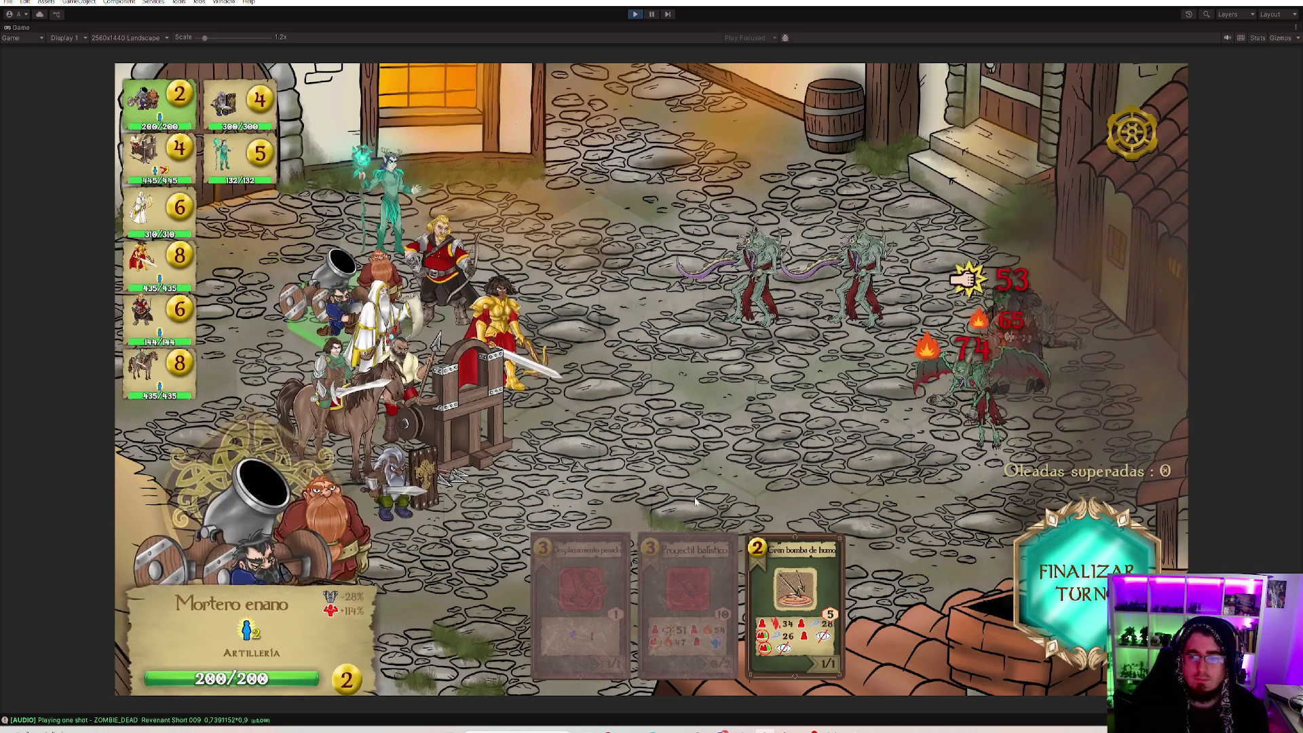
{"action": "left_click", "coordinate": [441, 258]}
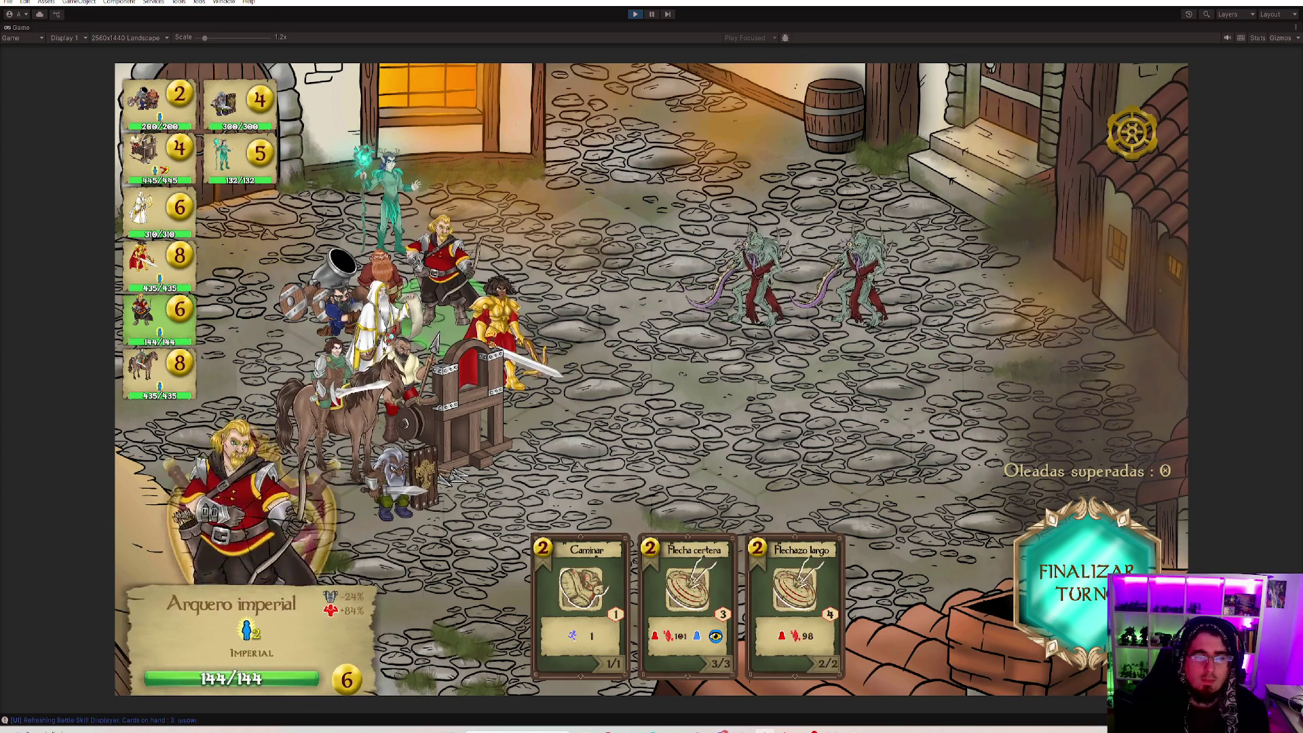
Shoot the left enemy with the Arquero imperial's Flecha certera.
{"action": "left_click", "coordinate": [380, 319]}
{"action": "left_click", "coordinate": [441, 258]}
{"action": "left_click", "coordinate": [795, 597]}
{"action": "mouse_move", "coordinate": [871, 288]}
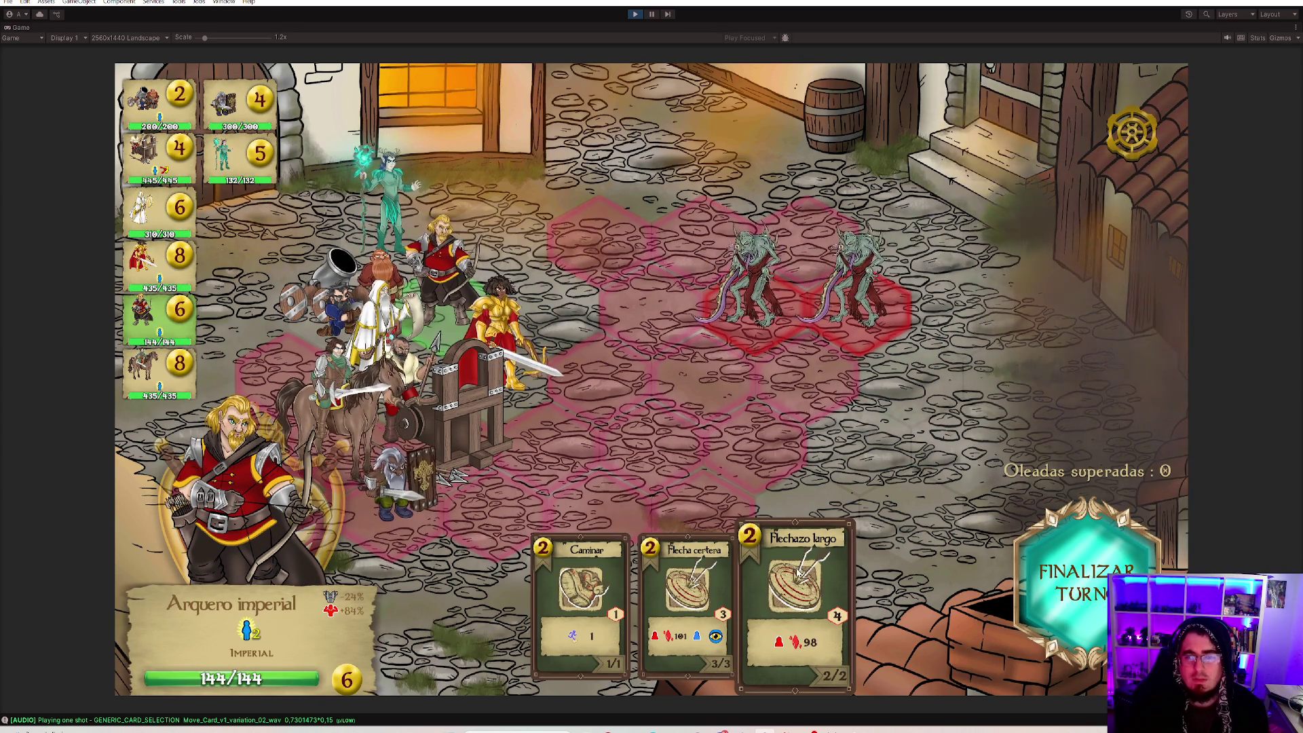
{"action": "key", "text": "2"}
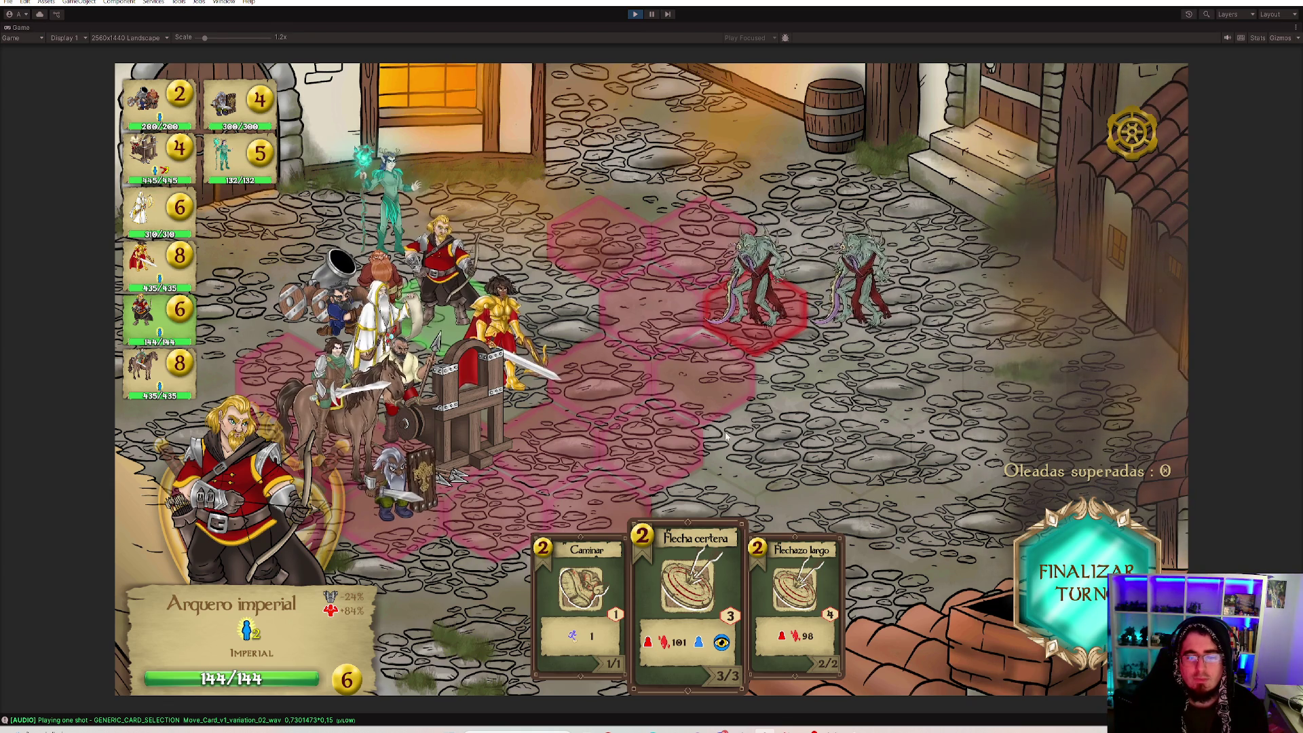
{"action": "left_click", "coordinate": [377, 217]}
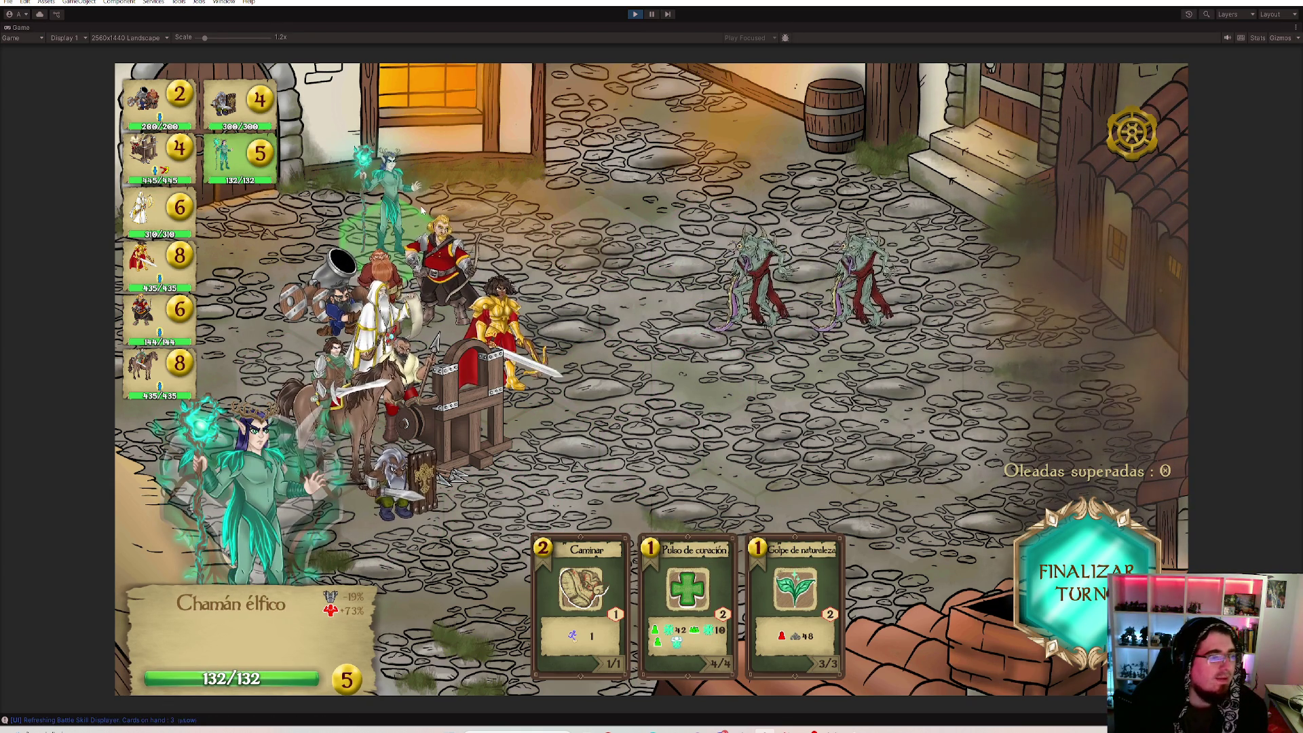
{"action": "left_click", "coordinate": [446, 290]}
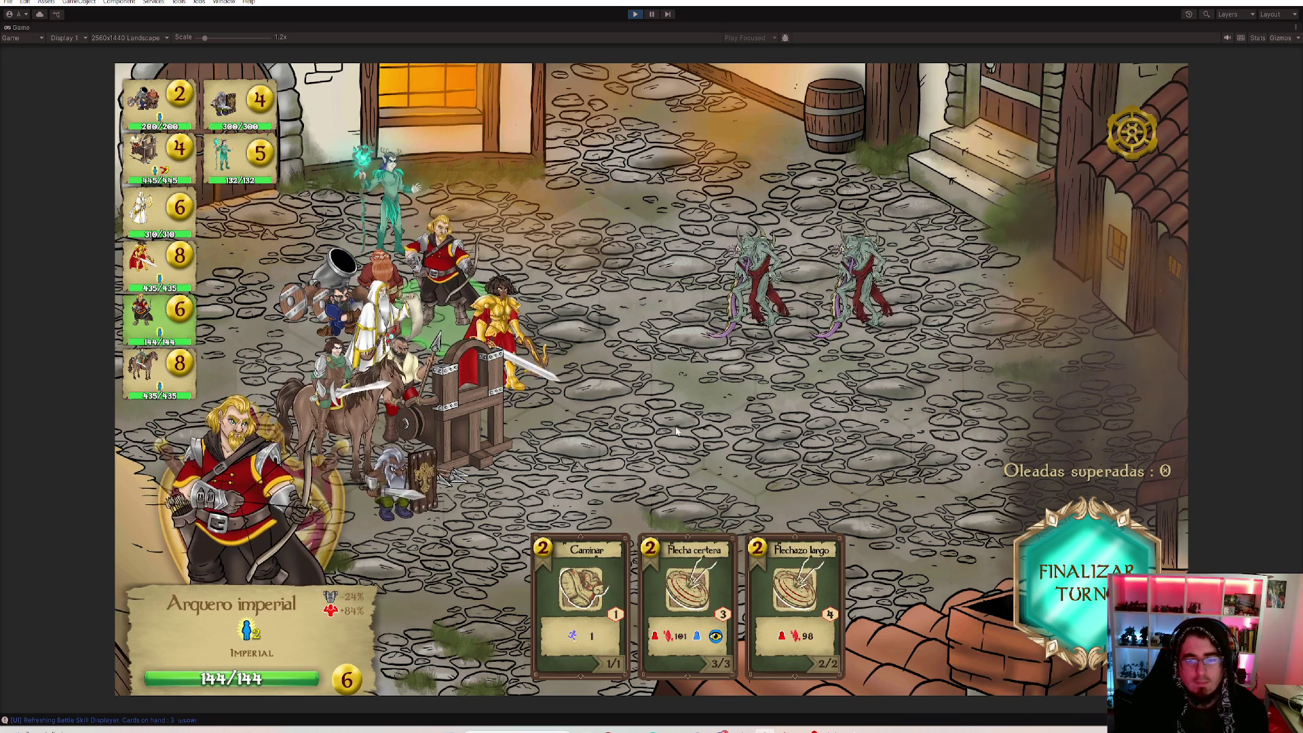
{"action": "key", "text": "2"}
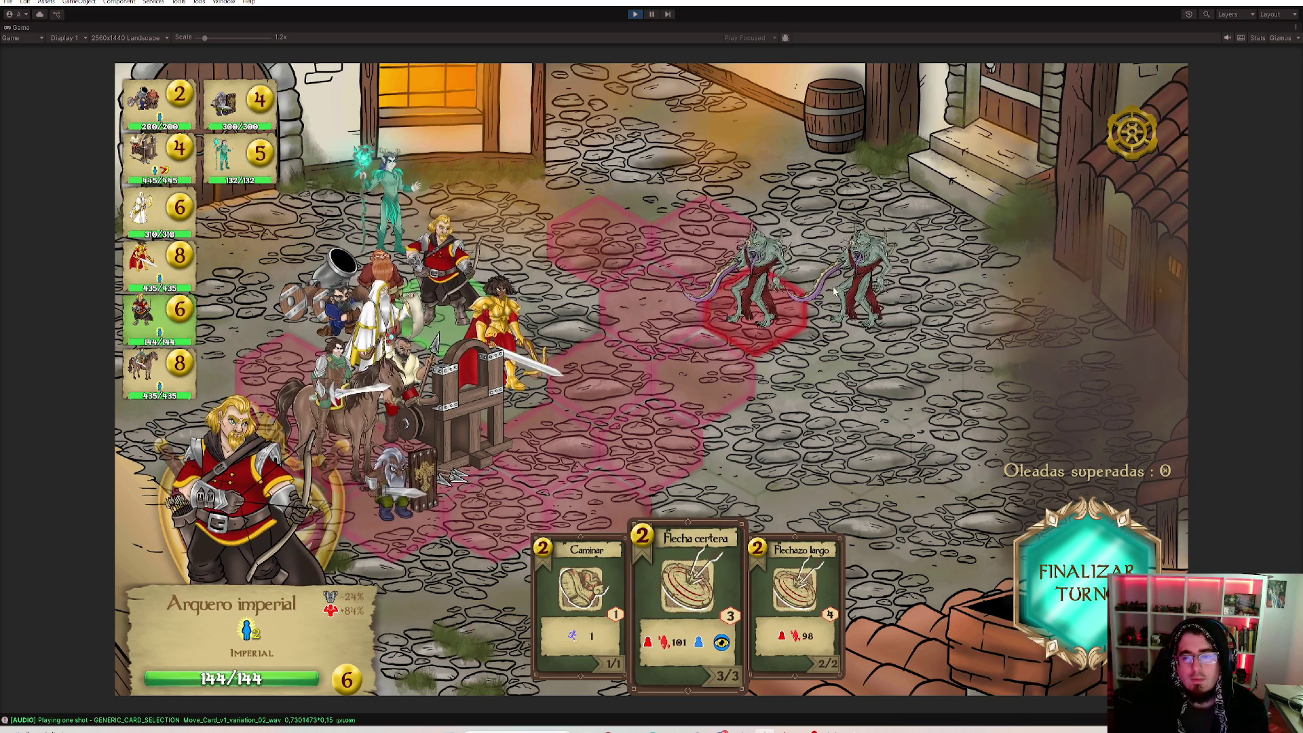
{"action": "key", "text": "3"}
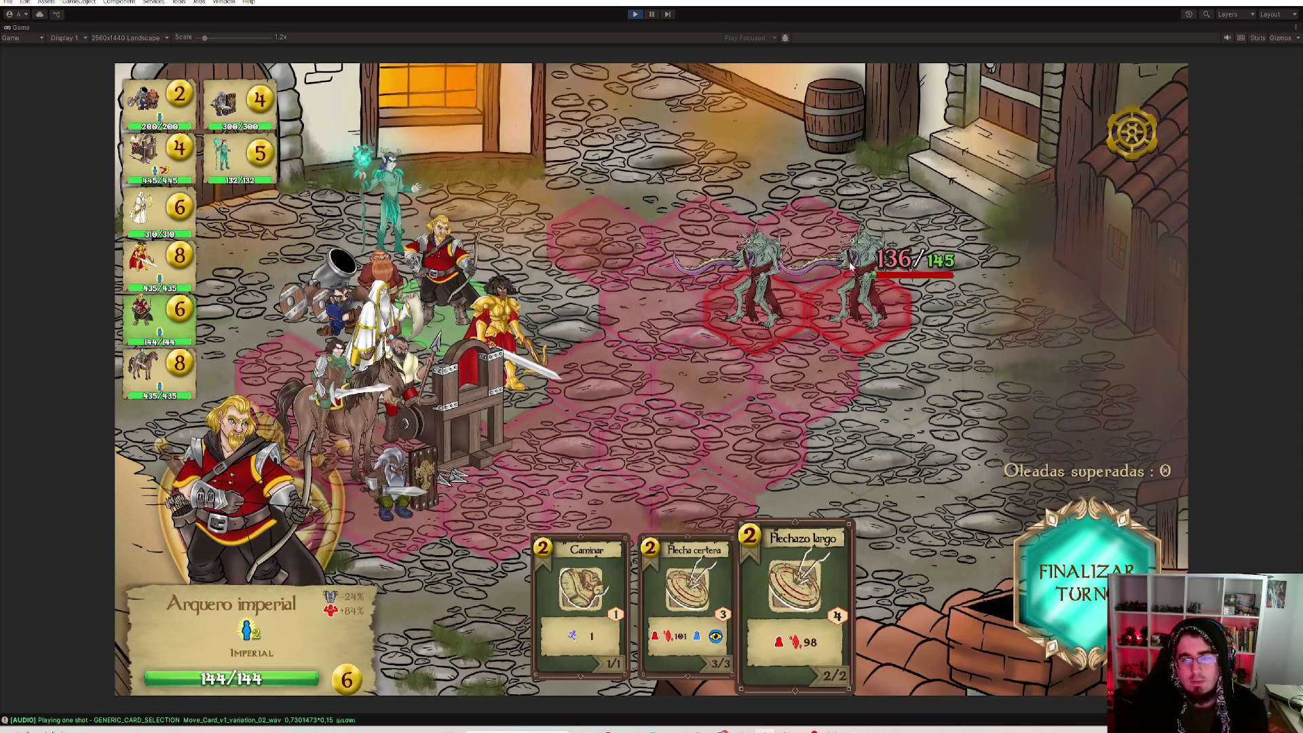
{"action": "key", "text": "2"}
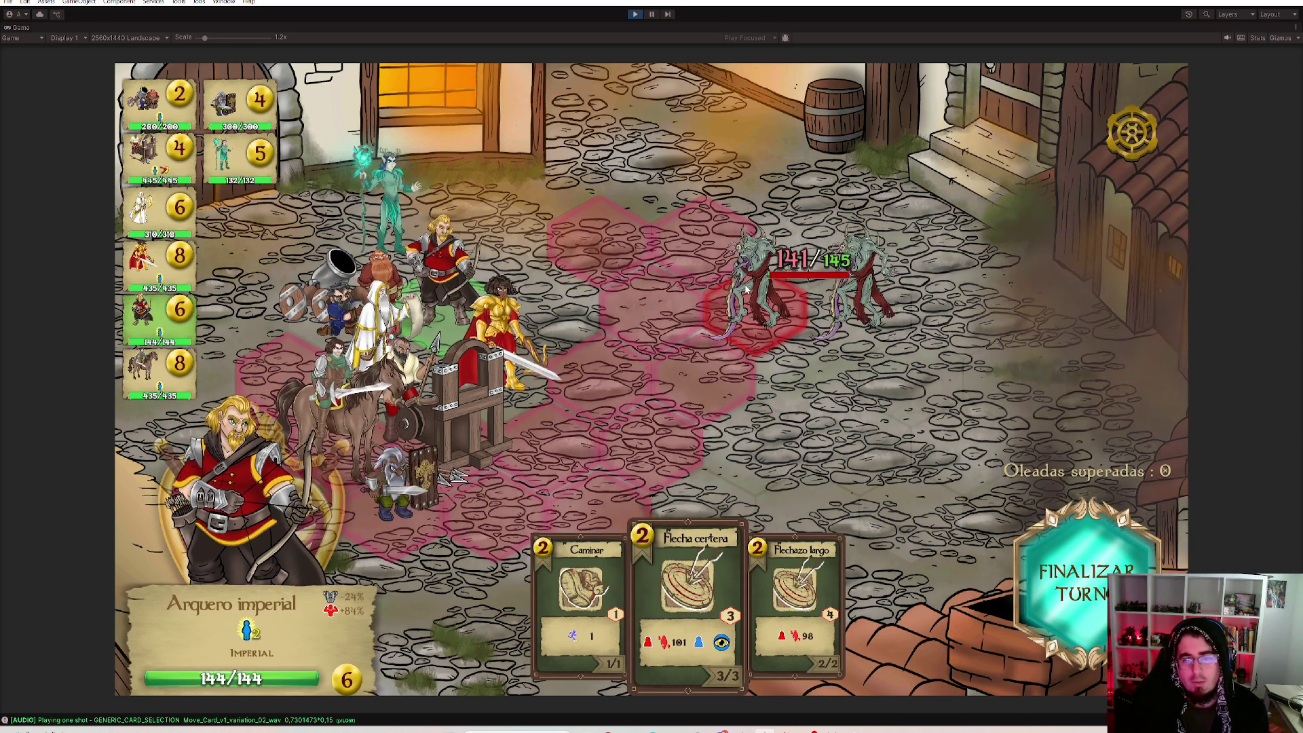
{"action": "left_click", "coordinate": [746, 288]}
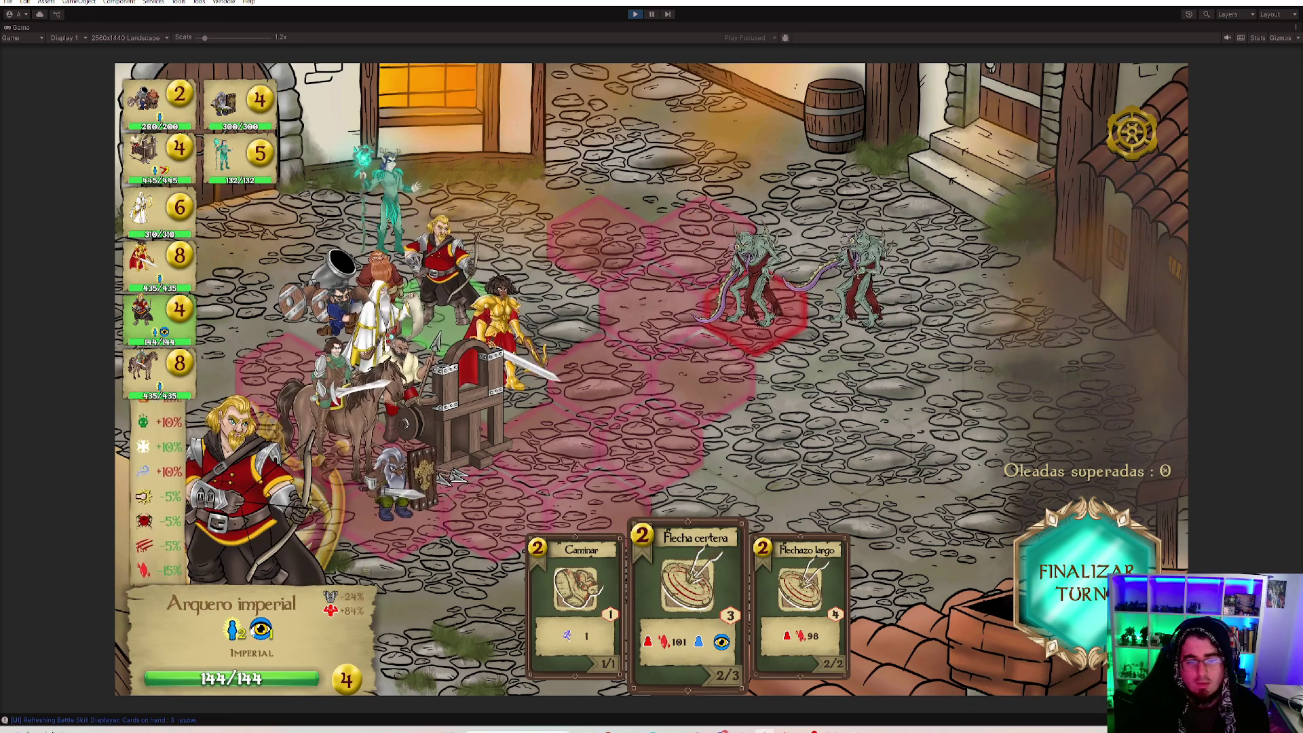
Fire the archer's Flechazo largo, then finish the wounded enemy with Kenba's Flechazo.
{"action": "left_click", "coordinate": [790, 603]}
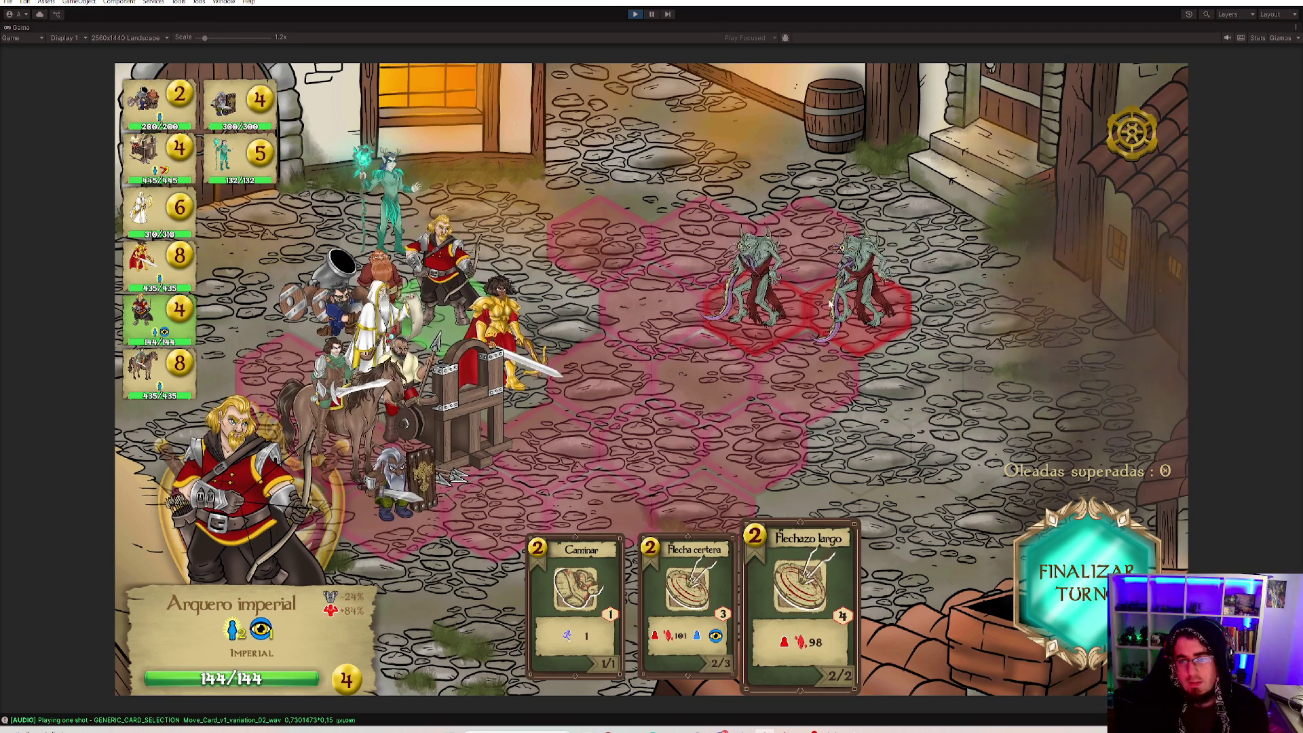
{"action": "left_click", "coordinate": [859, 311]}
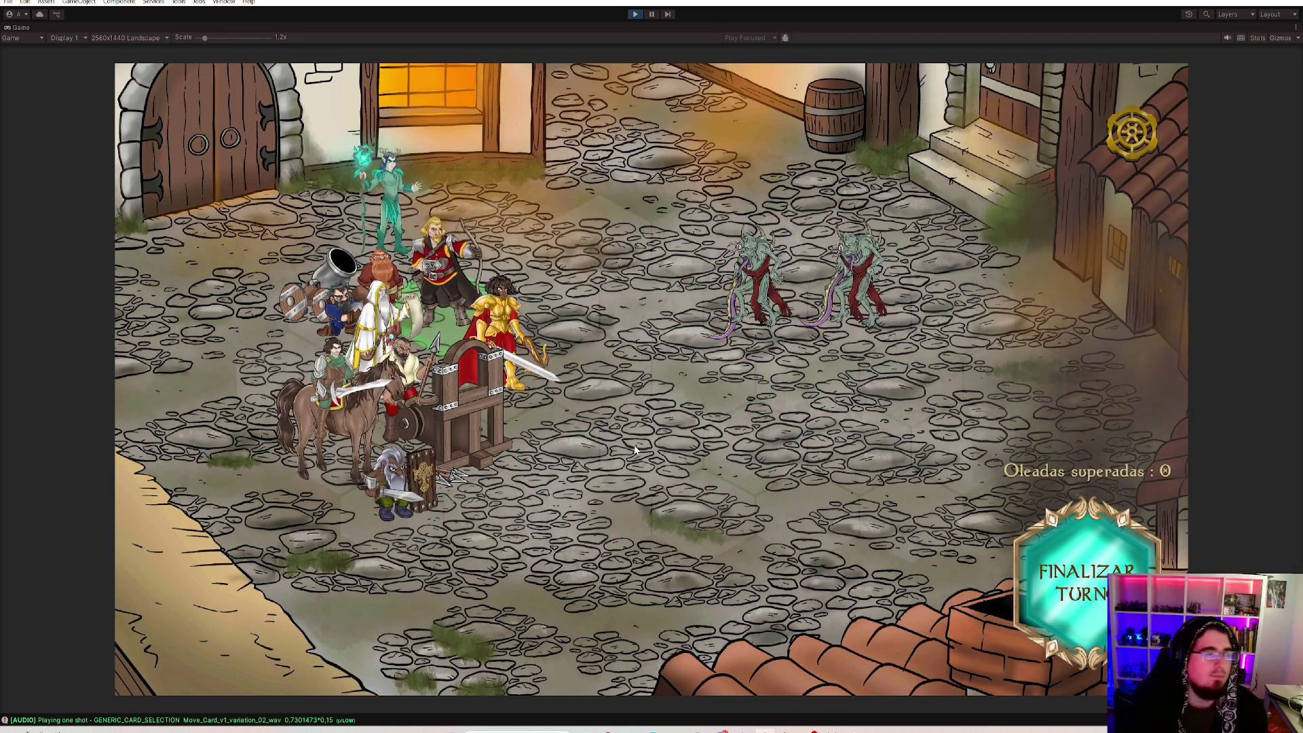
{"action": "left_click", "coordinate": [515, 356]}
{"action": "left_click", "coordinate": [706, 597]}
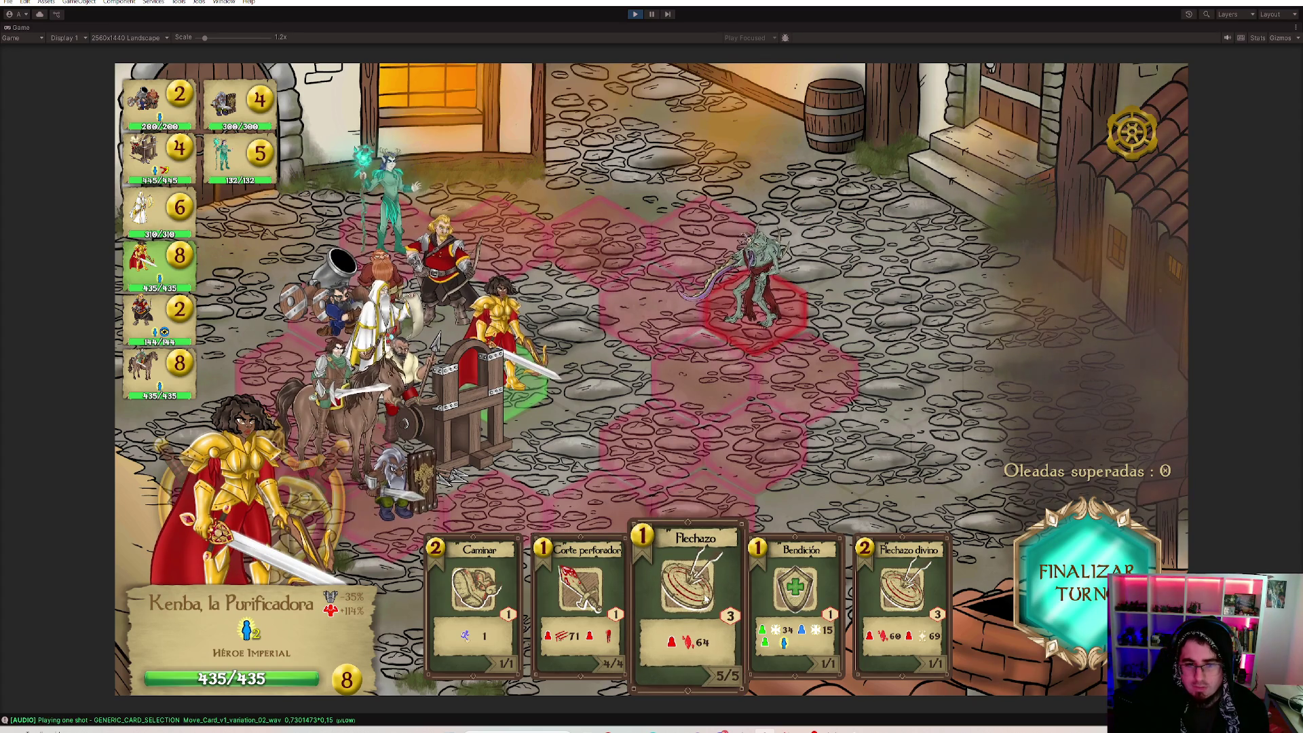
{"action": "left_click", "coordinate": [767, 273]}
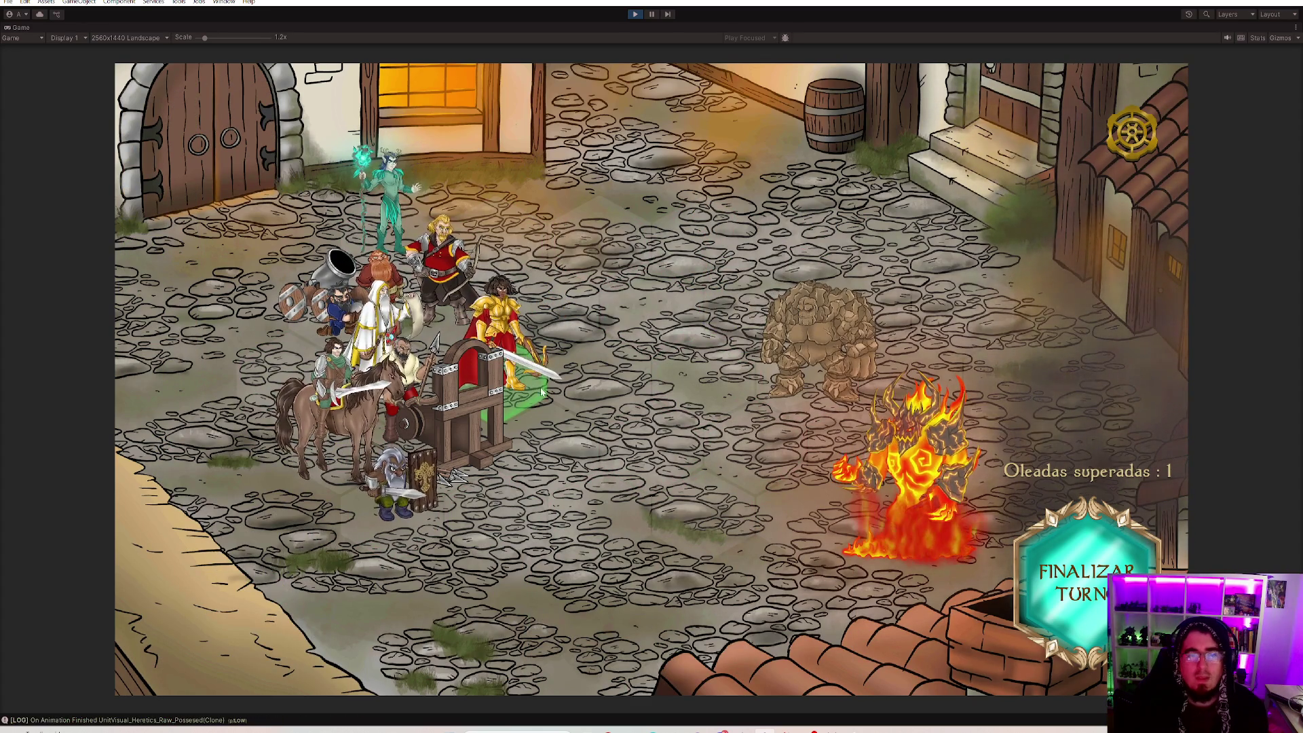
Fire the Arquero imperial's Flechazo largo at the earth golem, using up his actions.
{"action": "left_click", "coordinate": [479, 423]}
{"action": "left_click", "coordinate": [693, 626]}
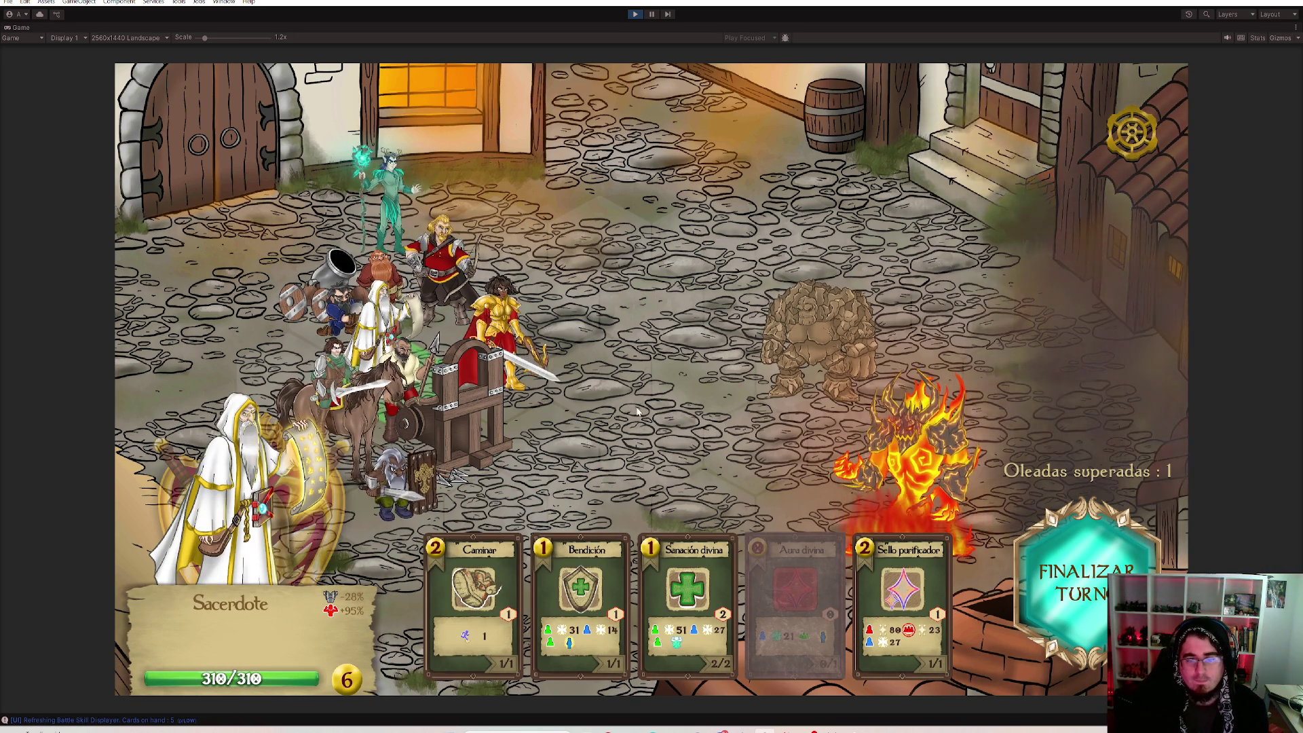
{"action": "mouse_move", "coordinate": [915, 611]}
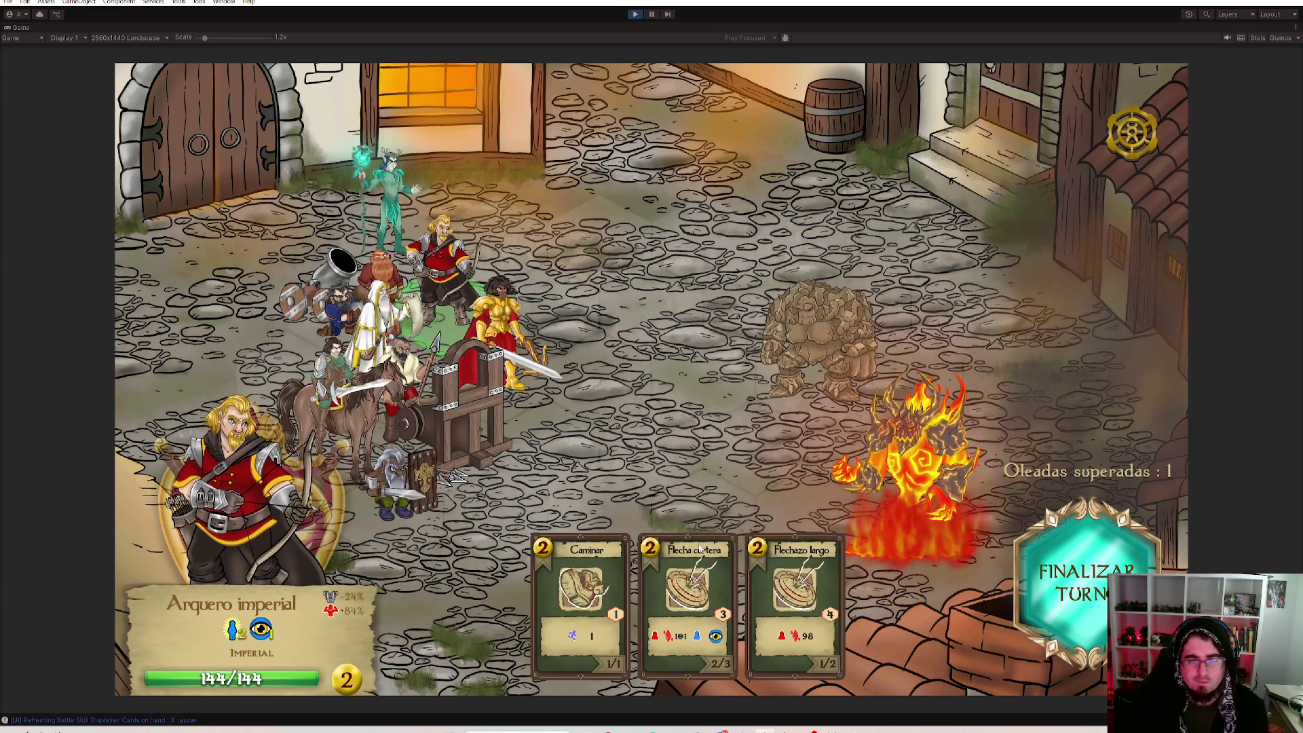
{"action": "left_click", "coordinate": [796, 591]}
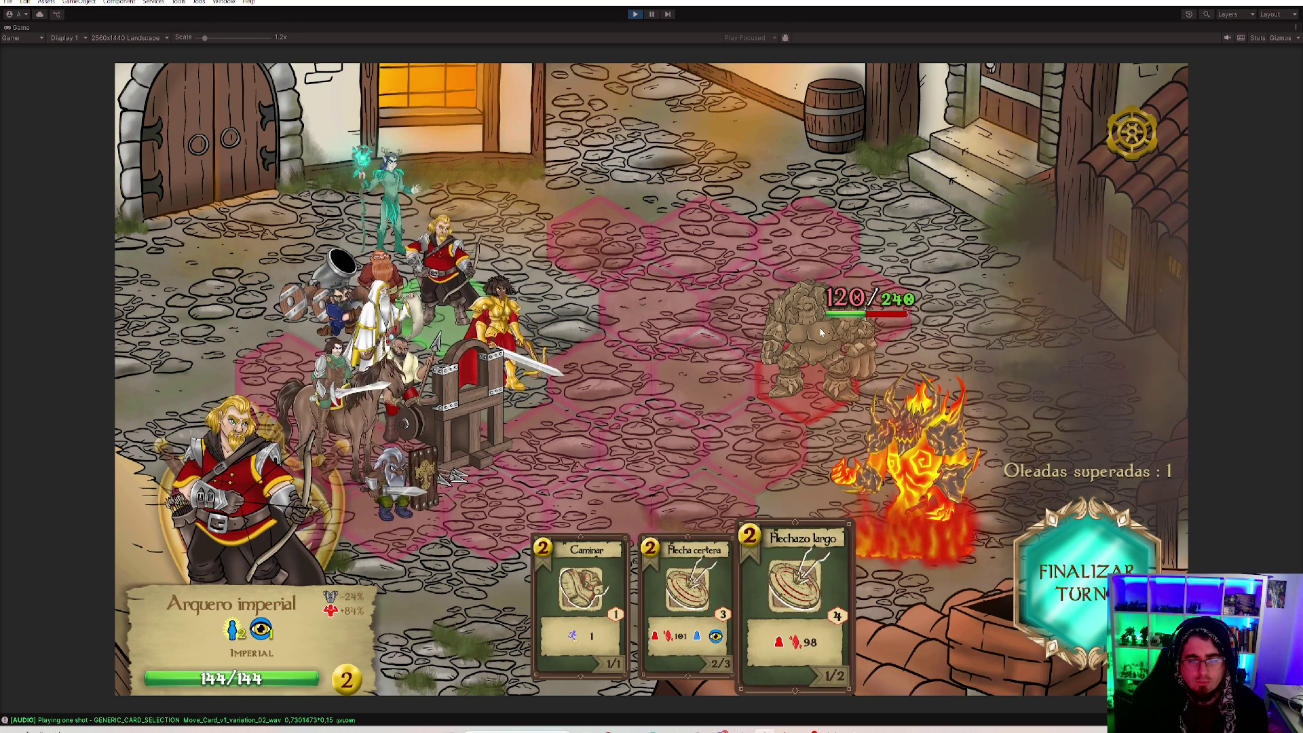
{"action": "left_click", "coordinate": [820, 327]}
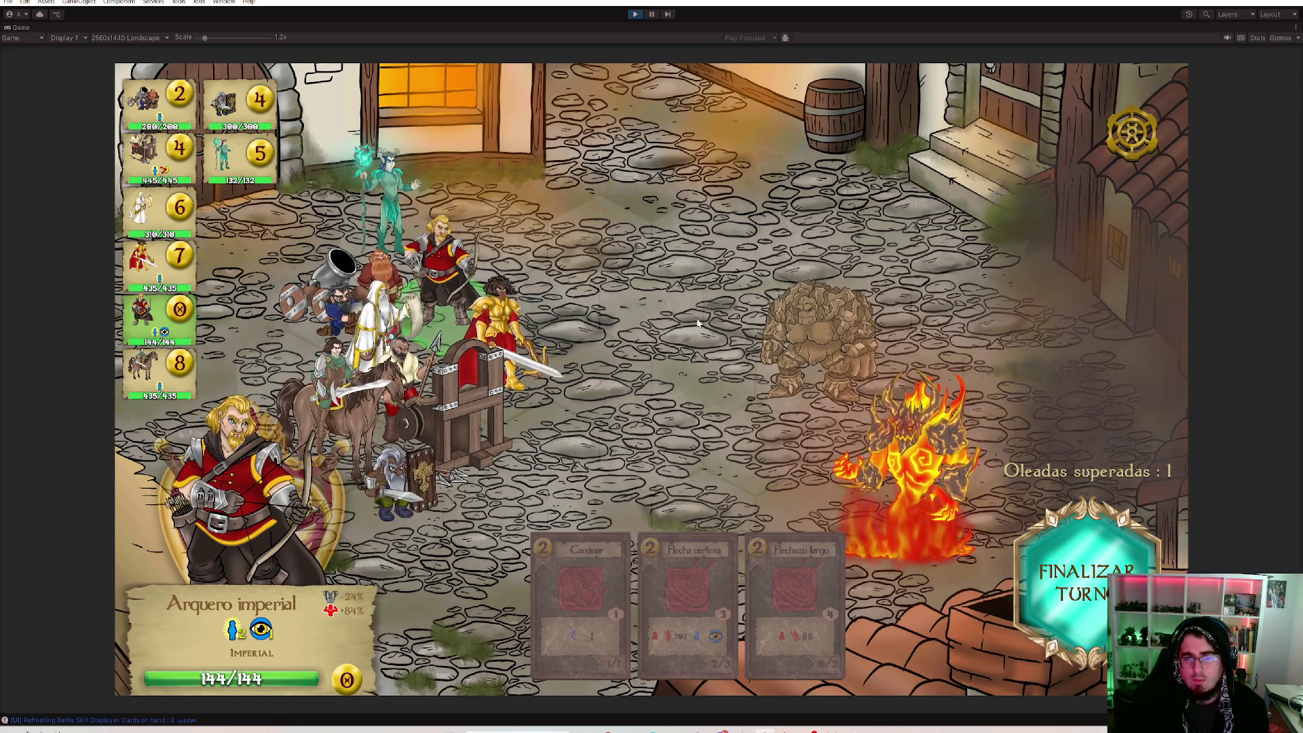
{"action": "left_click", "coordinate": [409, 224]}
{"action": "left_click", "coordinate": [567, 554]}
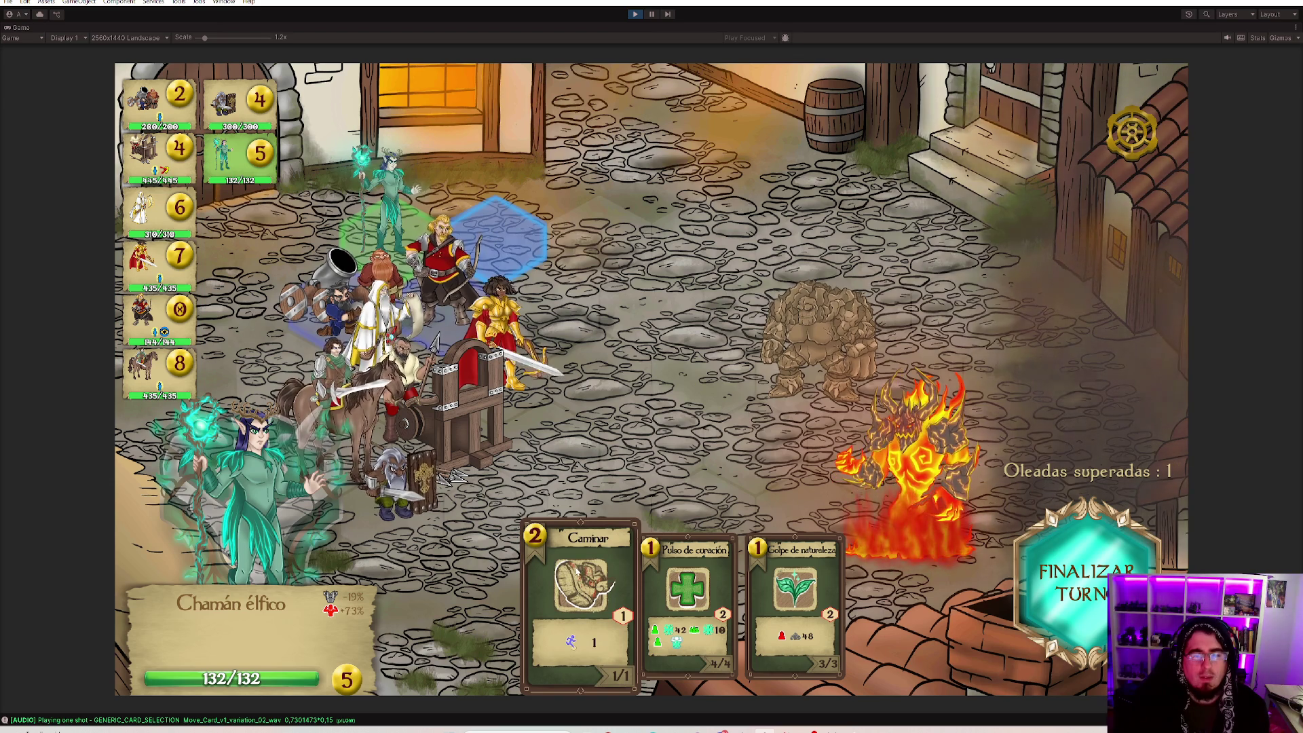
Cancel the shaman's move and reposition the Balista onto the lower blue hex.
{"action": "right_click", "coordinate": [515, 252]}
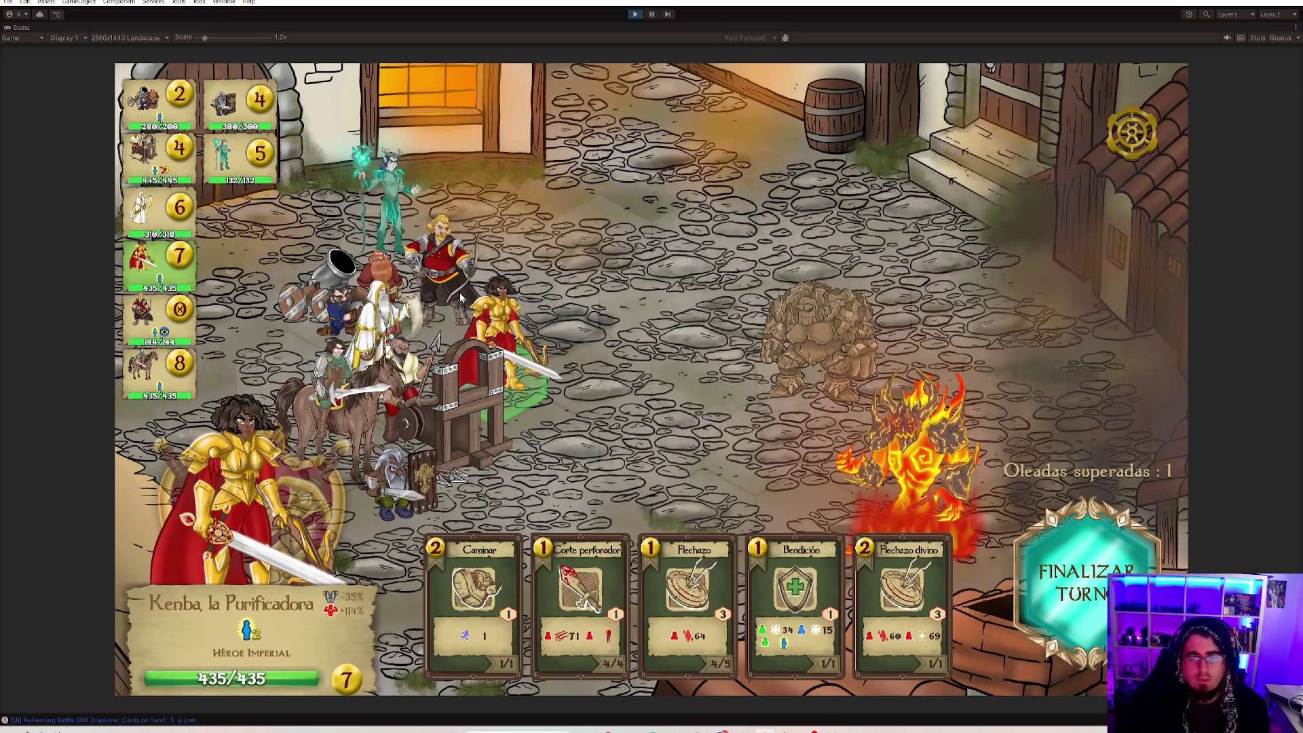
{"action": "left_click", "coordinate": [458, 291]}
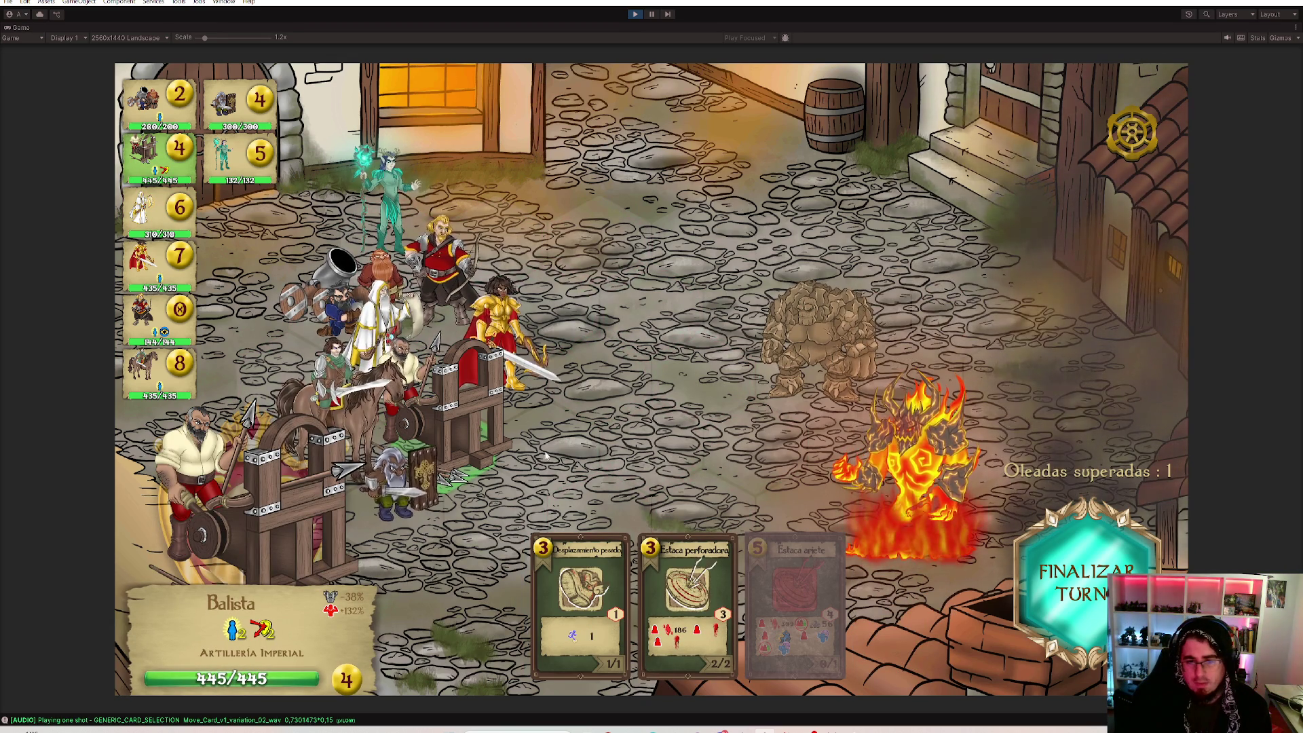
{"action": "mouse_move", "coordinate": [578, 584]}
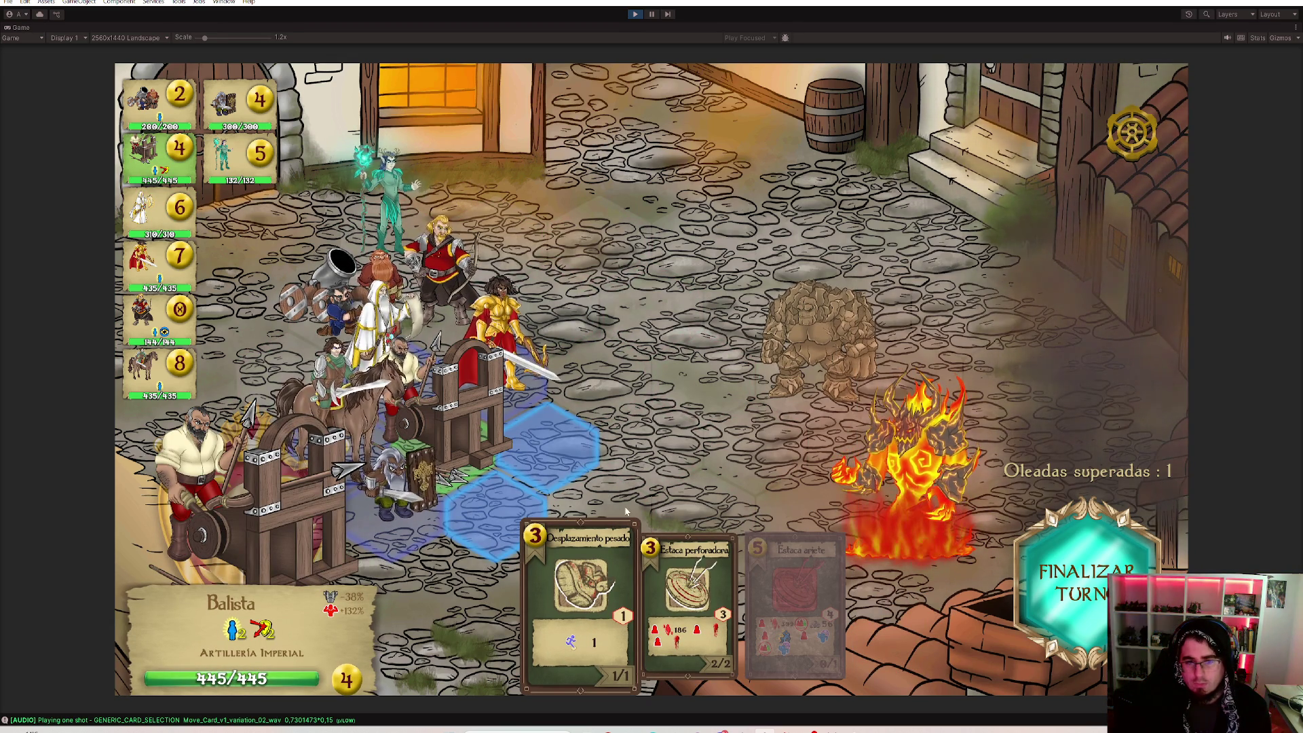
{"action": "left_click_drag", "start_coordinate": [606, 576], "coordinate": [495, 516]}
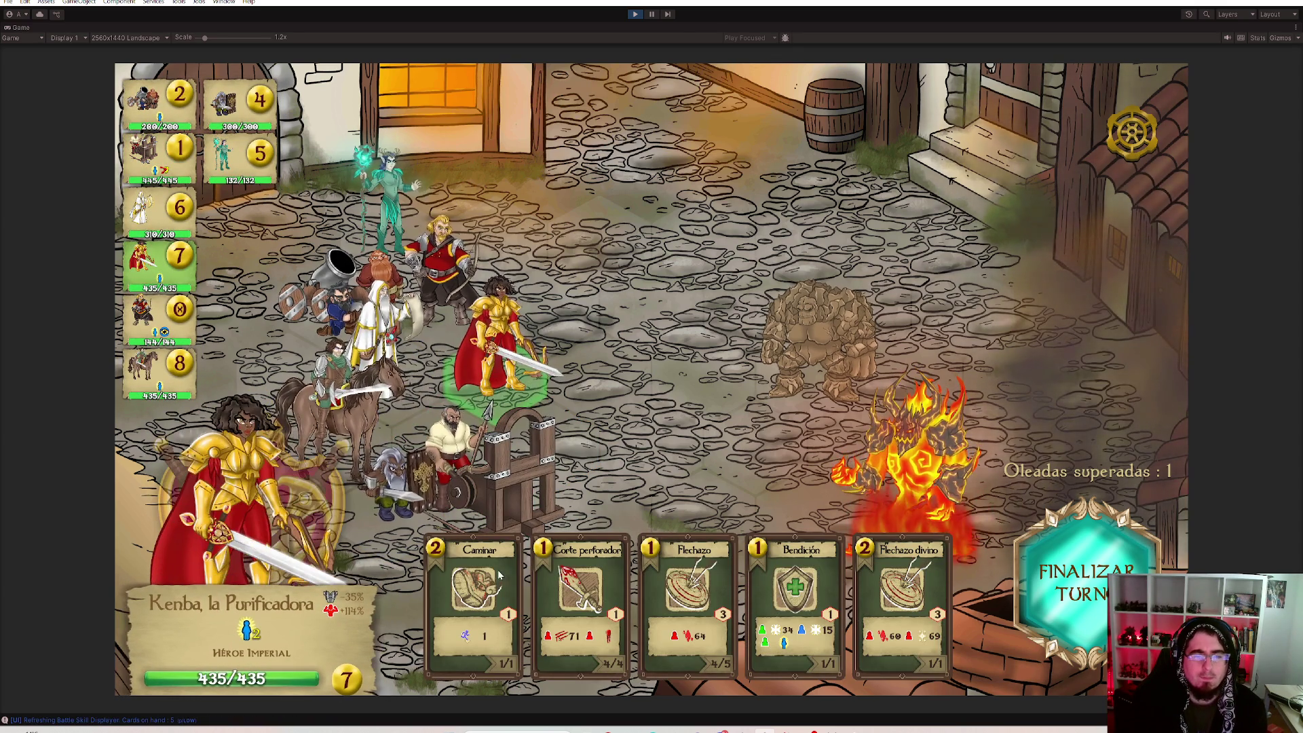
Charge the Jinete imperial forward and strike the golem twice with Corte perforador.
{"action": "mouse_move", "coordinate": [453, 572]}
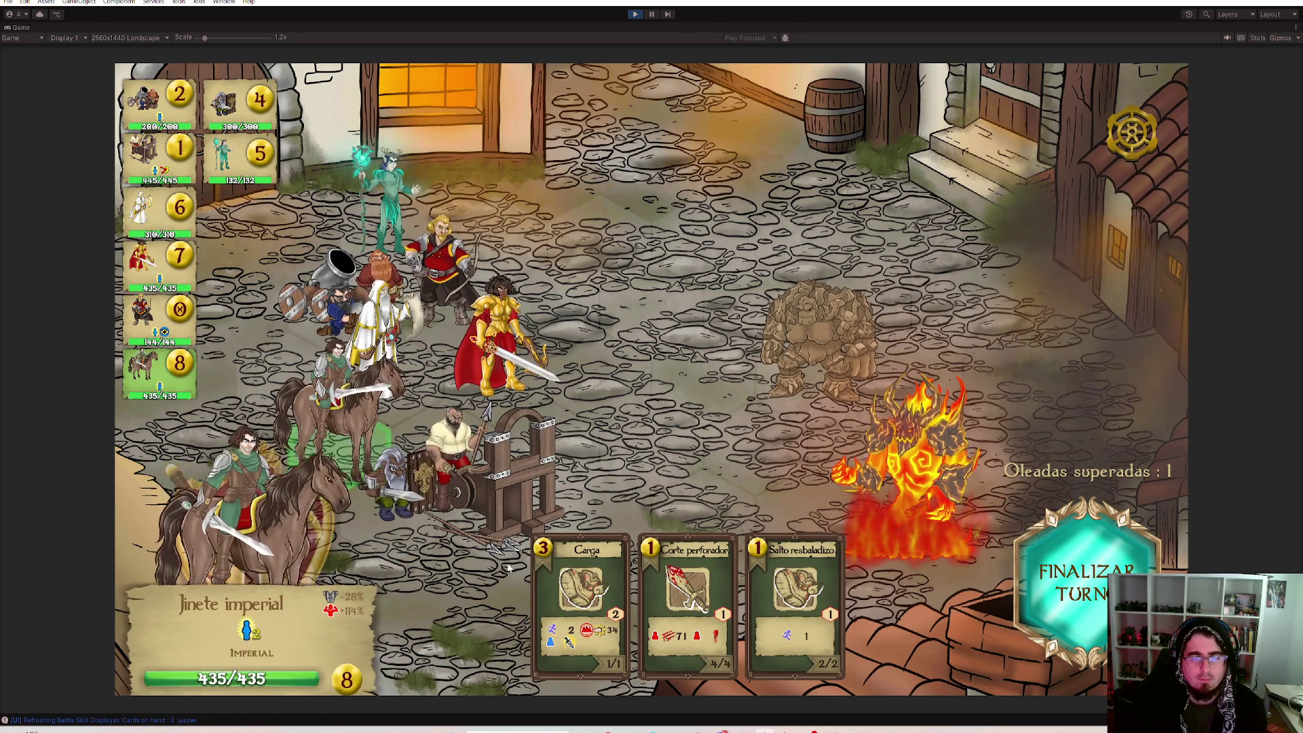
{"action": "left_click", "coordinate": [592, 443]}
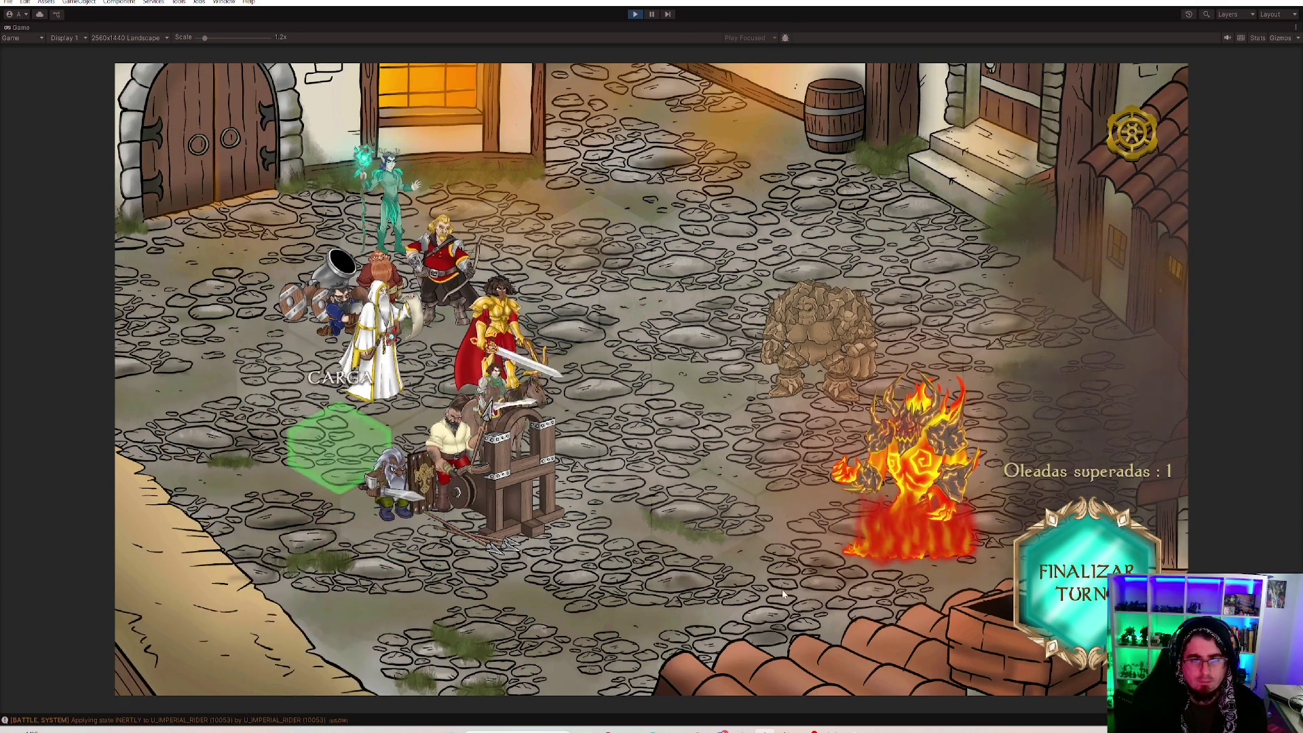
{"action": "left_click", "coordinate": [653, 403]}
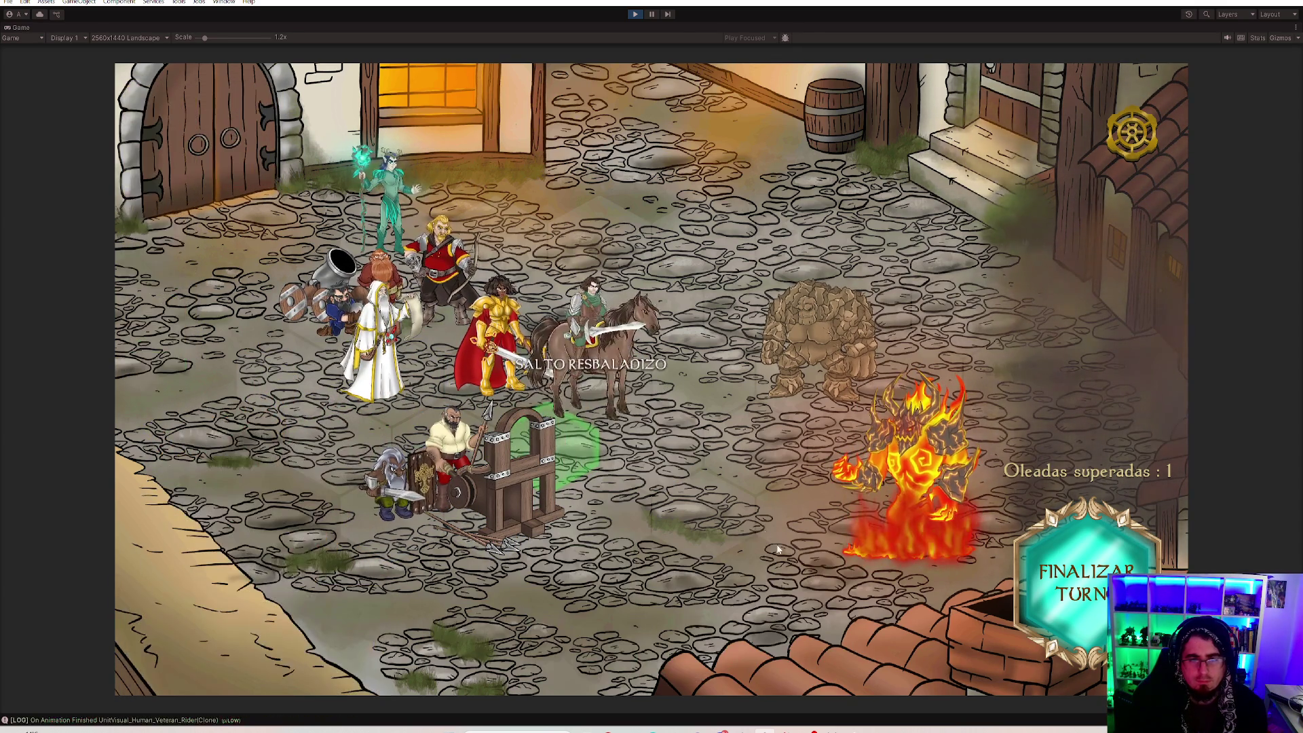
{"action": "left_click", "coordinate": [716, 376]}
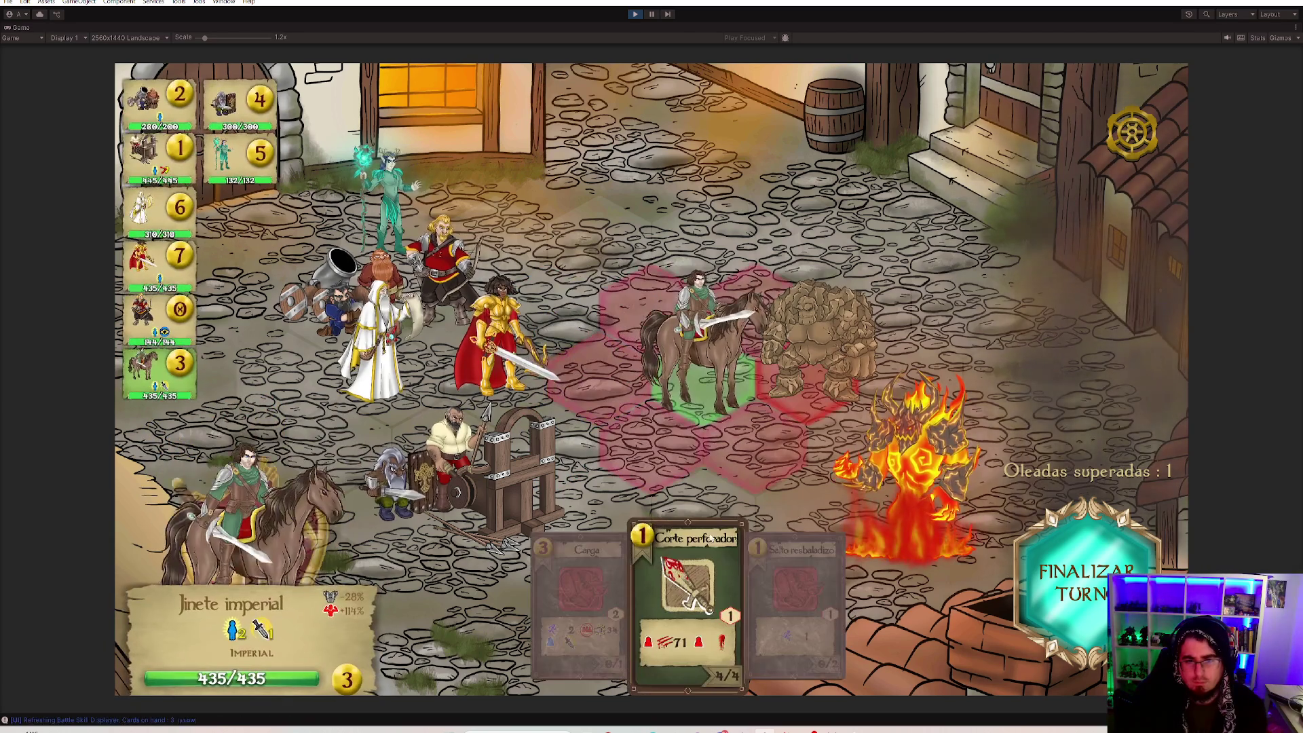
{"action": "left_click", "coordinate": [821, 326]}
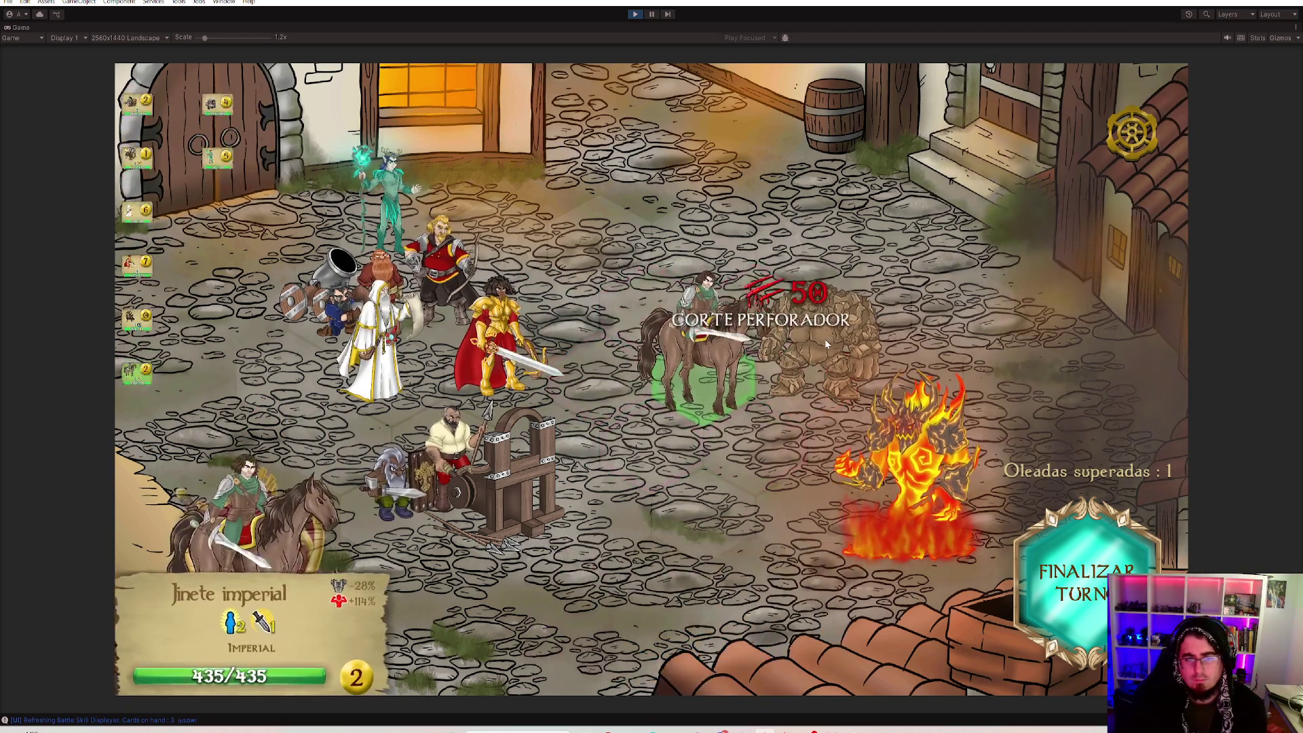
{"action": "left_click", "coordinate": [819, 350]}
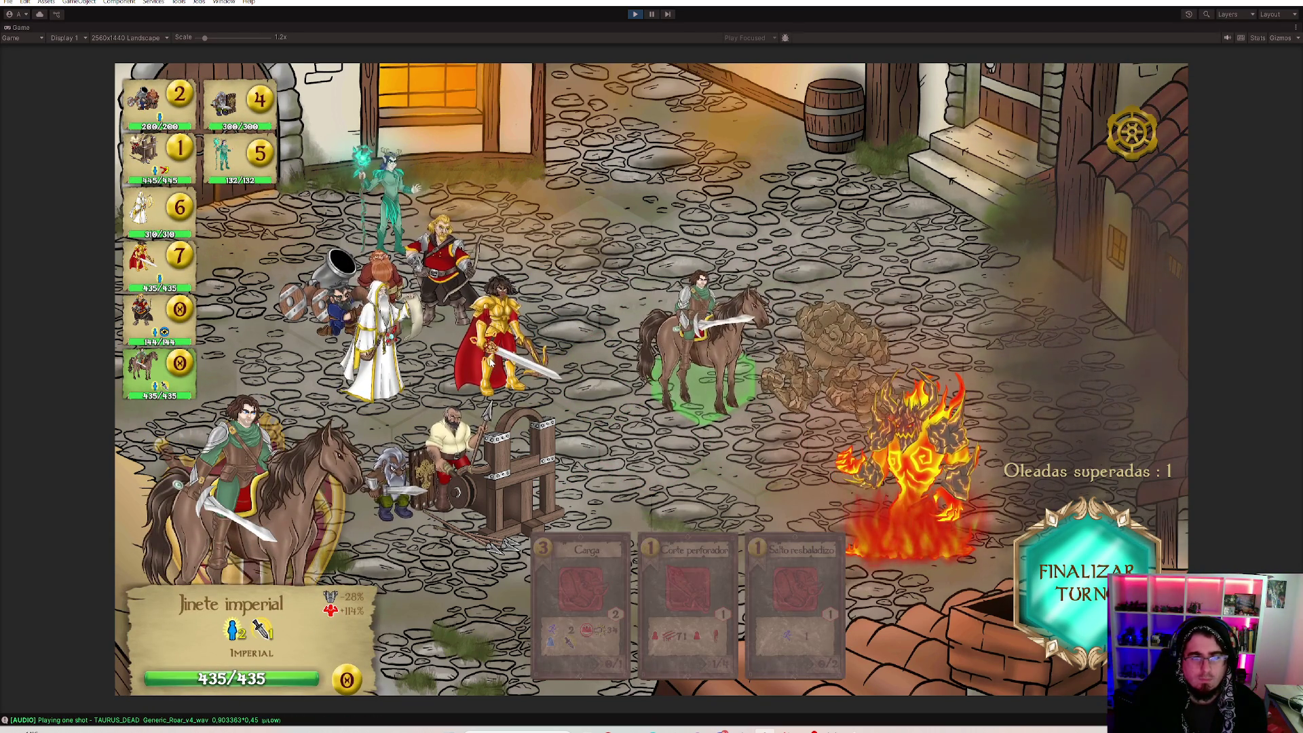
Move Kenba one hex down-left and cast Bendición to heal surrounding allies.
{"action": "left_click", "coordinate": [494, 375]}
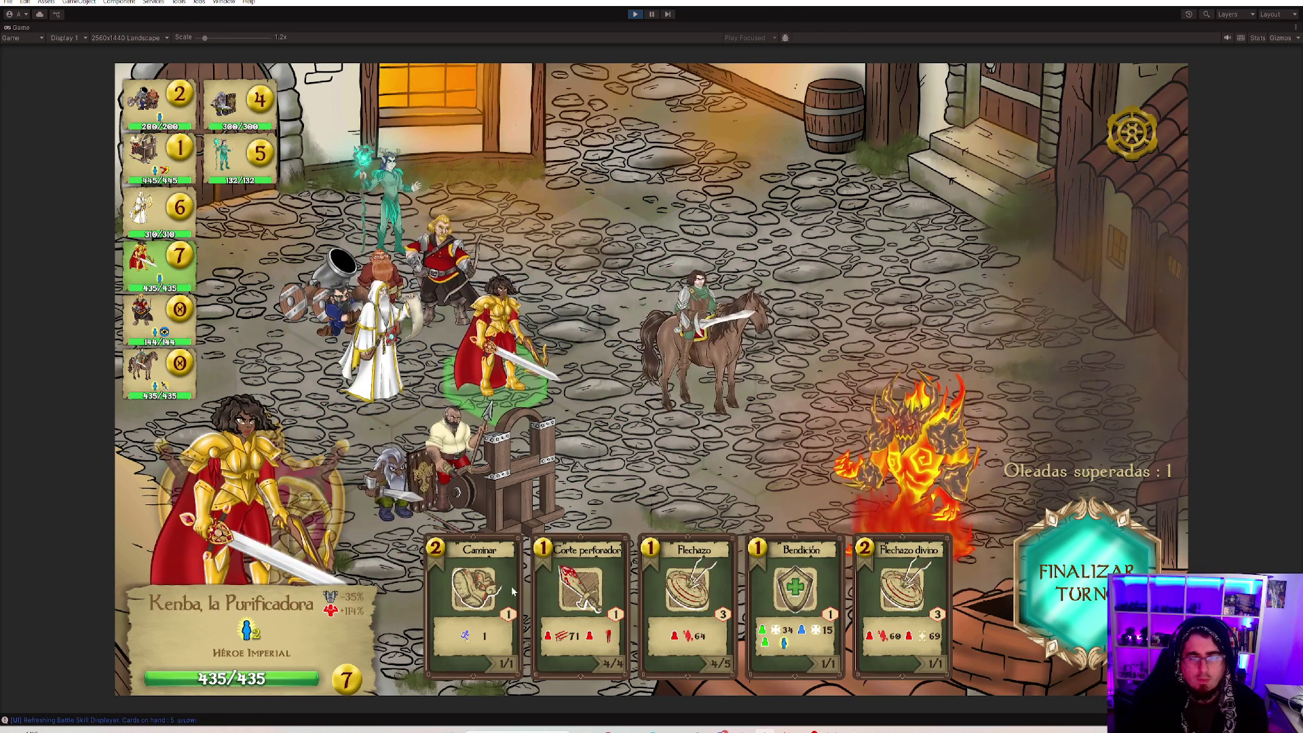
{"action": "left_click", "coordinate": [475, 587]}
{"action": "left_click", "coordinate": [437, 434]}
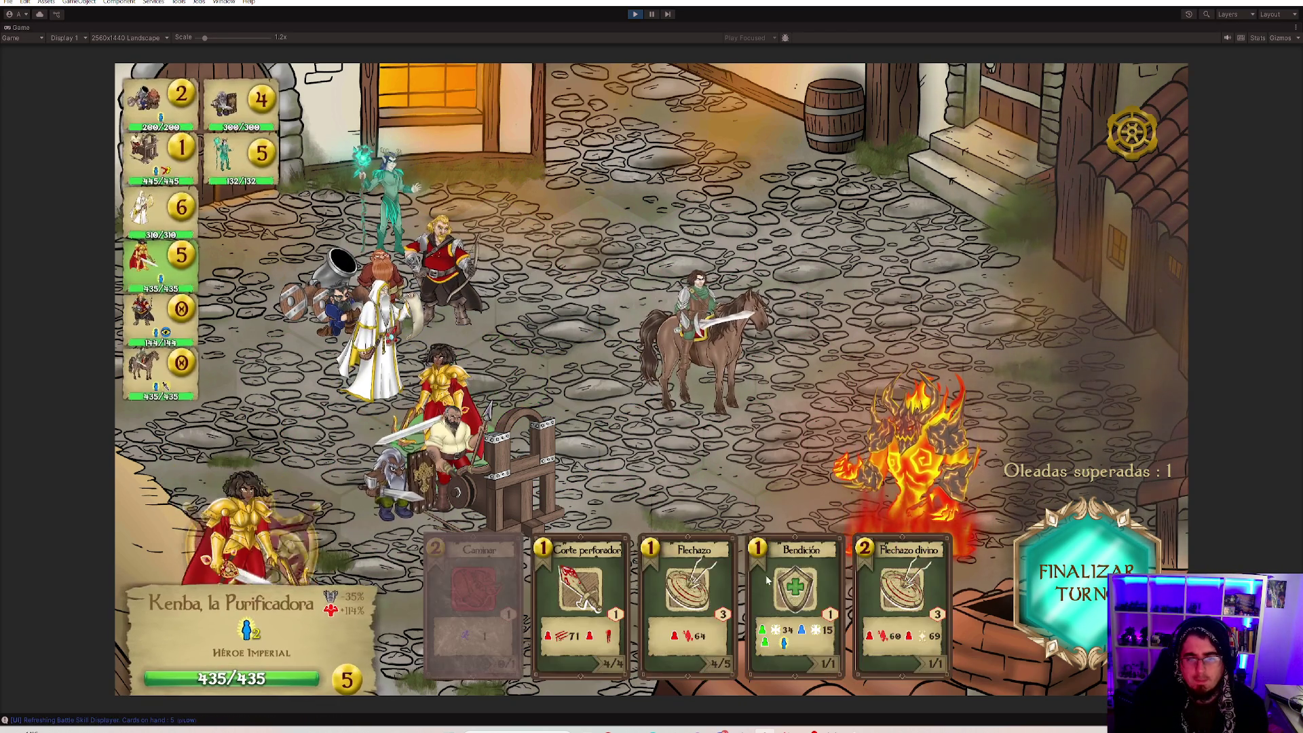
{"action": "left_click", "coordinate": [780, 587]}
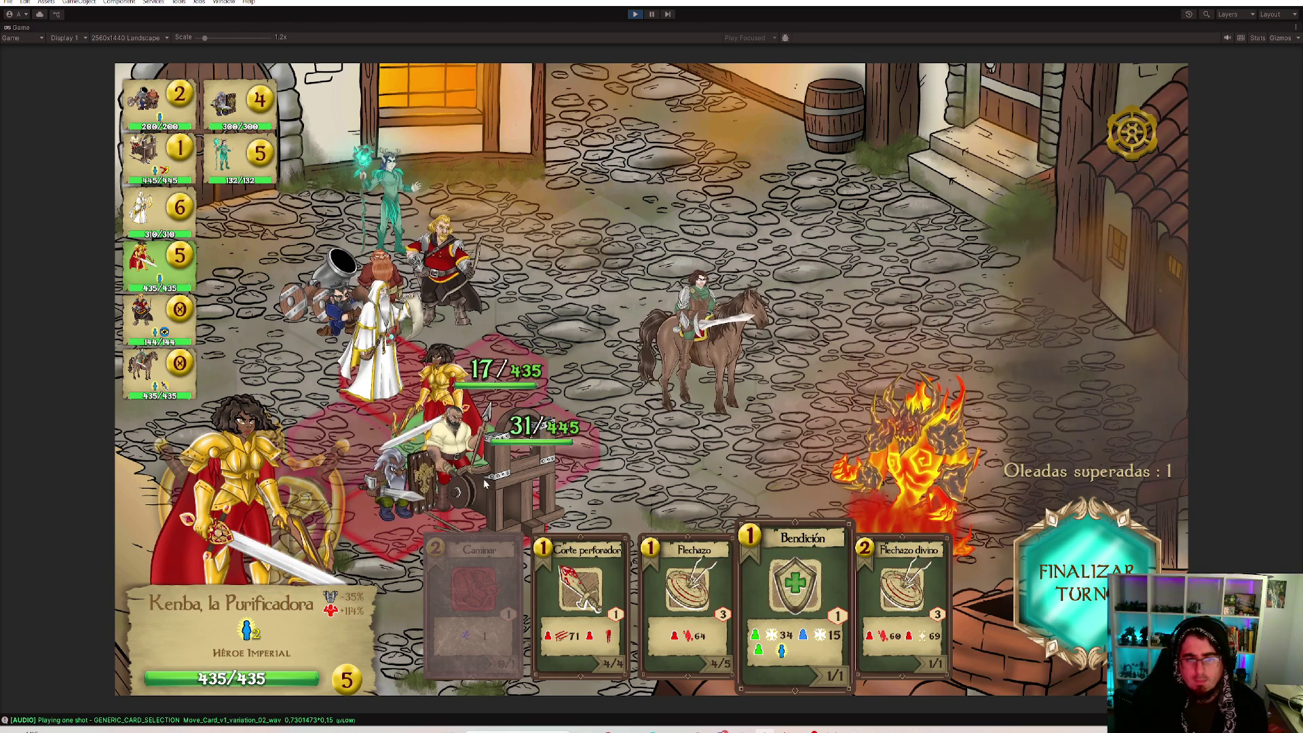
{"action": "left_click", "coordinate": [772, 567]}
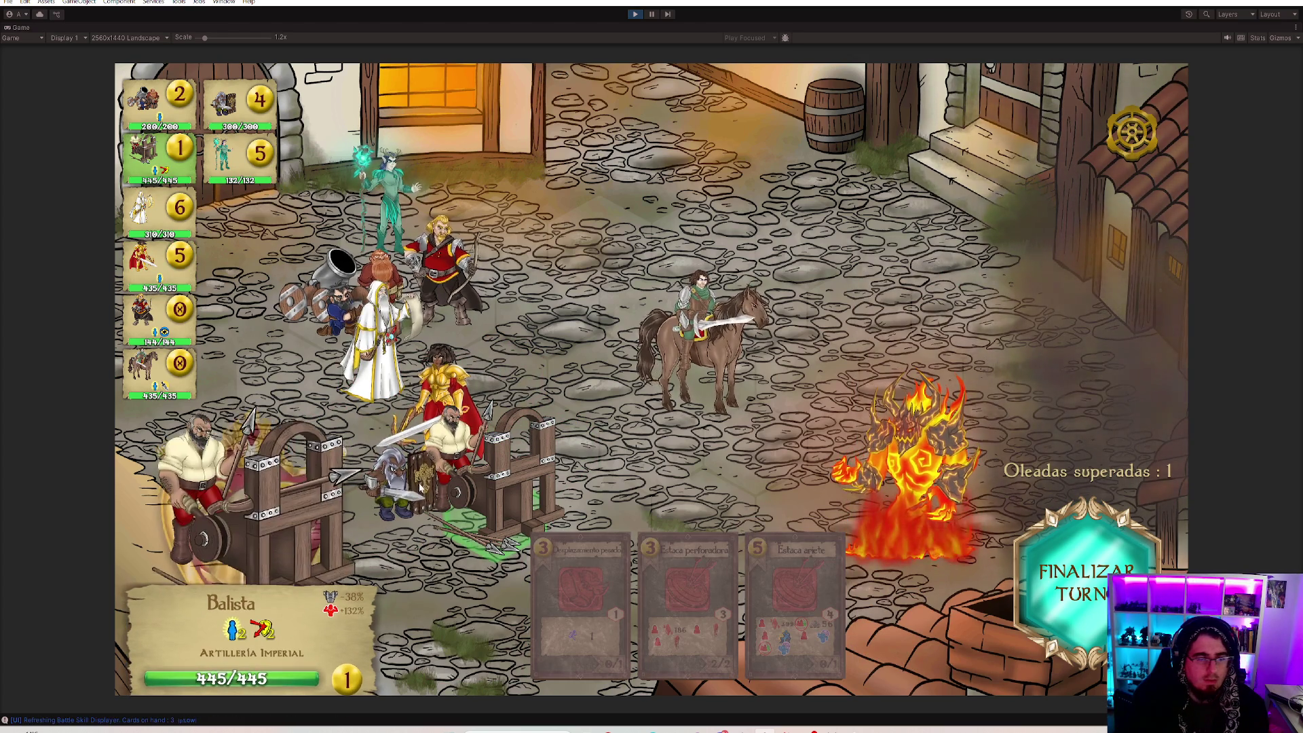
{"action": "left_click", "coordinate": [828, 575]}
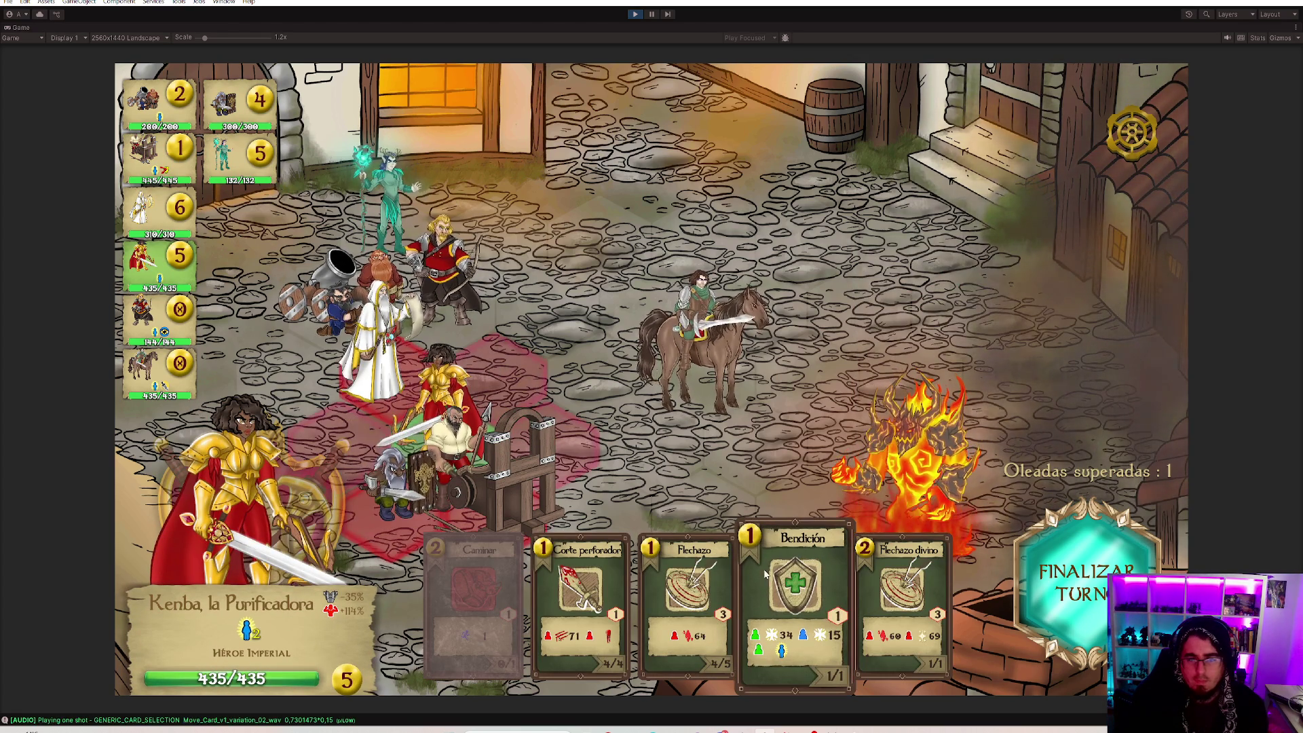
{"action": "left_click", "coordinate": [382, 509]}
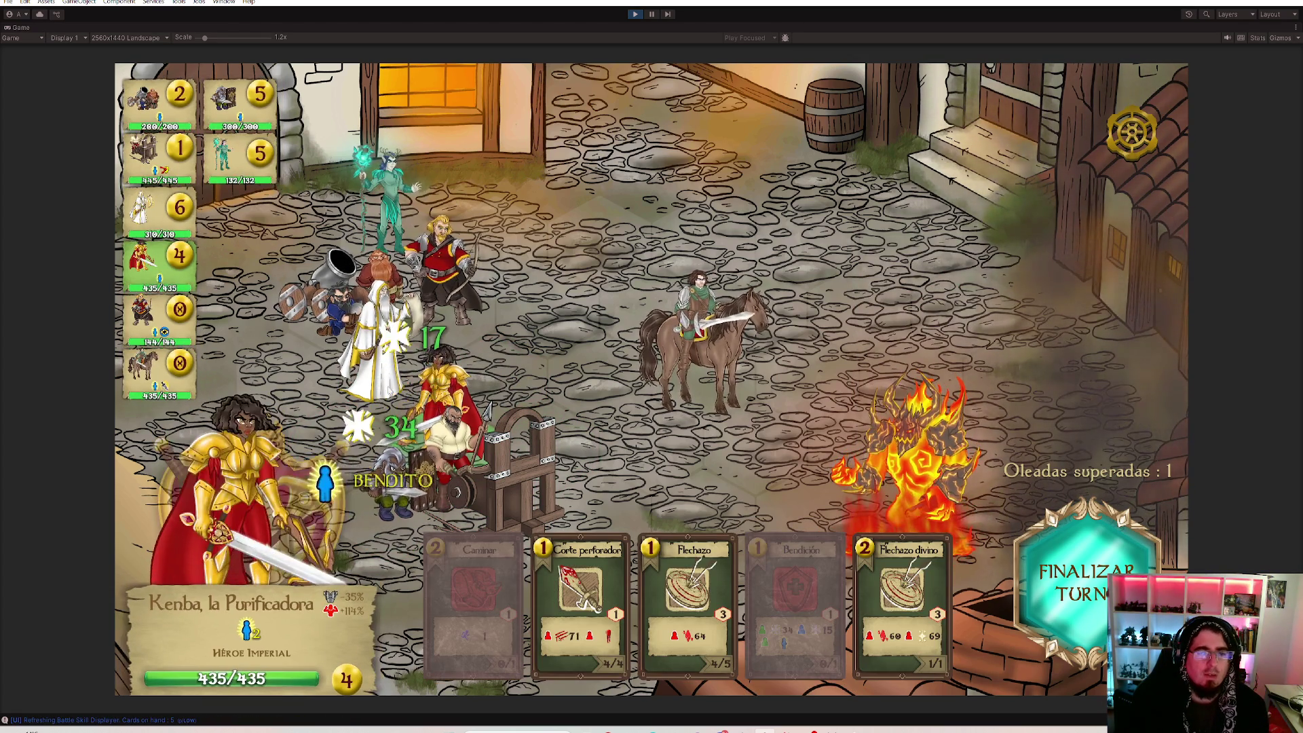
Walk the Chamán élfico to a new hex with Caminar.
{"action": "left_click", "coordinate": [376, 326]}
{"action": "left_click", "coordinate": [444, 279]}
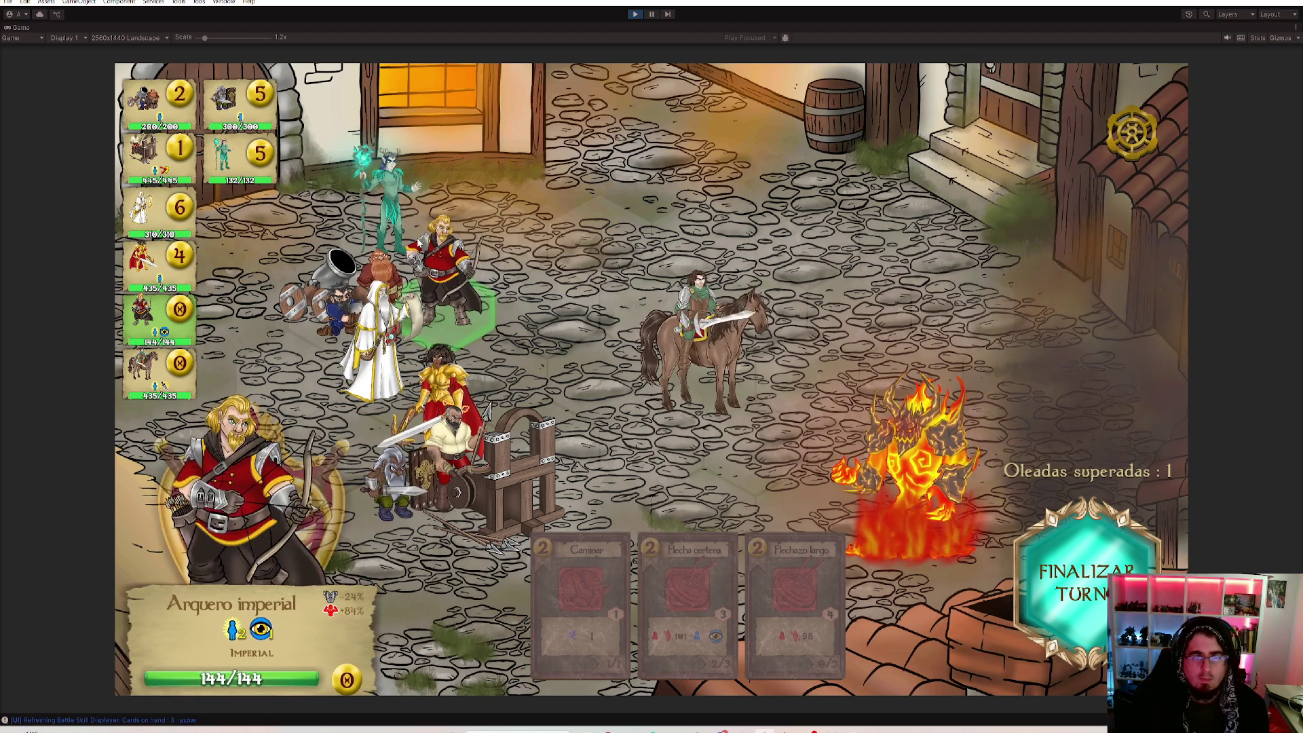
{"action": "left_click", "coordinate": [386, 203]}
{"action": "left_click", "coordinate": [581, 576]}
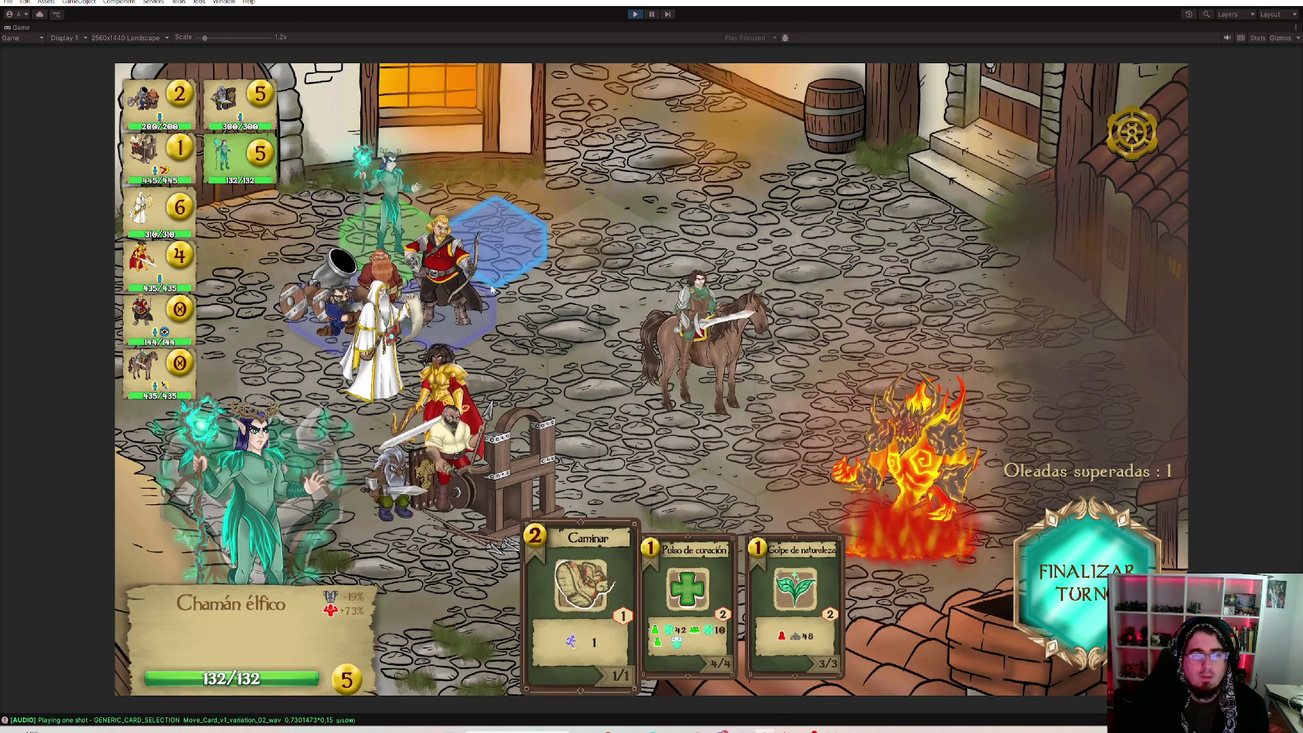
{"action": "left_click", "coordinate": [507, 246]}
Ready the mortar's Gran bomba de humo and the priest's Bendición while cycling through units.
{"action": "left_click", "coordinate": [326, 305]}
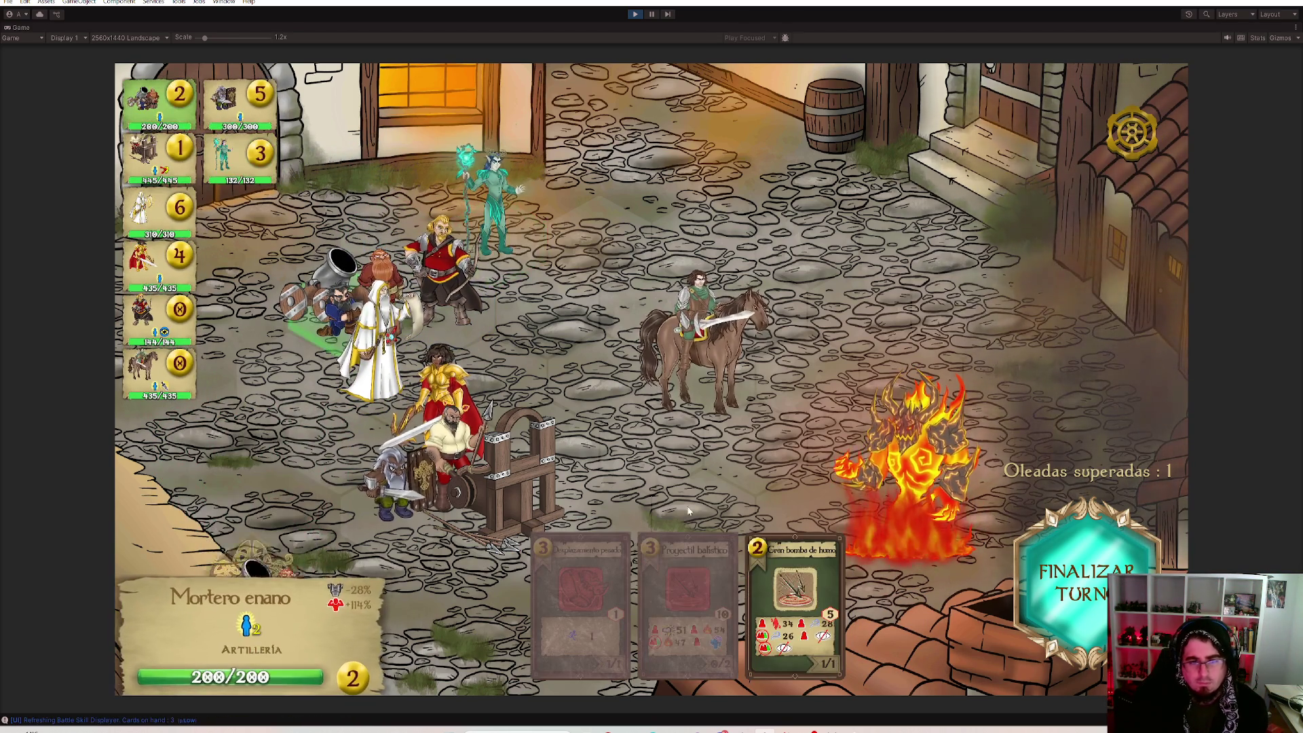
{"action": "left_click", "coordinate": [796, 590]}
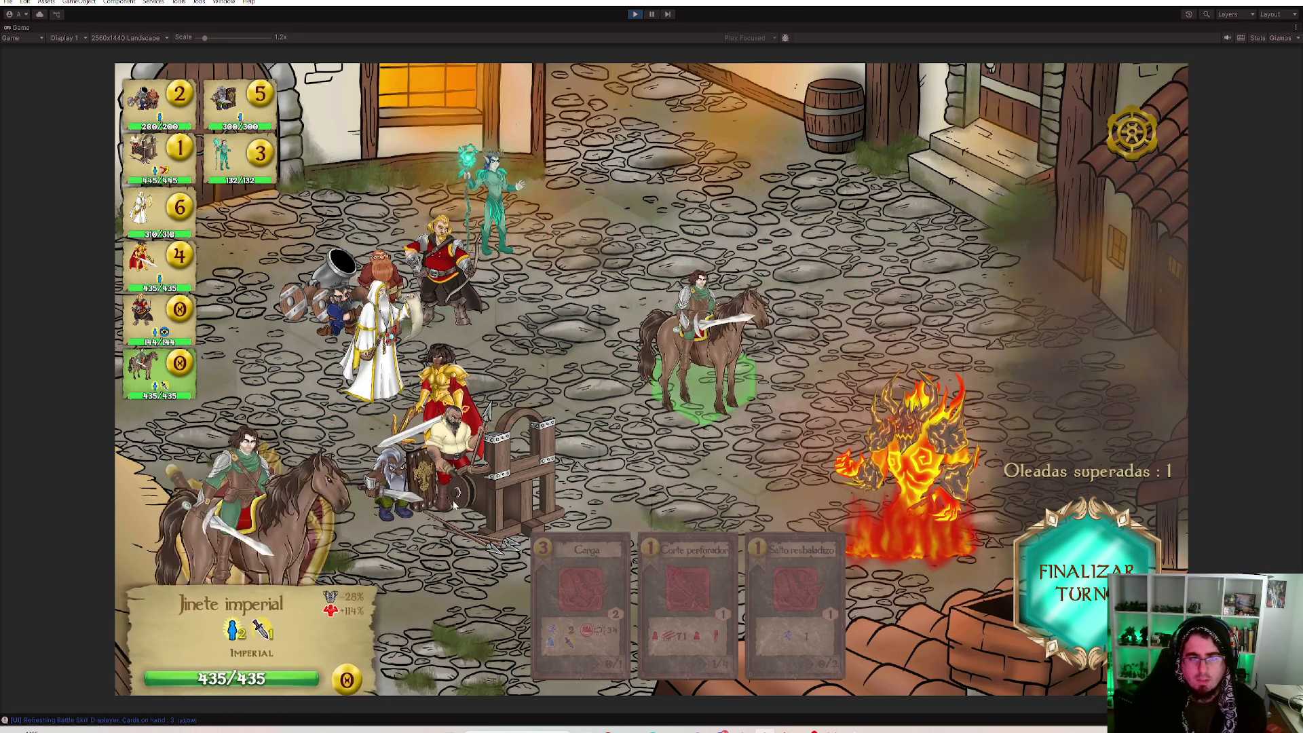
{"action": "left_click", "coordinate": [432, 429]}
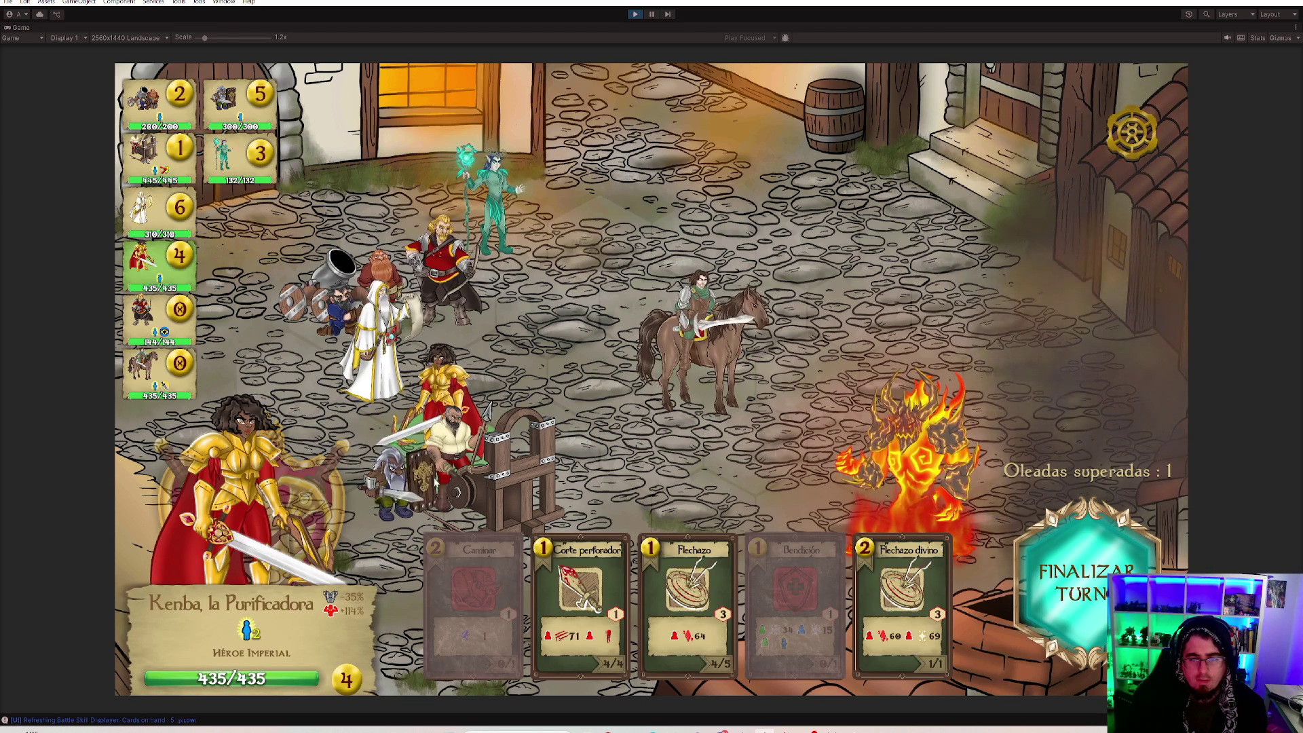
{"action": "left_click", "coordinate": [442, 299]}
{"action": "left_click", "coordinate": [490, 203]}
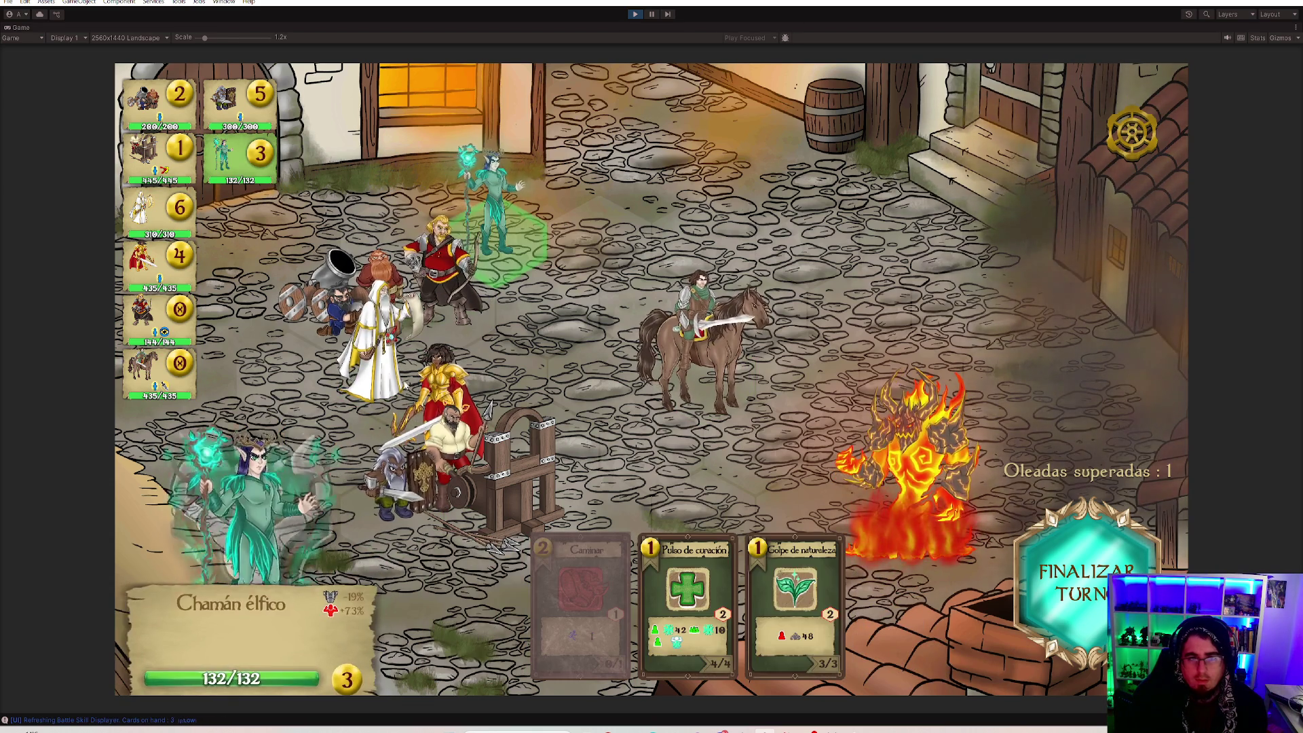
{"action": "left_click", "coordinate": [376, 339]}
{"action": "left_click", "coordinate": [690, 582]}
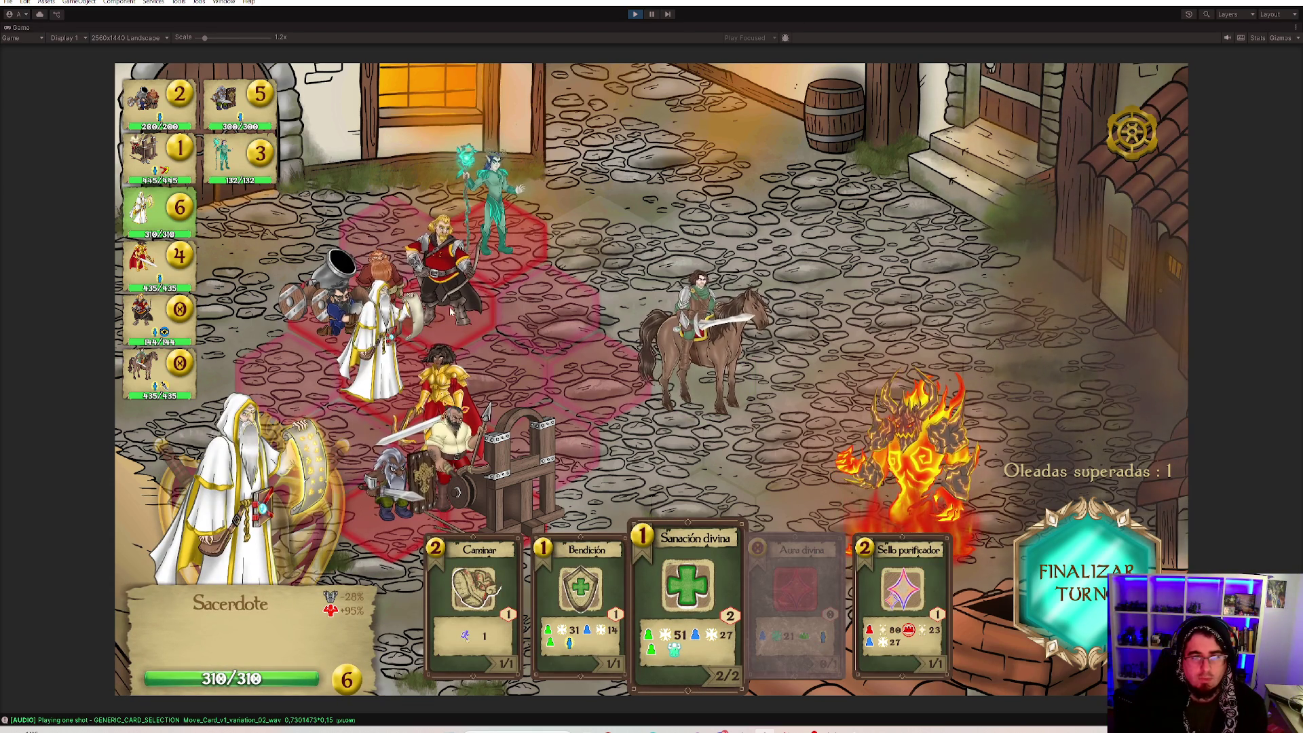
{"action": "left_click", "coordinate": [605, 549]}
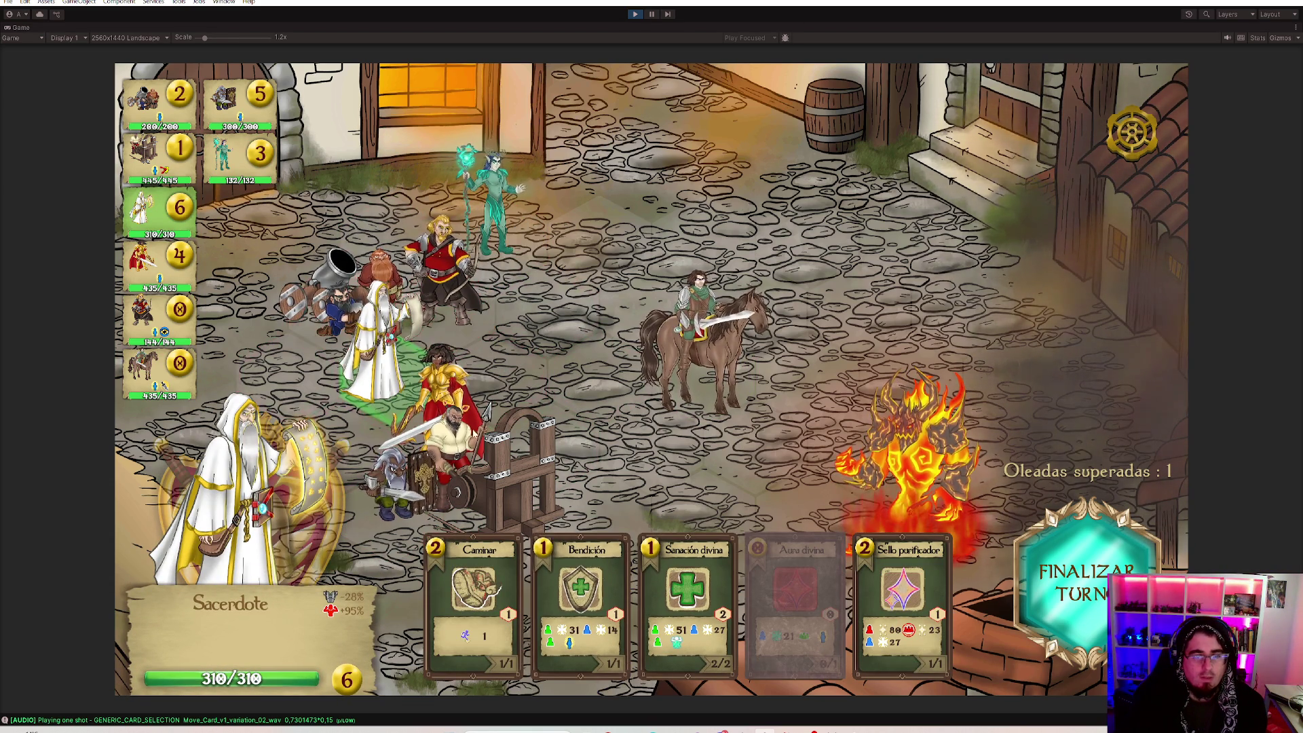
{"action": "left_click", "coordinate": [441, 285]}
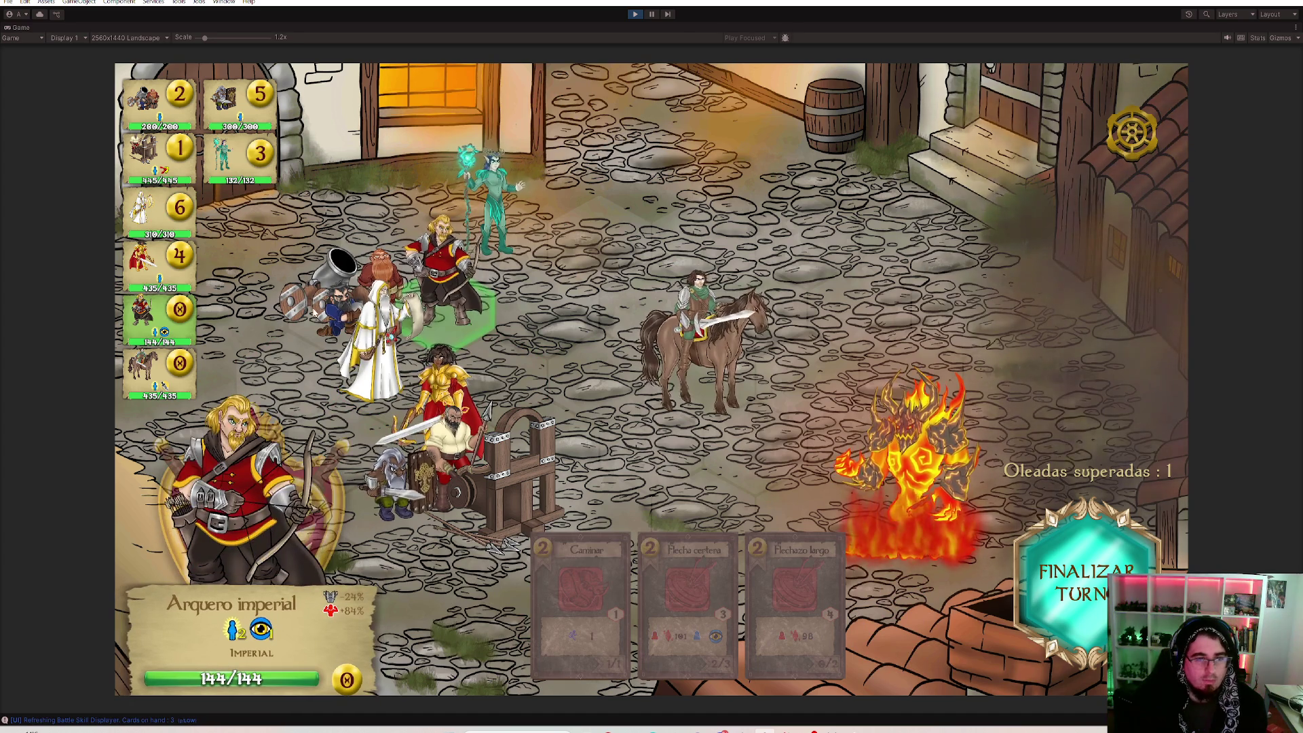
{"action": "left_click", "coordinate": [292, 319]}
{"action": "left_click", "coordinate": [814, 530]}
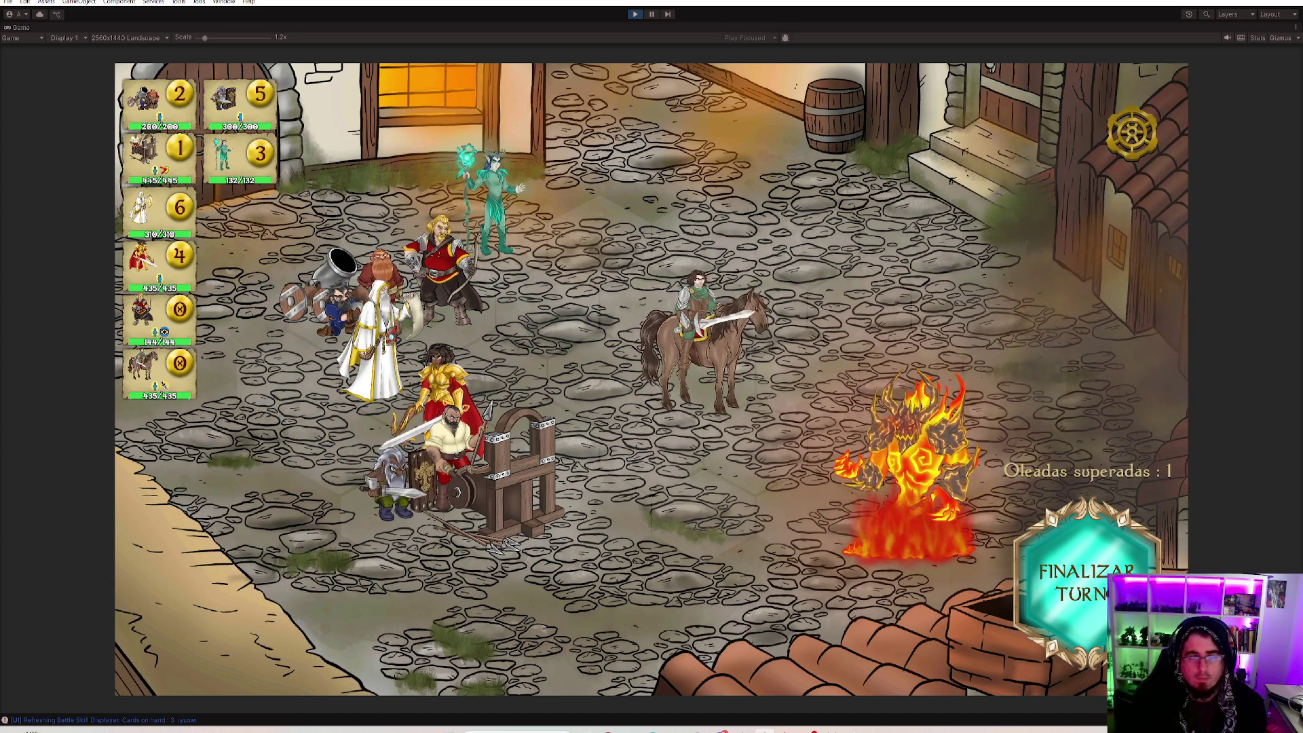
End the turn, then have the Sacerdote cast Aura divina on himself and advance one hex.
{"action": "left_click", "coordinate": [1099, 593]}
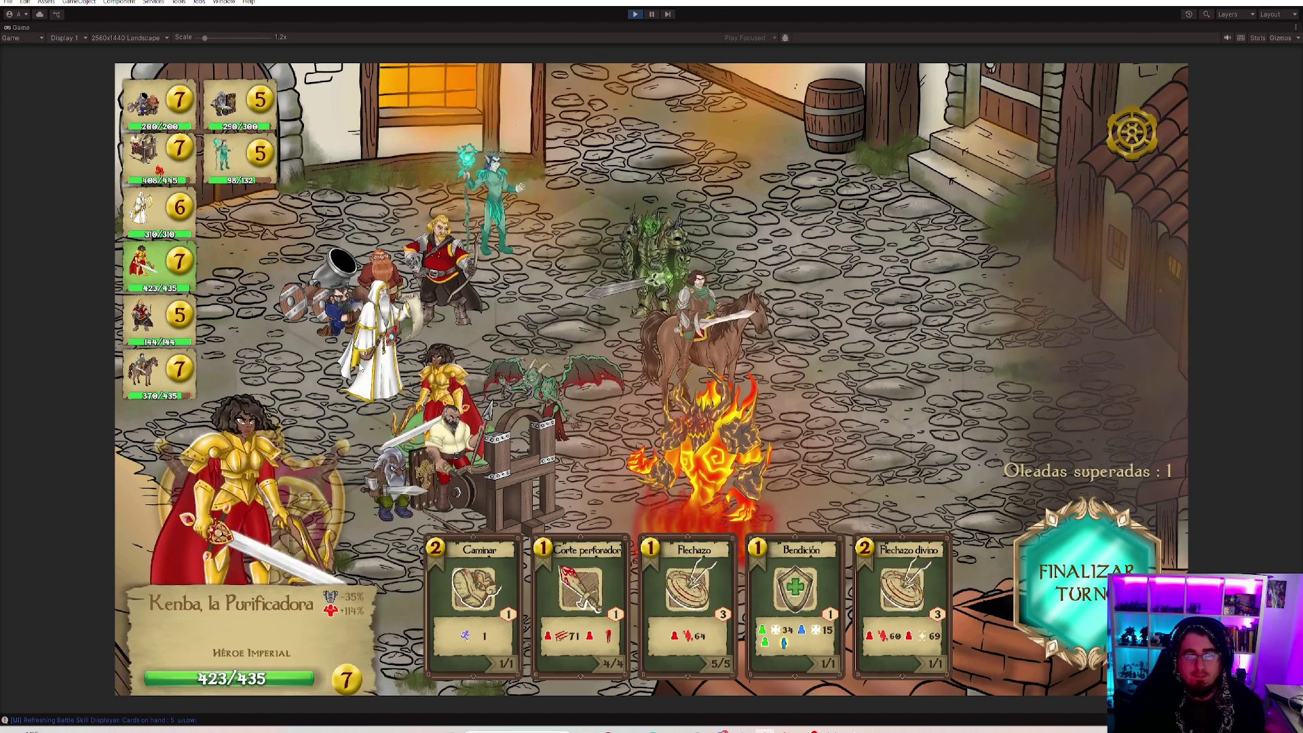
{"action": "left_click", "coordinate": [362, 368]}
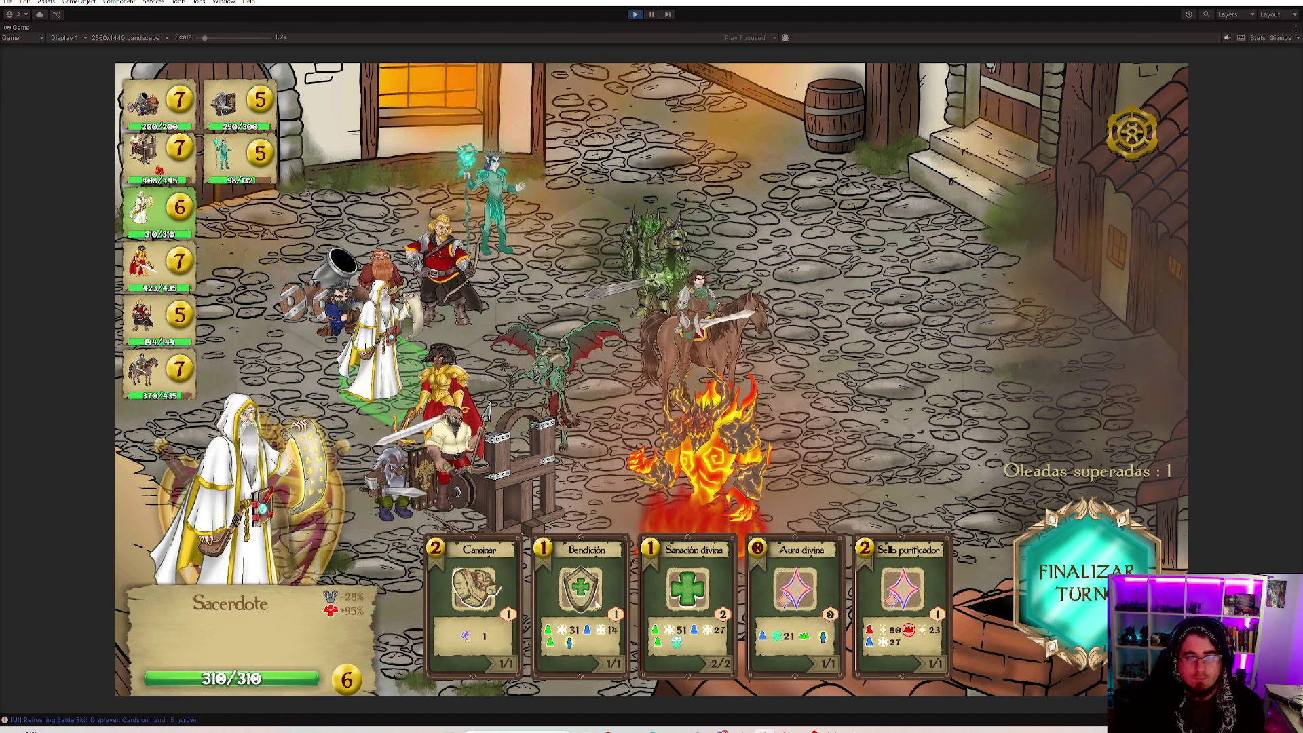
{"action": "left_click", "coordinate": [795, 590]}
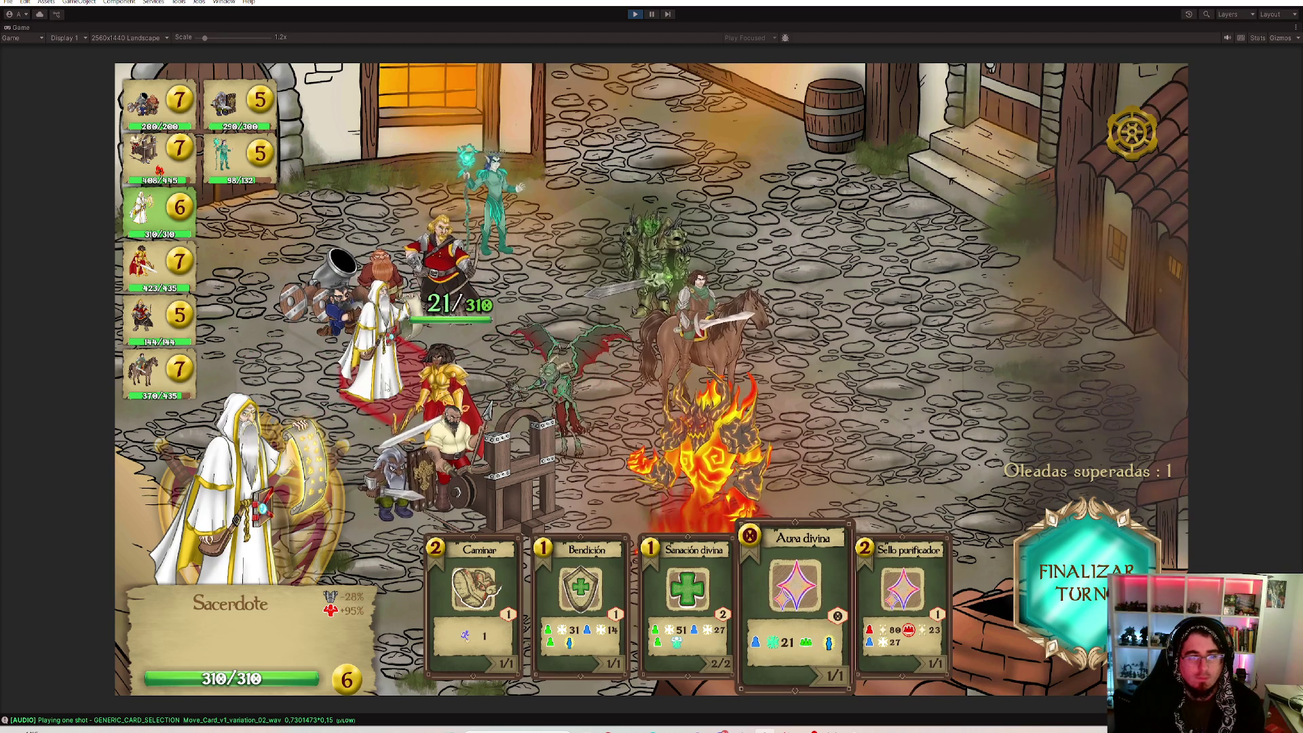
{"action": "left_click", "coordinate": [385, 386]}
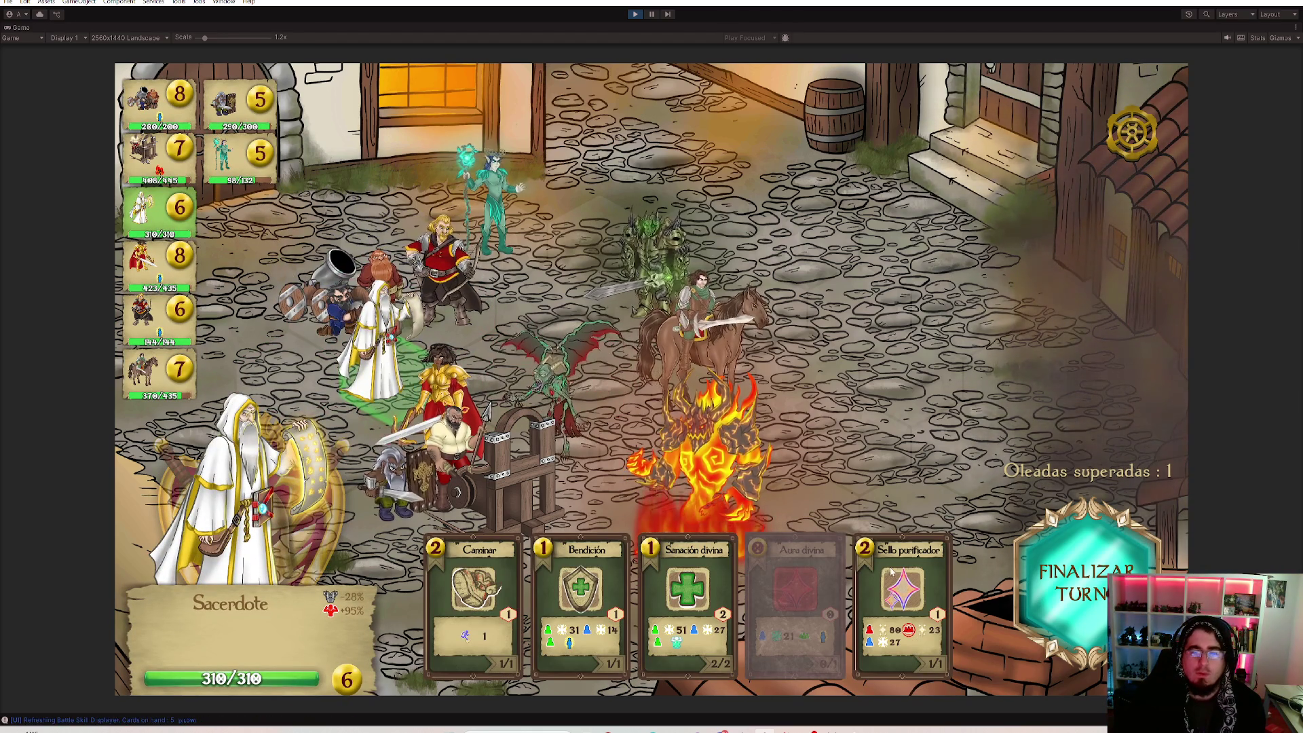
{"action": "left_click", "coordinate": [461, 565]}
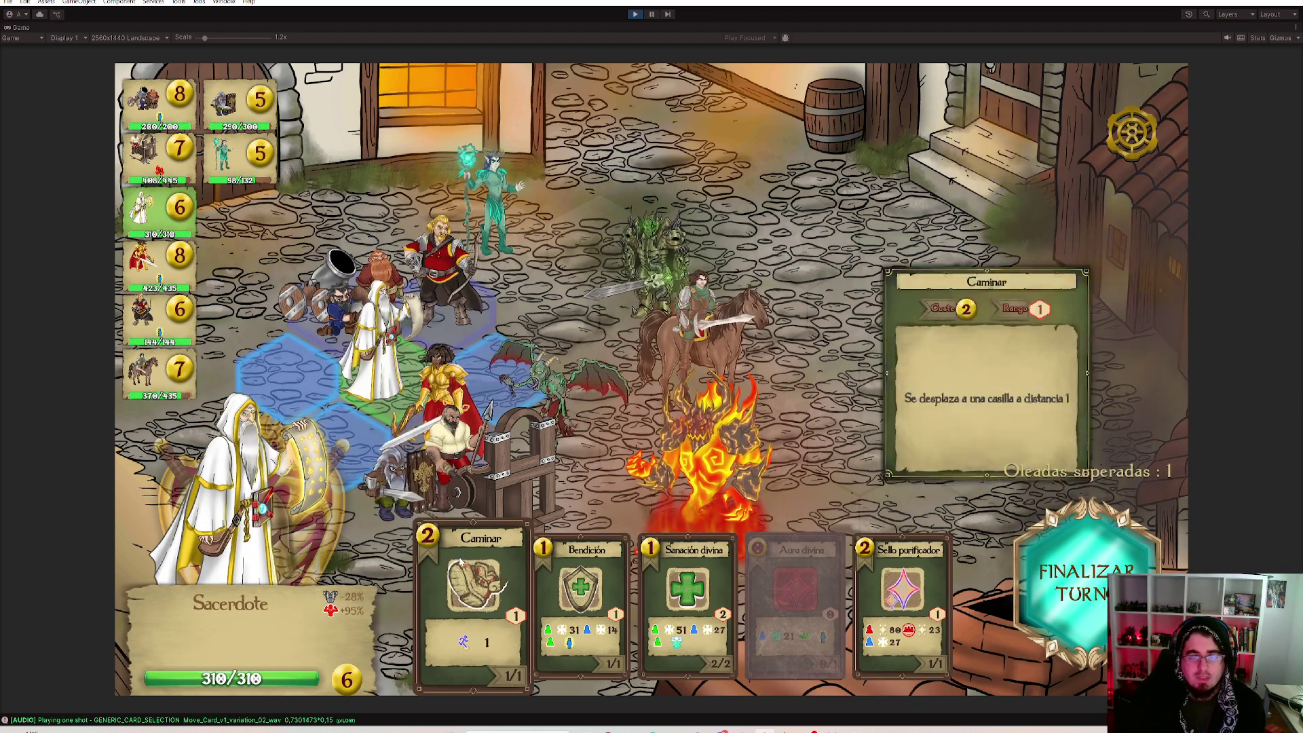
{"action": "left_click", "coordinate": [479, 333]}
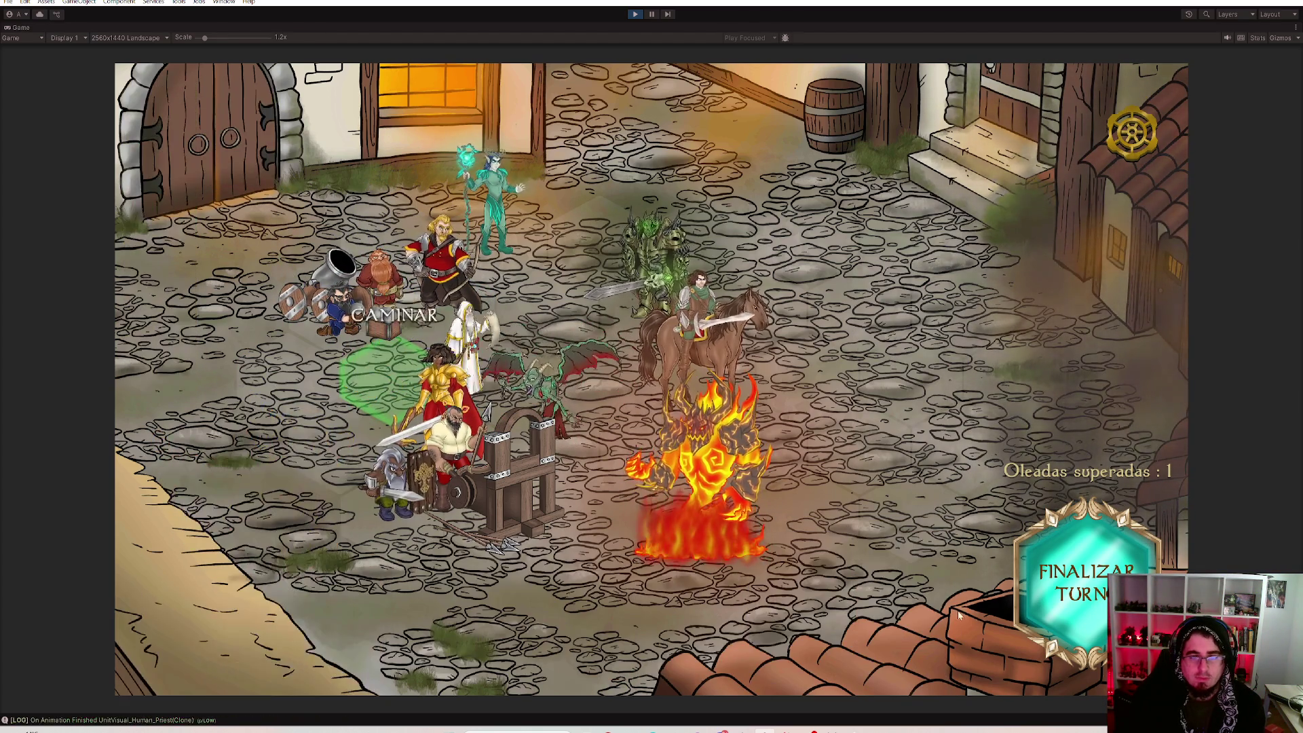
Hit nearby enemies with Sello purificador and heal the horseman with Sanación divina, then select Kenba.
{"action": "left_click", "coordinate": [909, 614]}
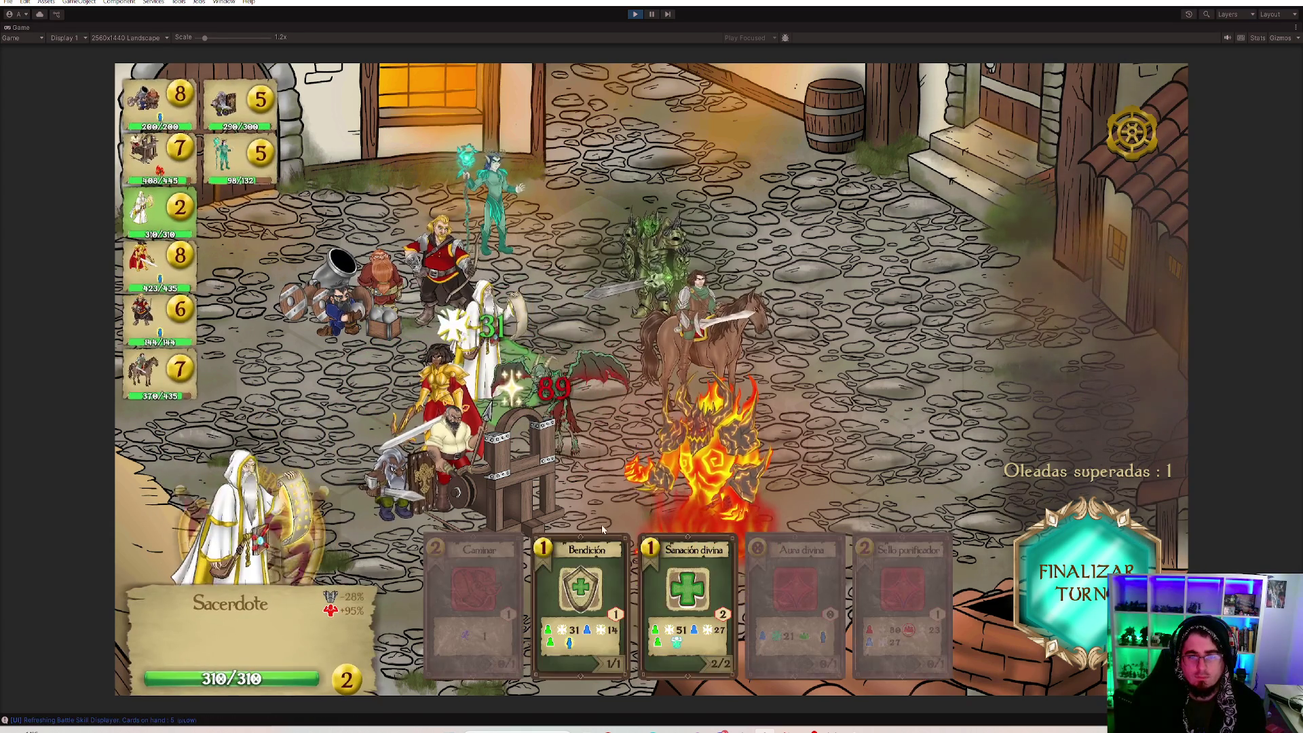
{"action": "left_click", "coordinate": [687, 591]}
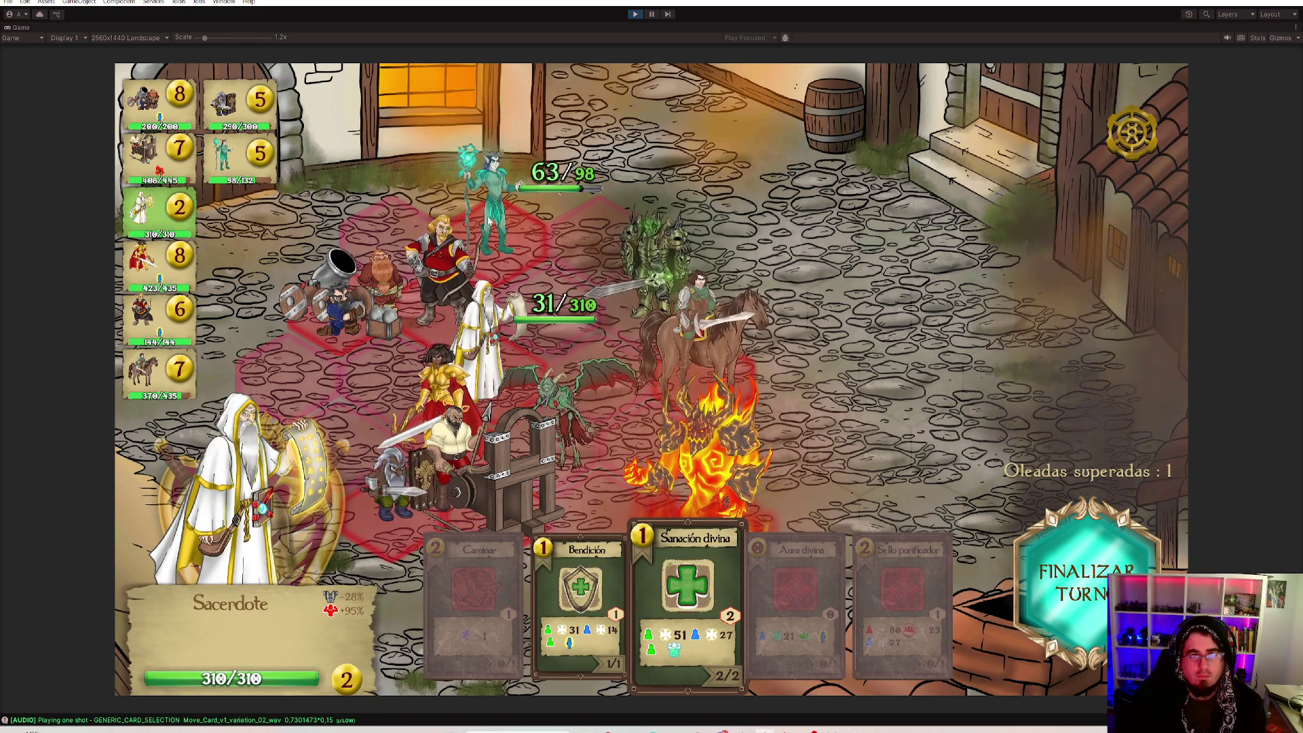
{"action": "left_click", "coordinate": [710, 342]}
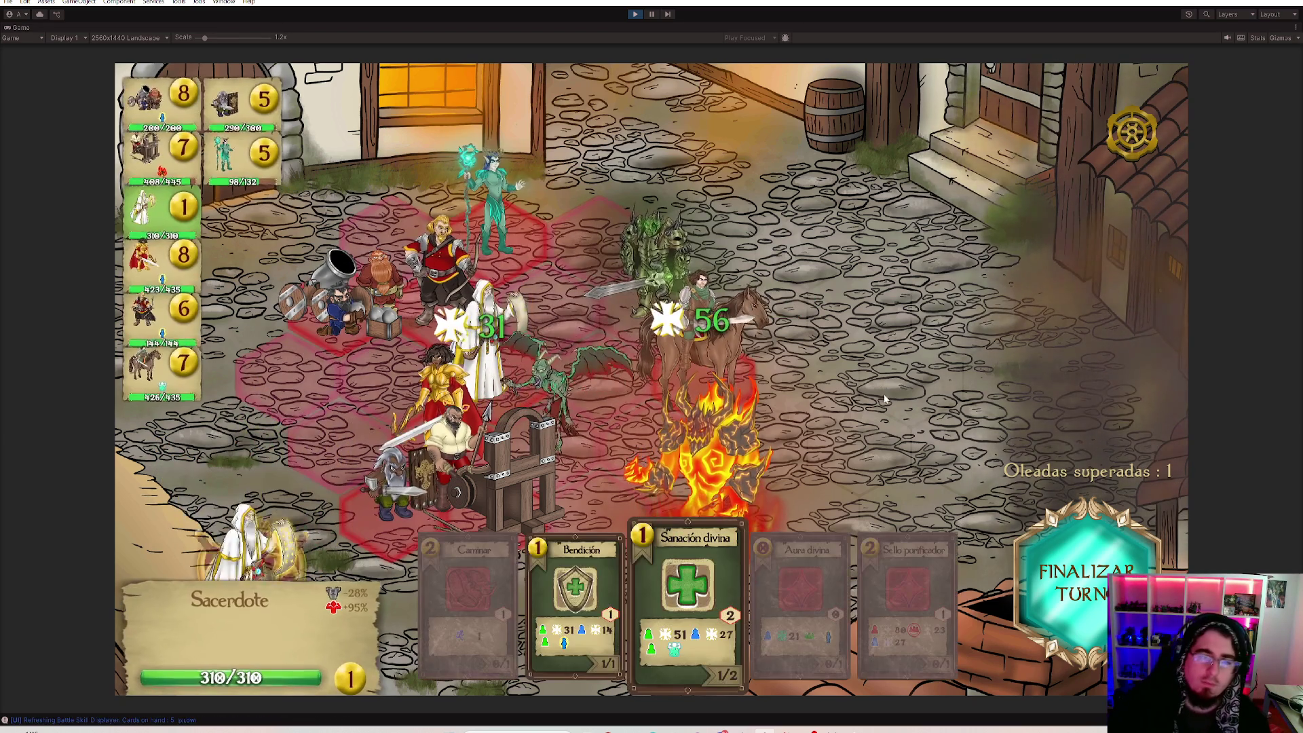
{"action": "right_click", "coordinate": [665, 611]}
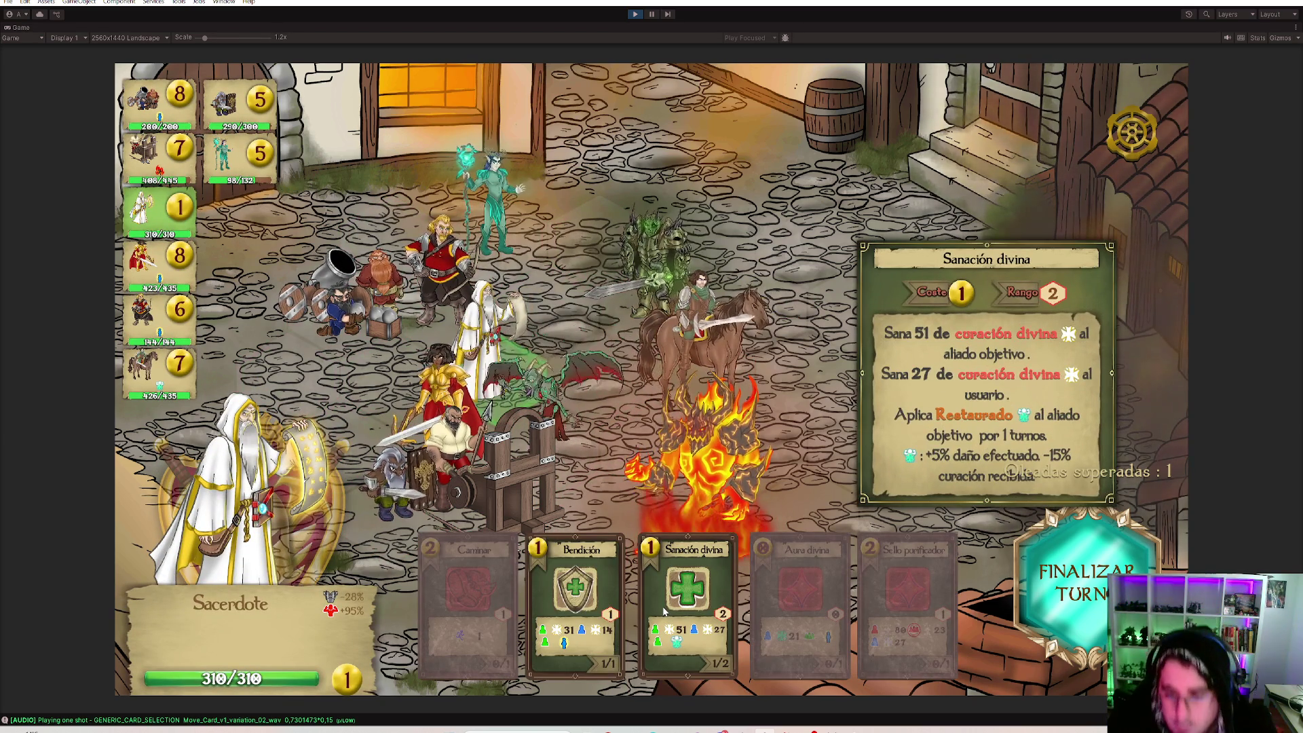
{"action": "right_click", "coordinate": [665, 611]}
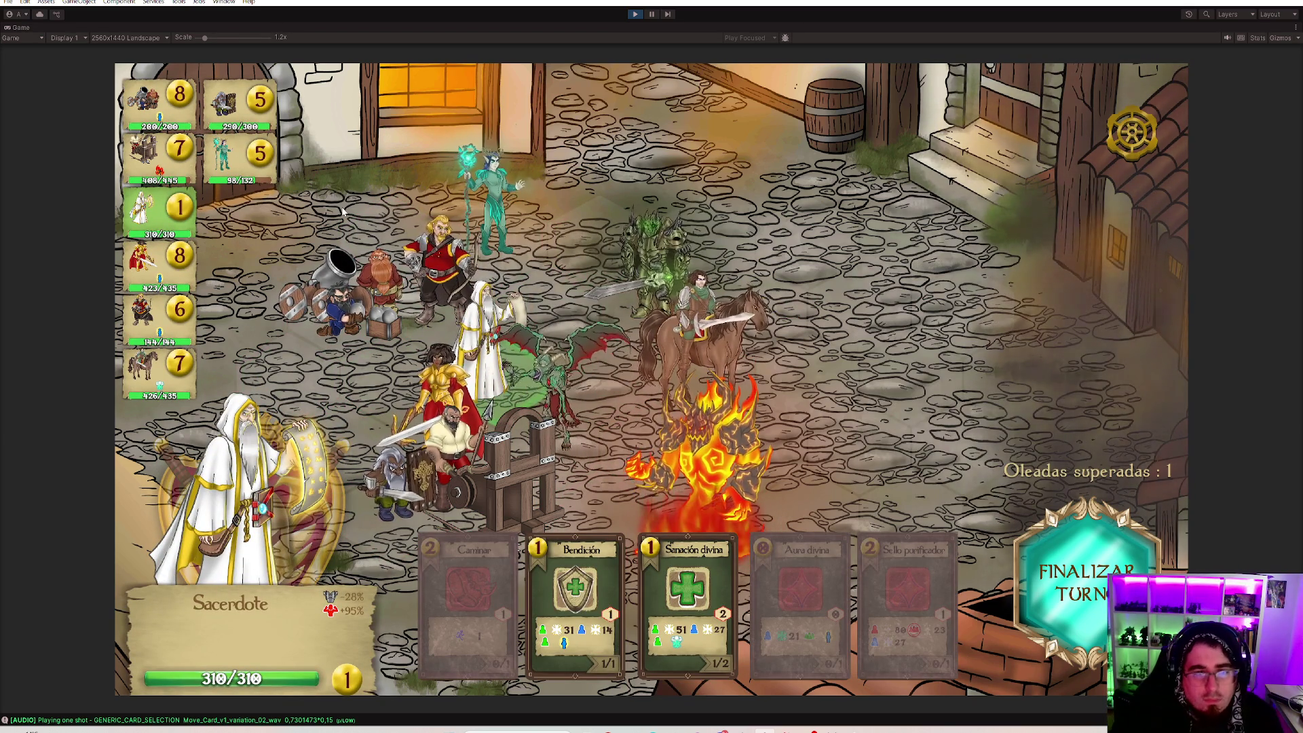
{"action": "left_click", "coordinate": [419, 424]}
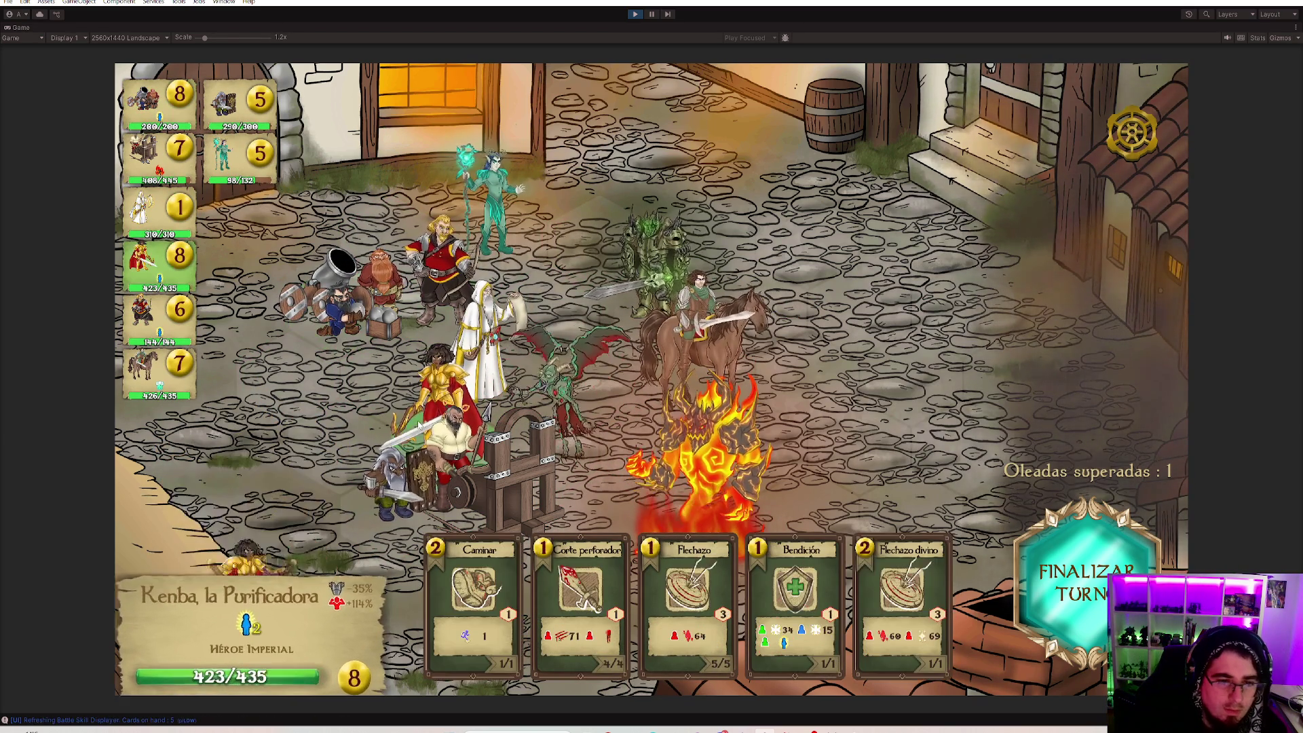
Cast Kenba's Bendición on nearby allies and fire Estaca ariete and Estaca perforadora at the fire elemental.
{"action": "left_click", "coordinate": [748, 560]}
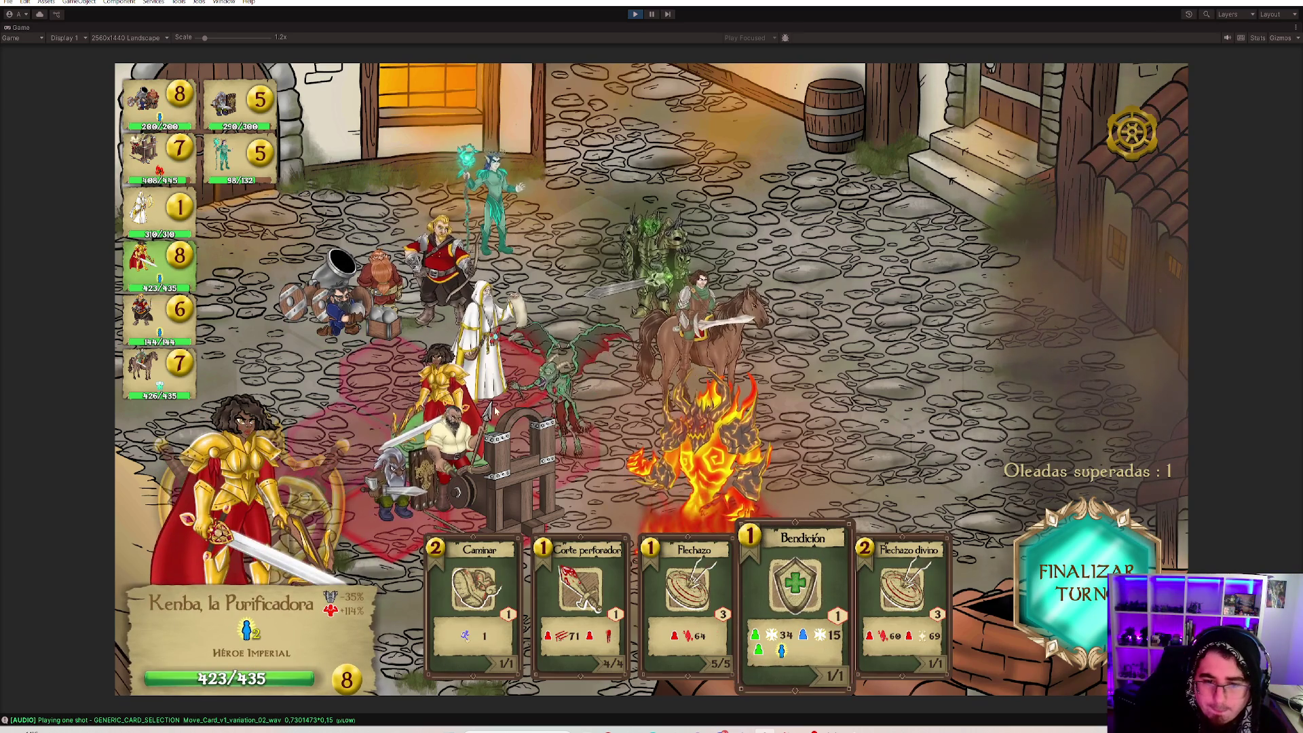
{"action": "left_click", "coordinate": [505, 486]}
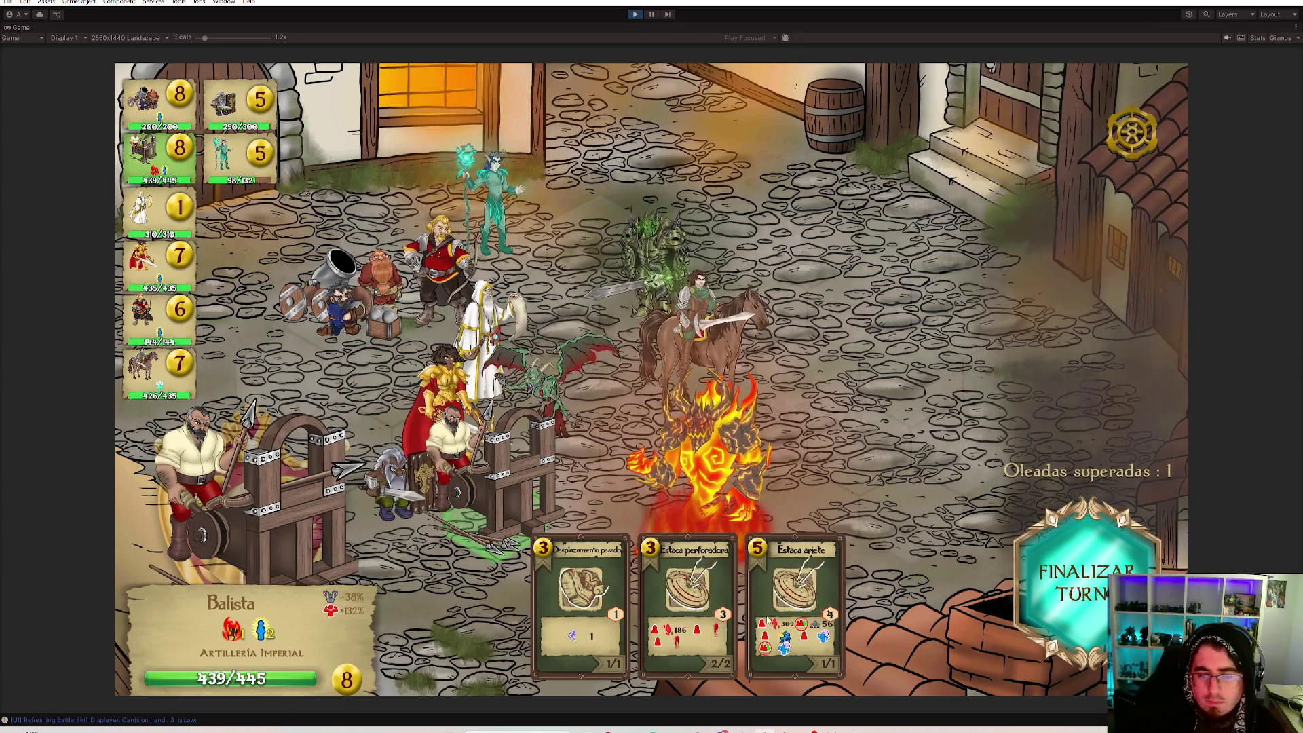
{"action": "left_click", "coordinate": [767, 620]}
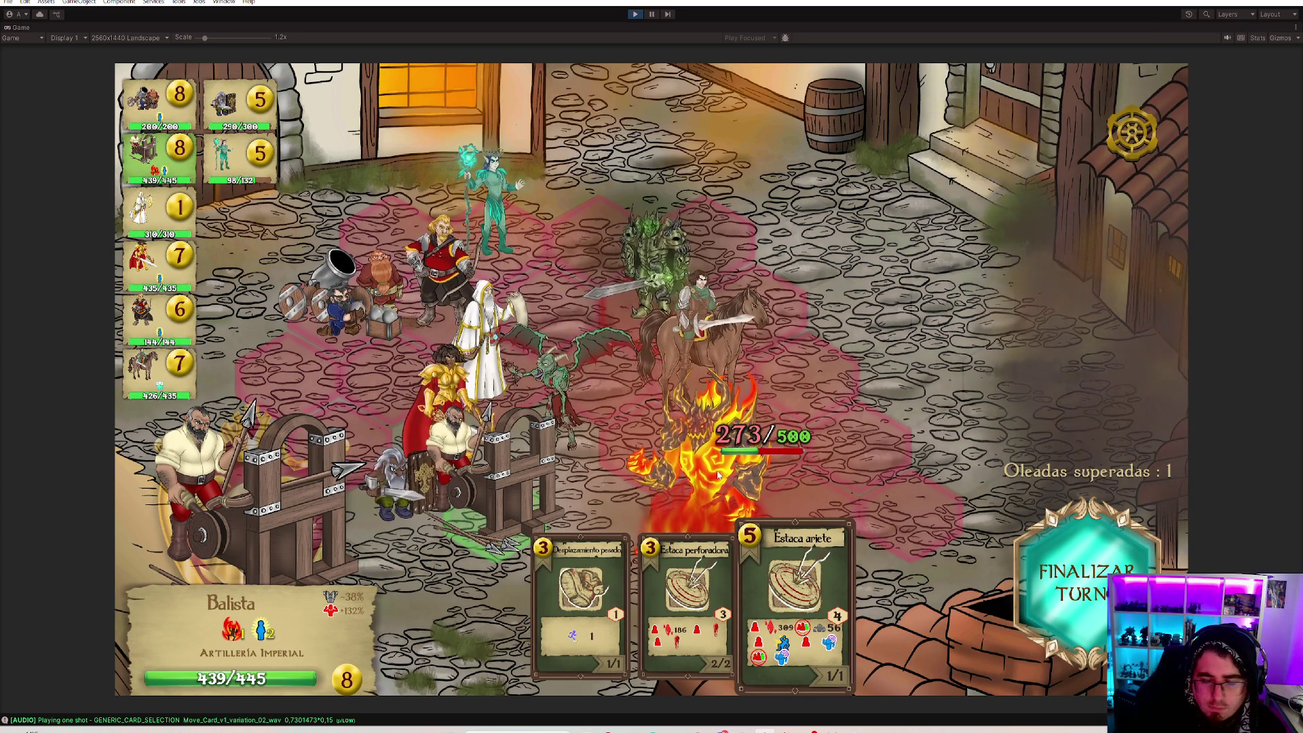
{"action": "left_click", "coordinate": [723, 483]}
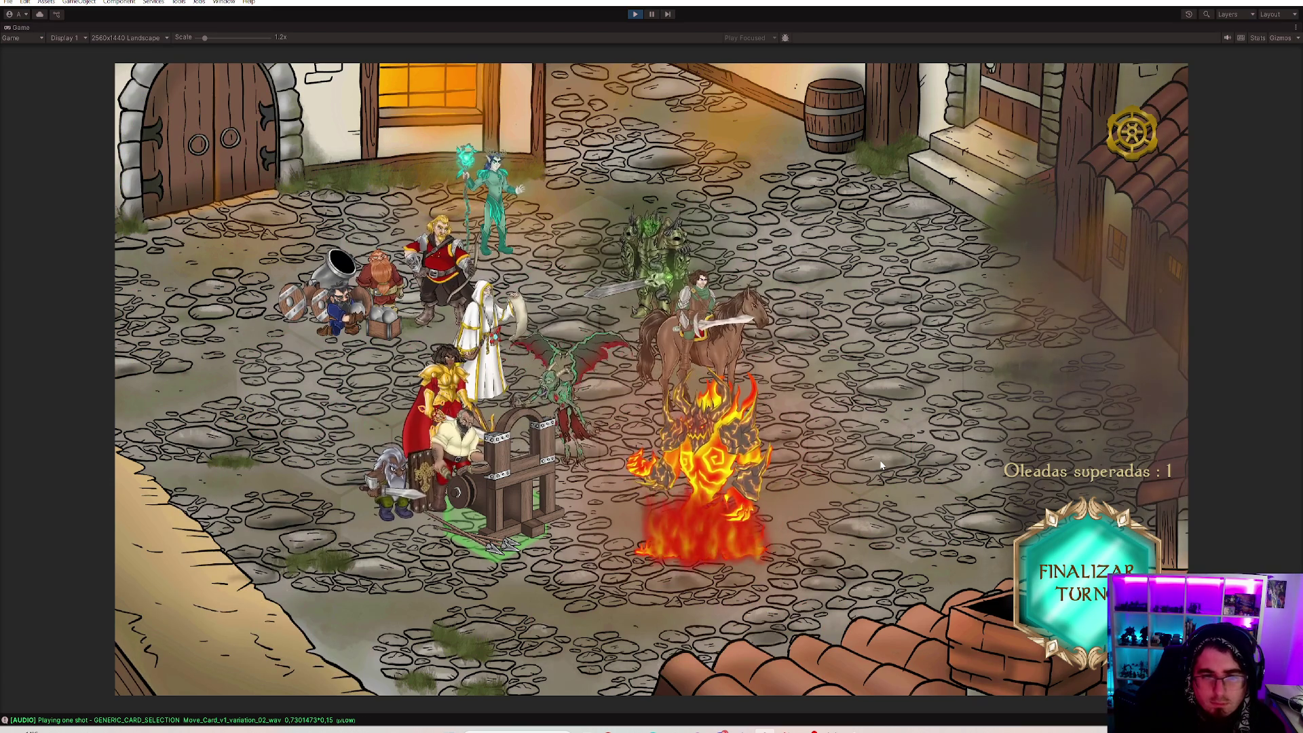
{"action": "left_click", "coordinate": [704, 463]}
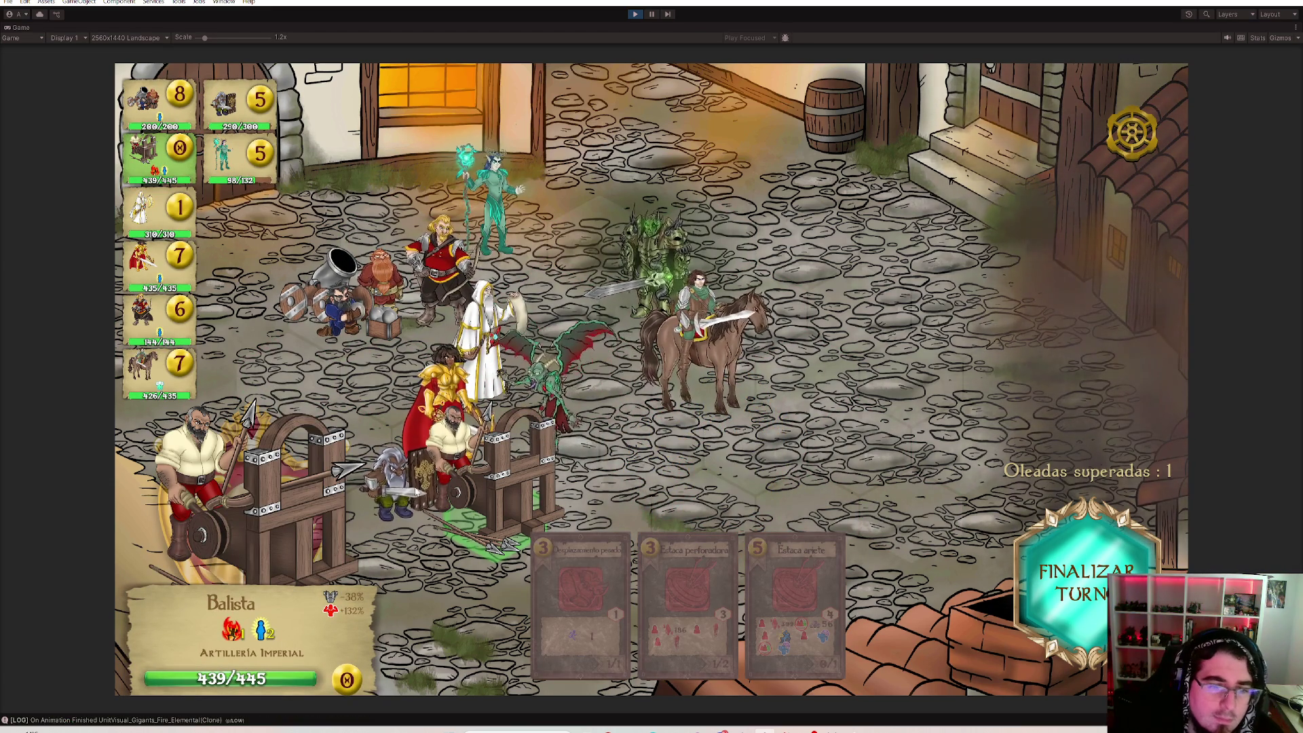
Have the shield dwarf play Defender and move one hex, then cycle units to the imperial archer.
{"action": "left_click", "coordinate": [520, 505]}
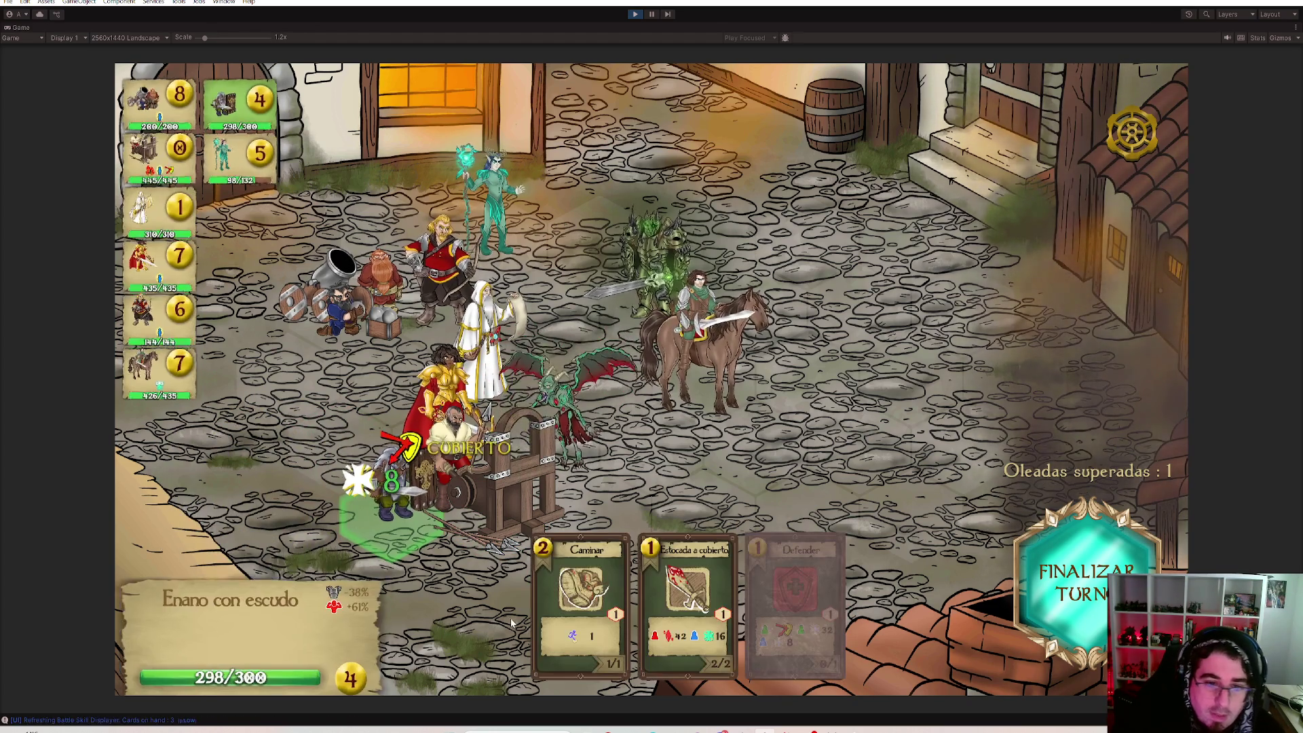
{"action": "left_click", "coordinate": [364, 426]}
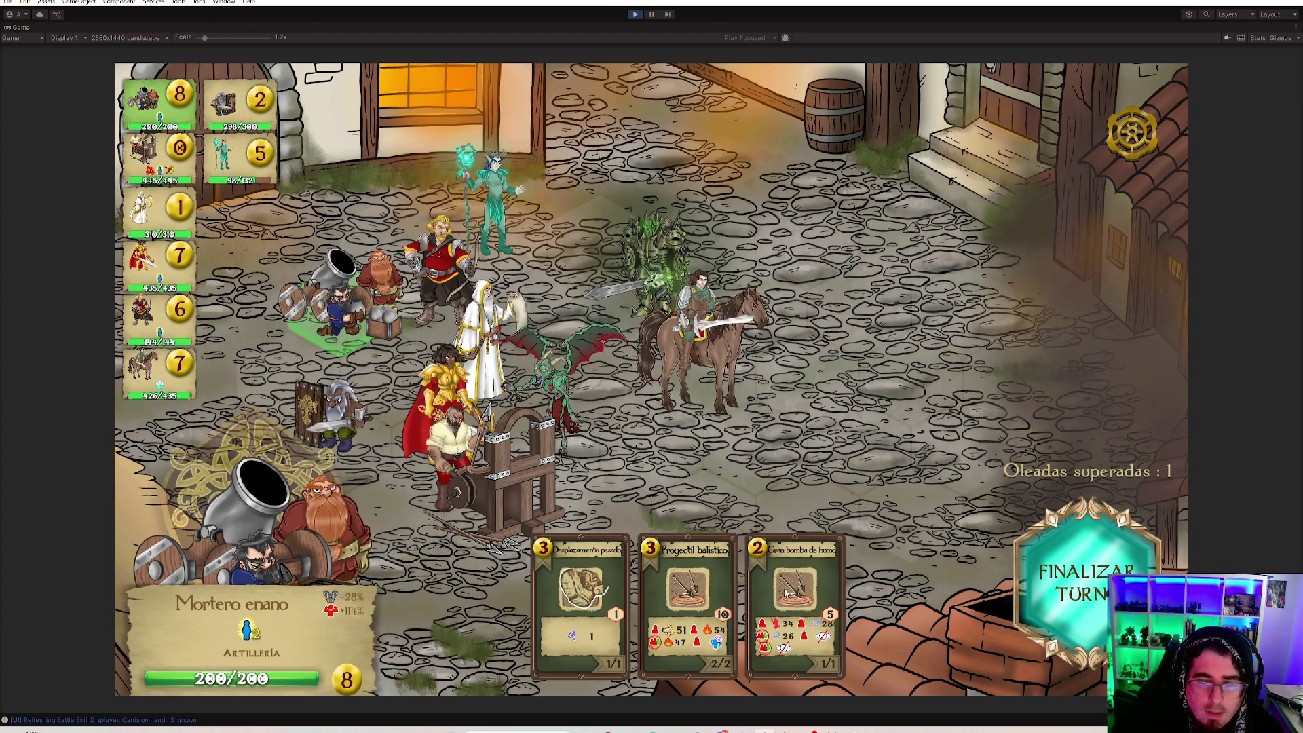
{"action": "left_click", "coordinate": [719, 397]}
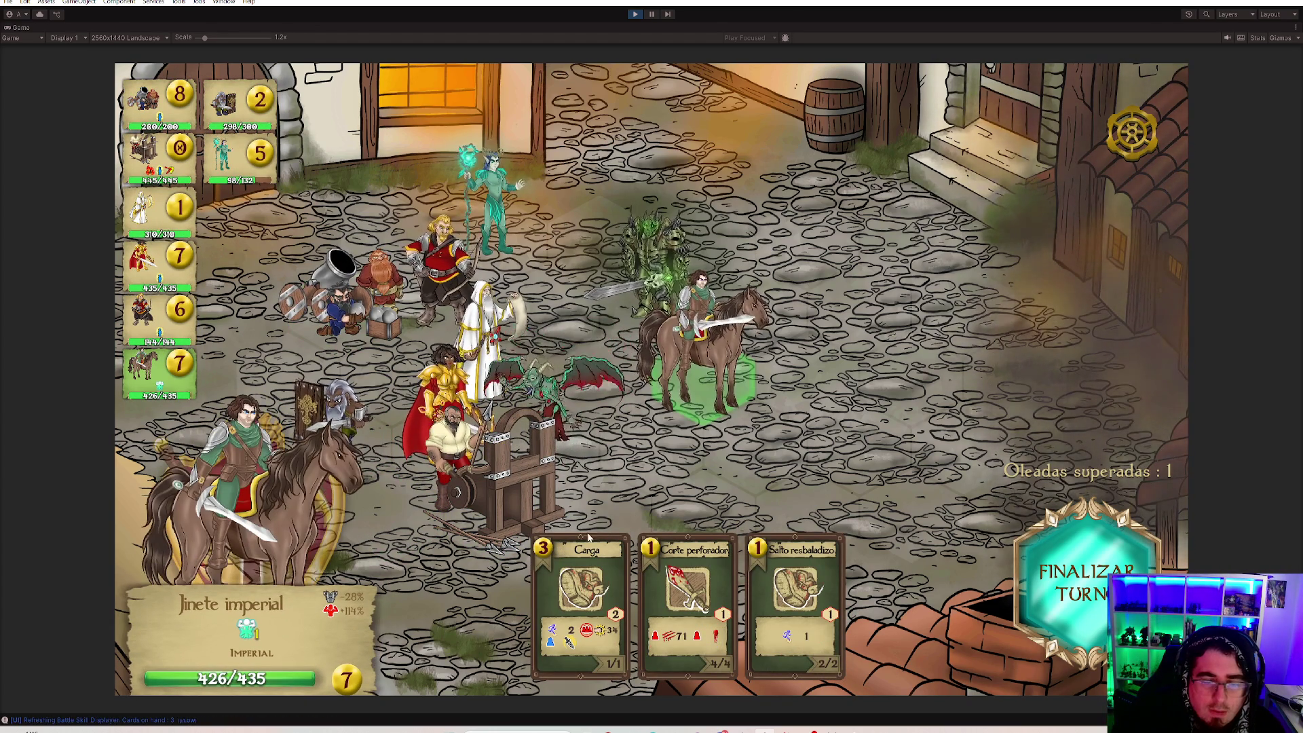
{"action": "left_click", "coordinate": [372, 297]}
{"action": "left_click", "coordinate": [438, 272]}
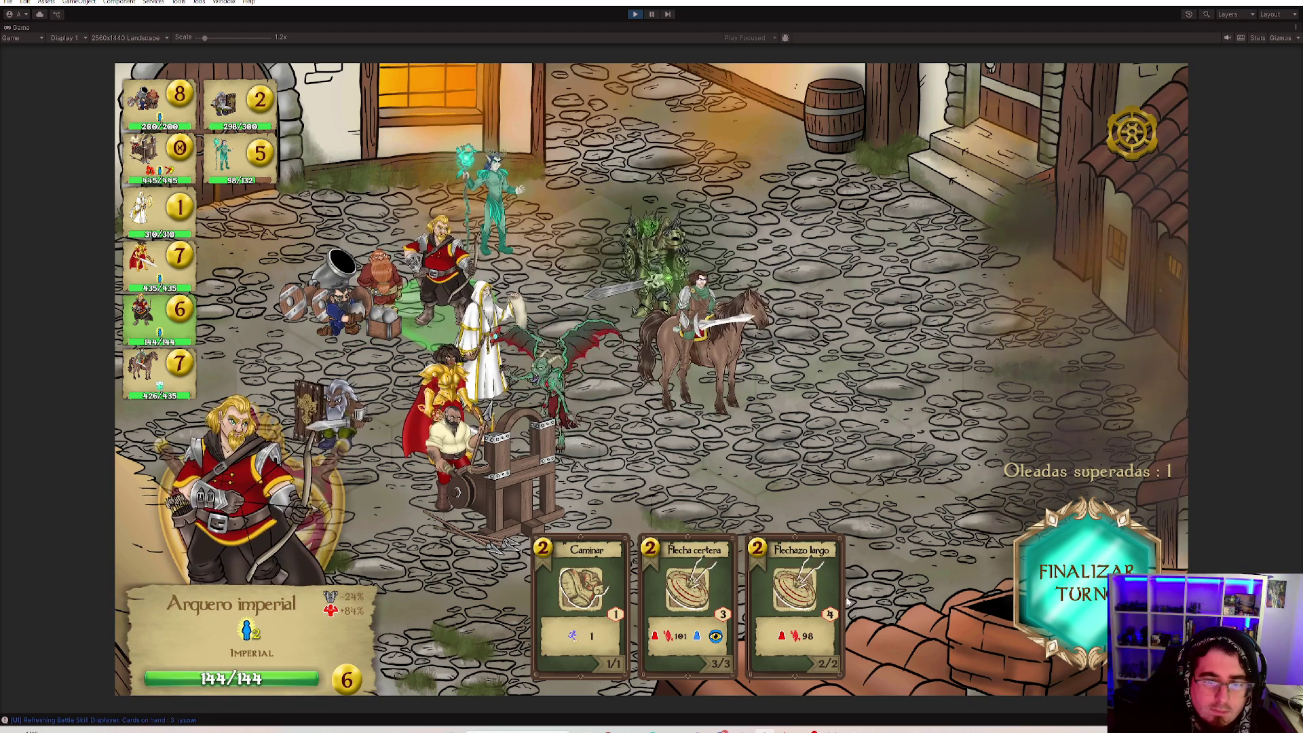
Shoot Flecha certera at the armoured enemy twice with the imperial archer.
{"action": "mouse_move", "coordinate": [687, 591]}
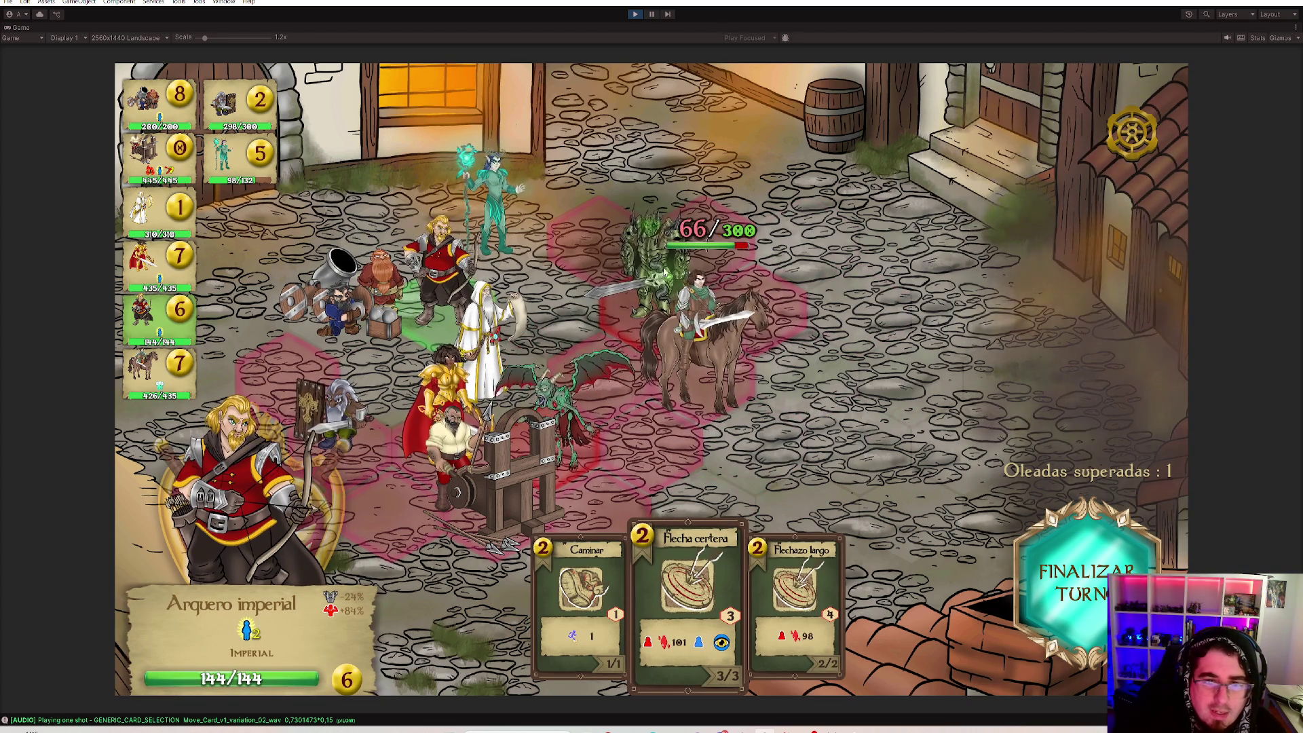
{"action": "left_click", "coordinate": [656, 266]}
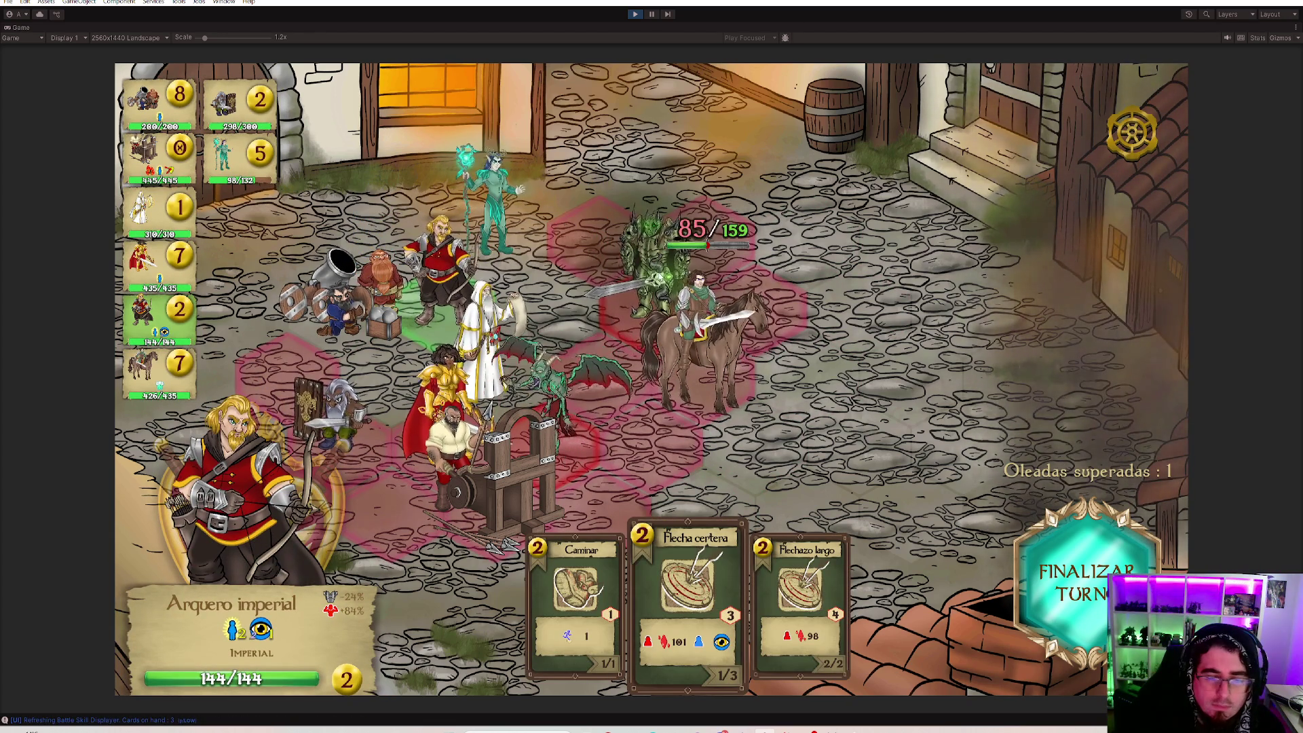
{"action": "left_click", "coordinate": [814, 613]}
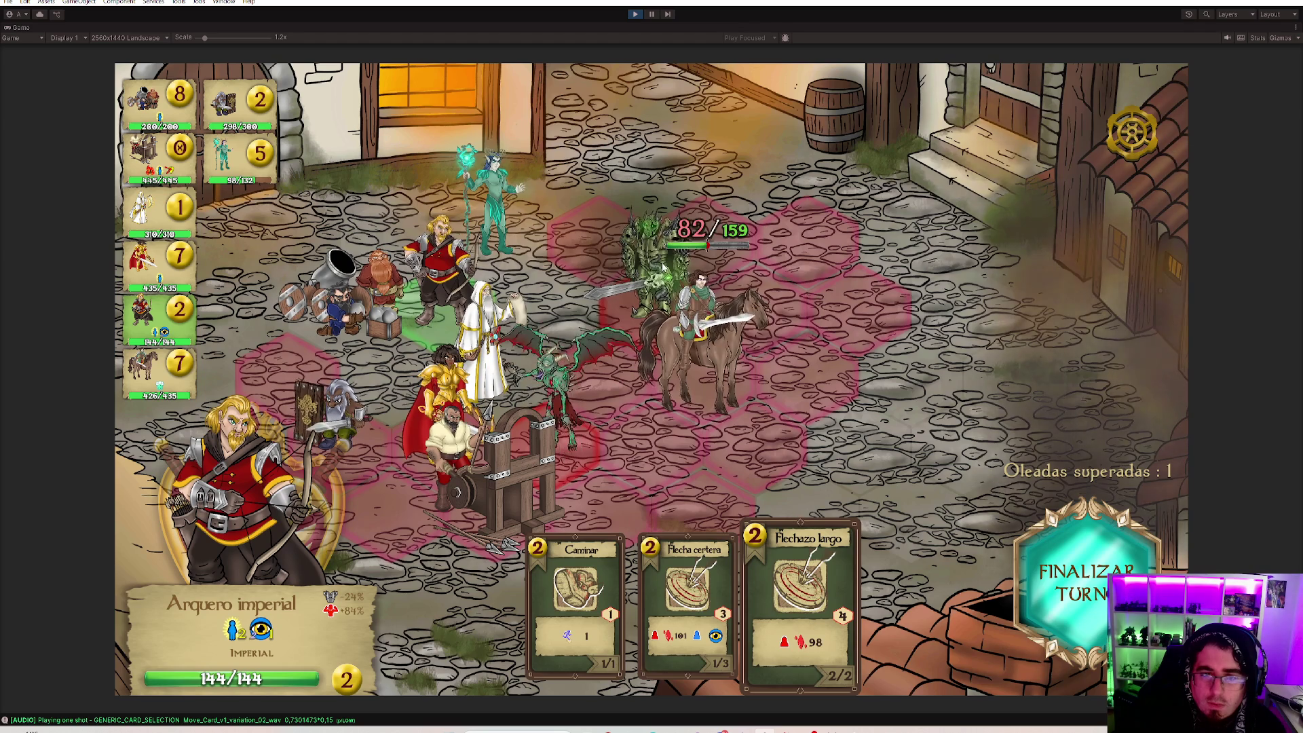
{"action": "left_click", "coordinate": [693, 535]}
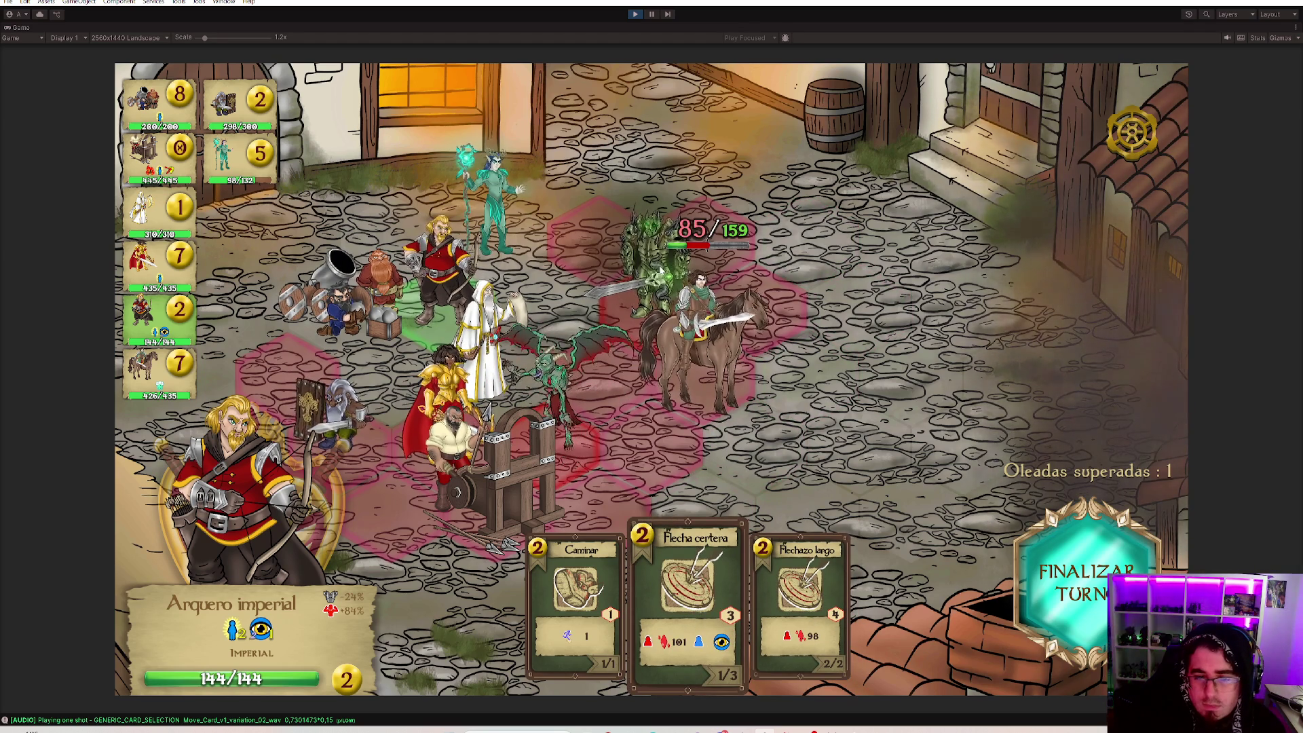
{"action": "left_click", "coordinate": [664, 270]}
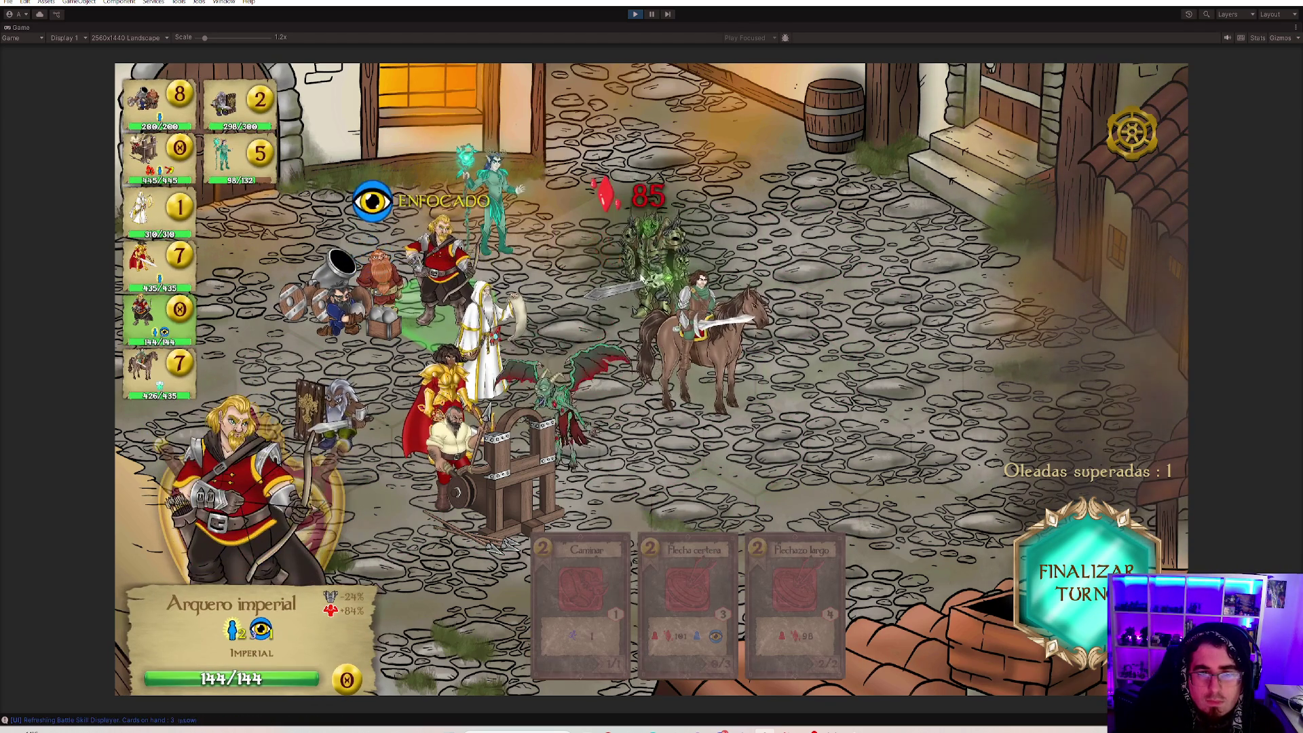
Heal the elf shaman with Pulso de curación, then hit the armoured enemy with Golpe de naturaleza.
{"action": "left_click", "coordinate": [486, 231]}
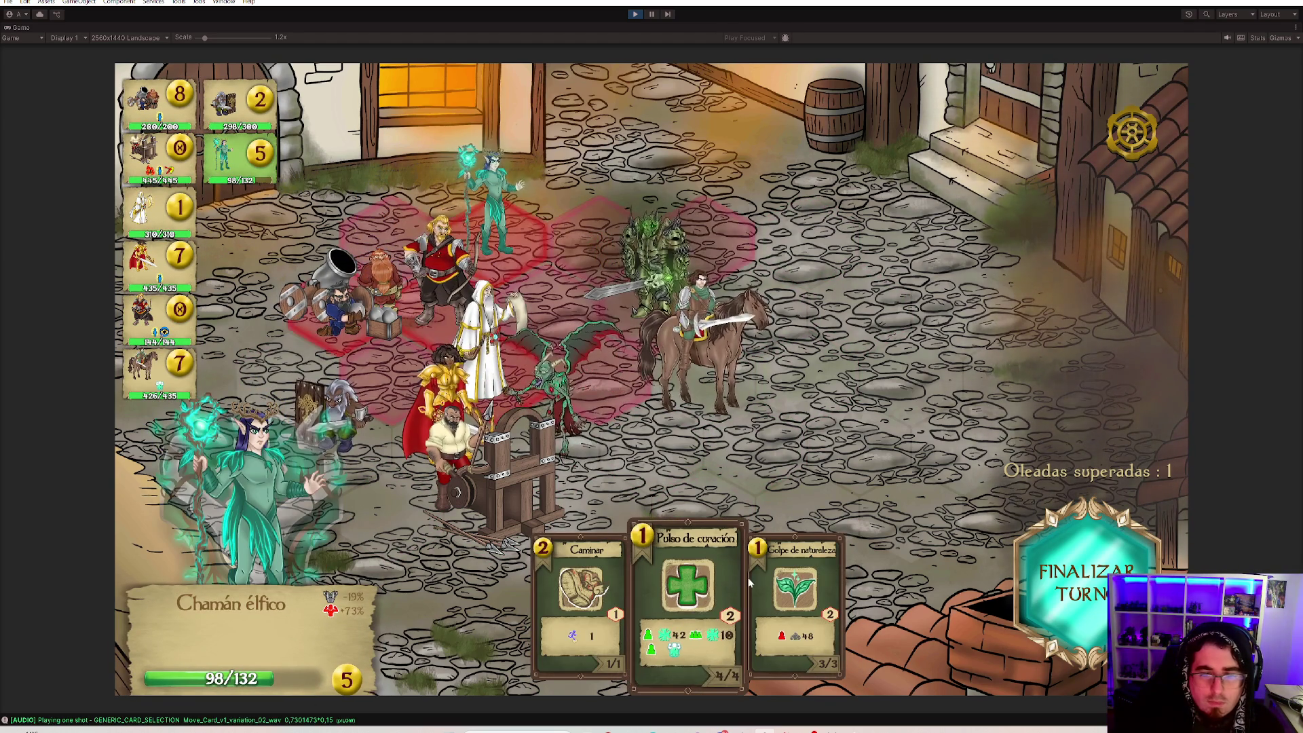
{"action": "left_click", "coordinate": [780, 590]}
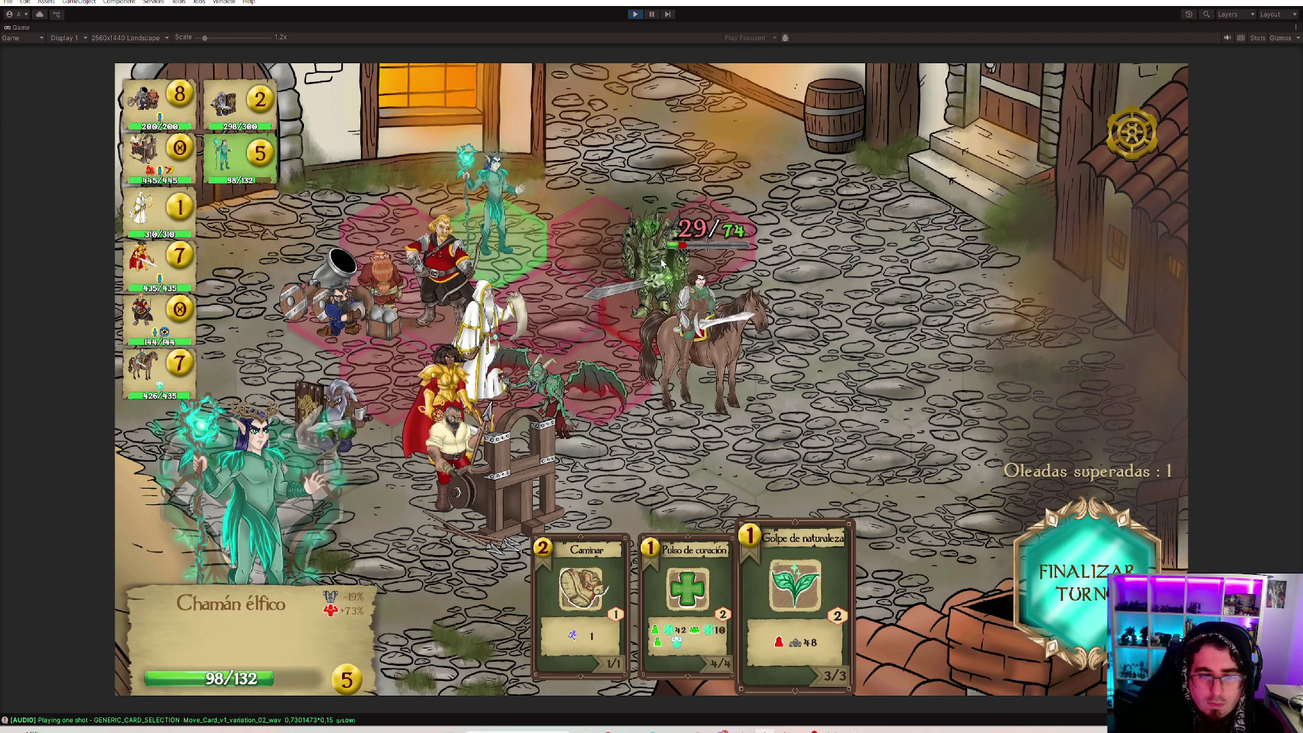
{"action": "key", "text": "2"}
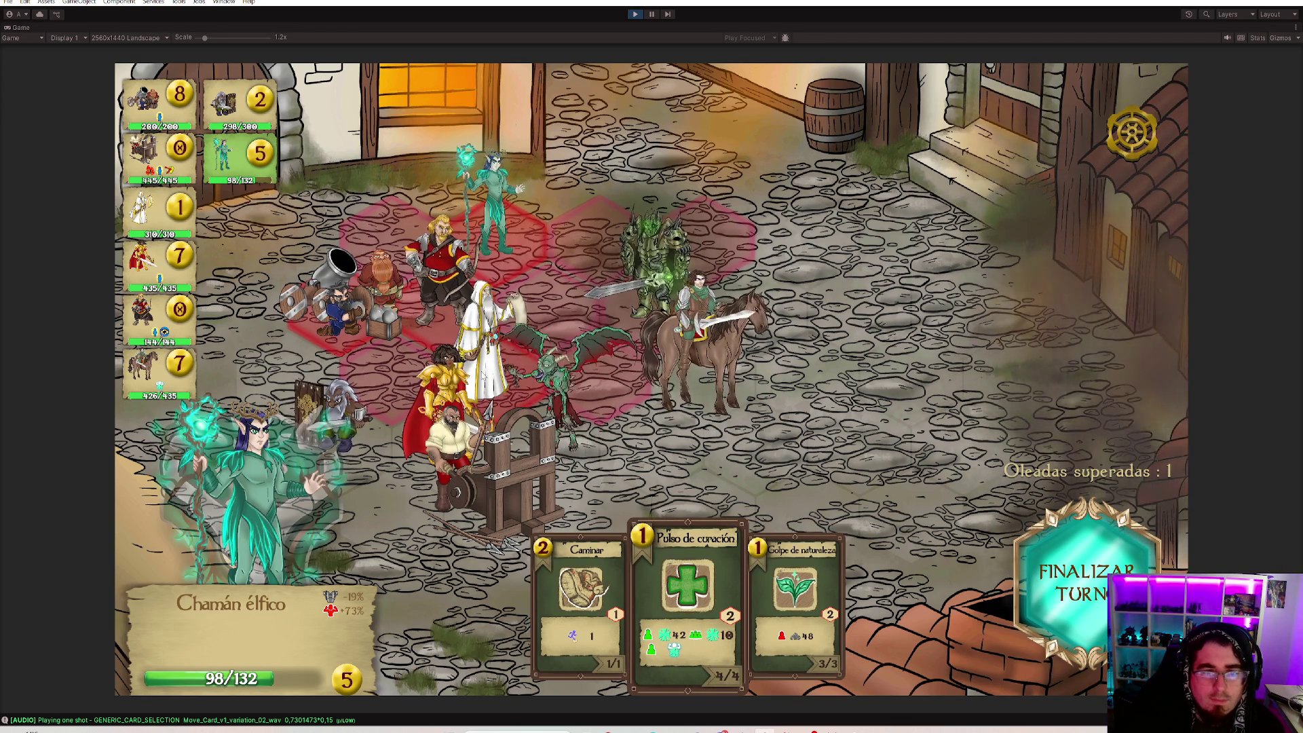
{"action": "left_click", "coordinate": [494, 182]}
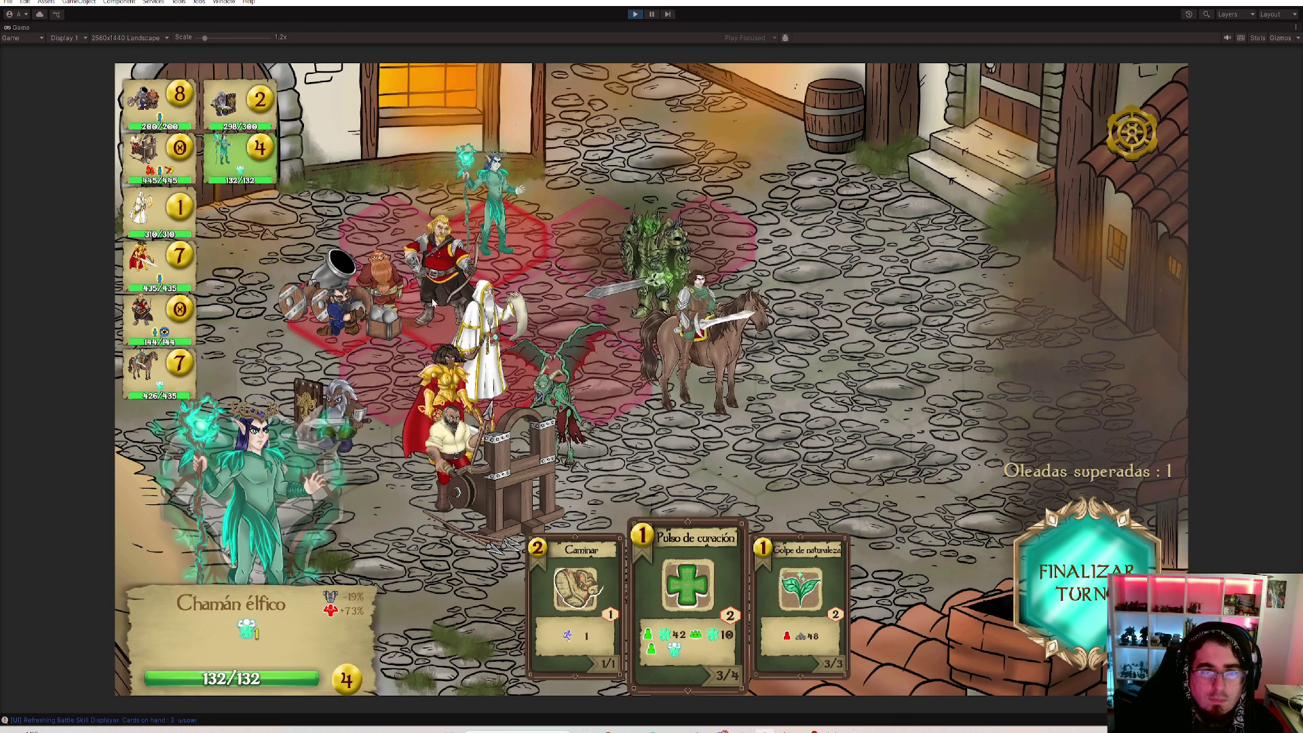
{"action": "key", "text": "3"}
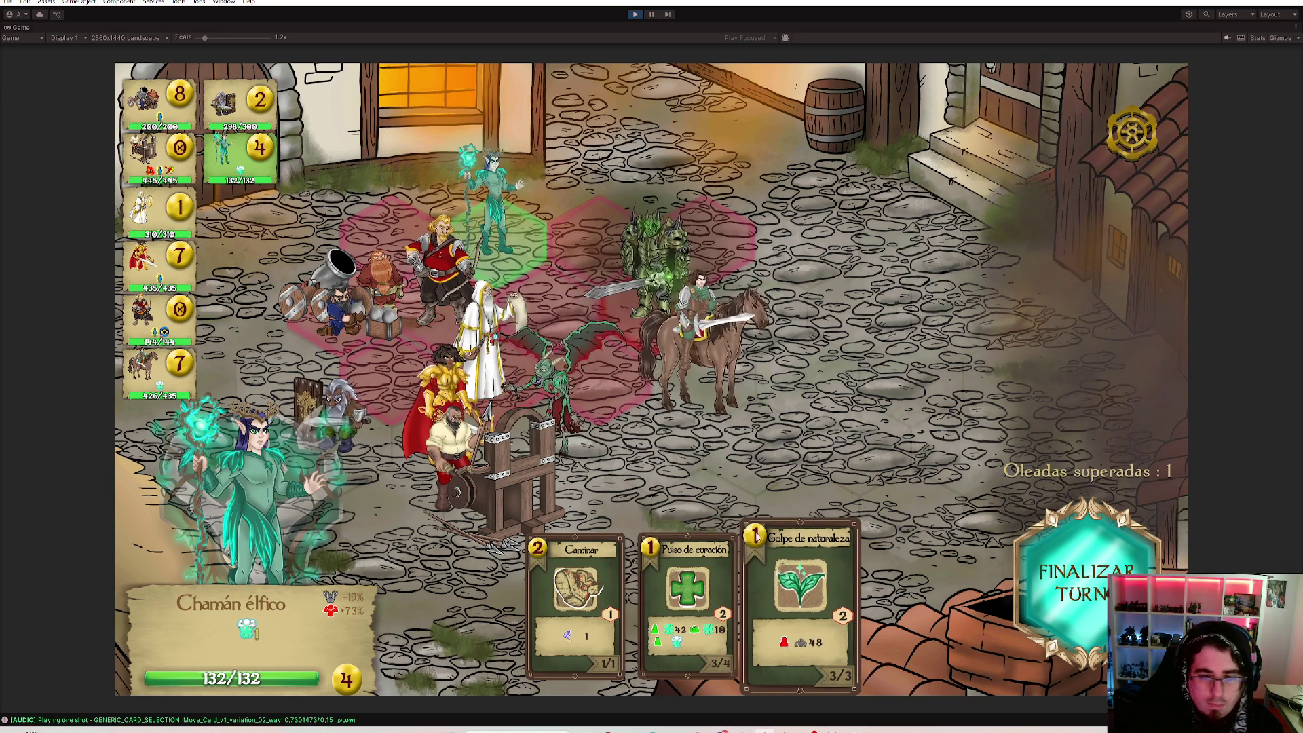
{"action": "left_click", "coordinate": [656, 258]}
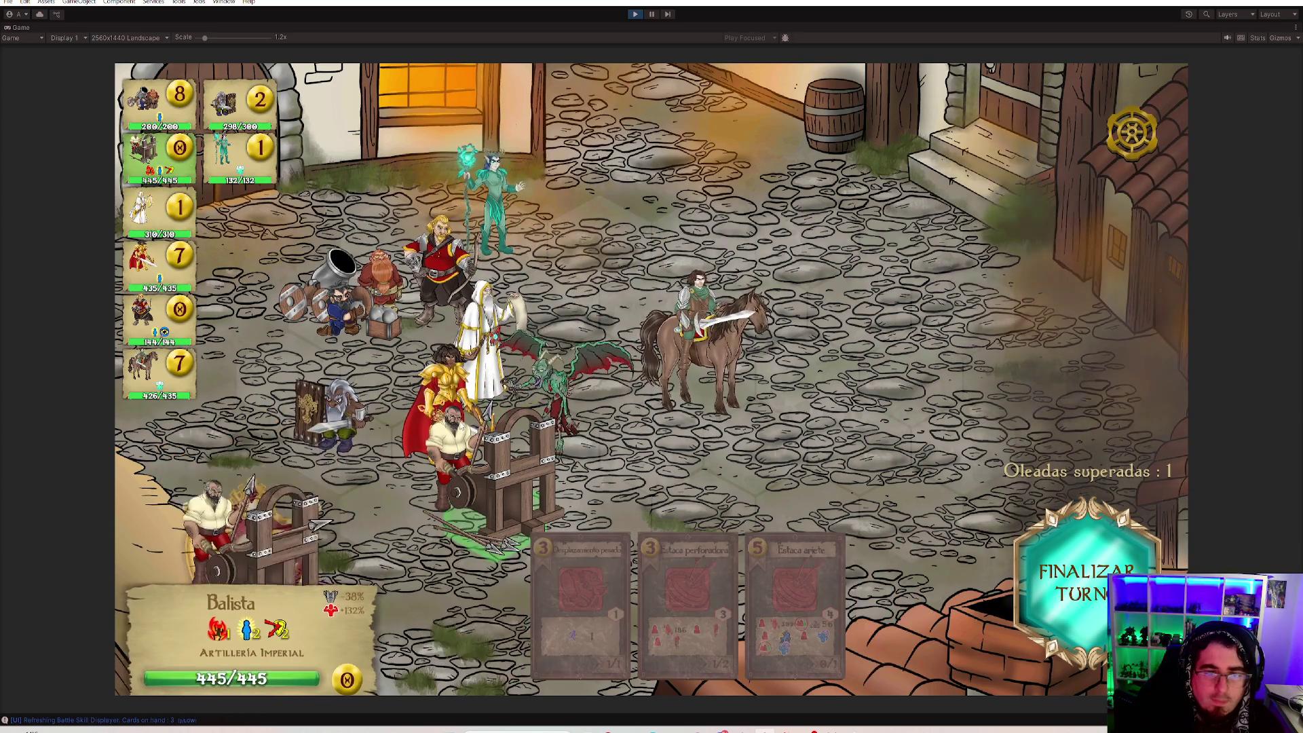
{"action": "mouse_move", "coordinate": [551, 408]}
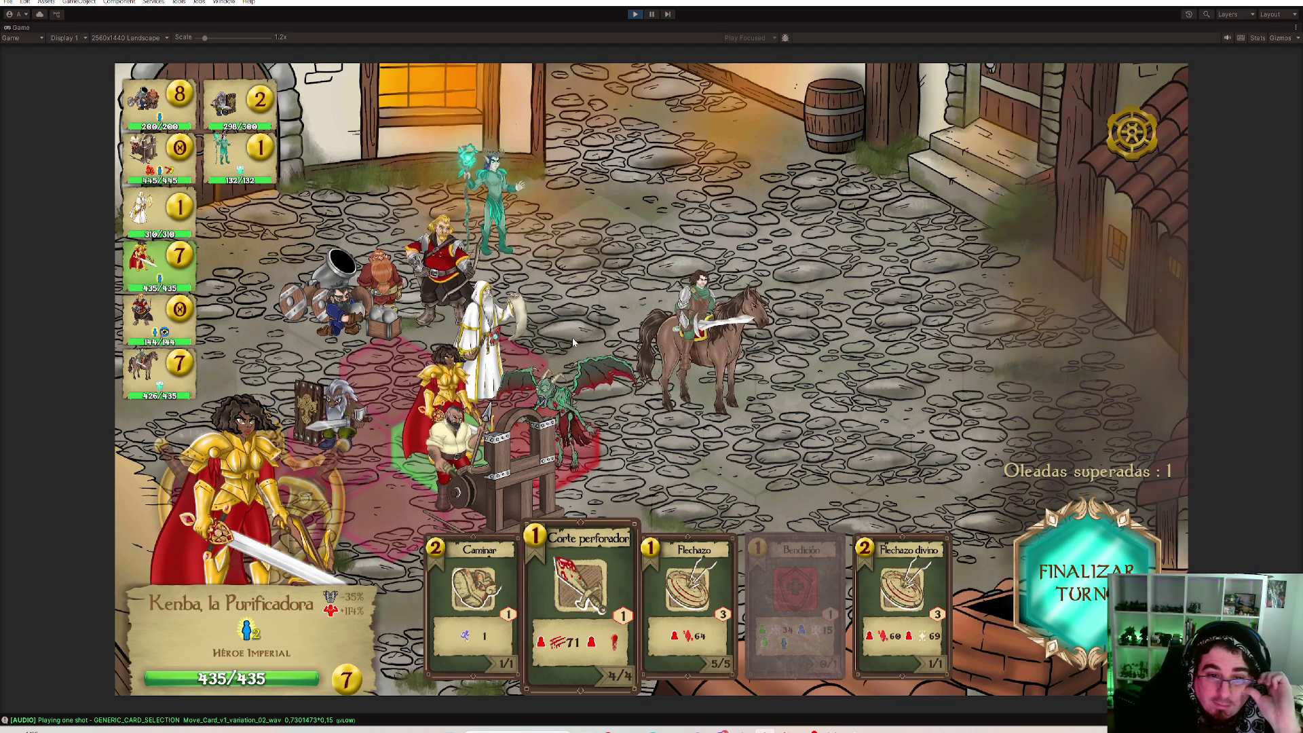
Kill the winged enemy with Corte perforador, then hit the earth golem with Estocada a cubierto and Kenba's Corte perforador.
{"action": "left_click", "coordinate": [567, 406]}
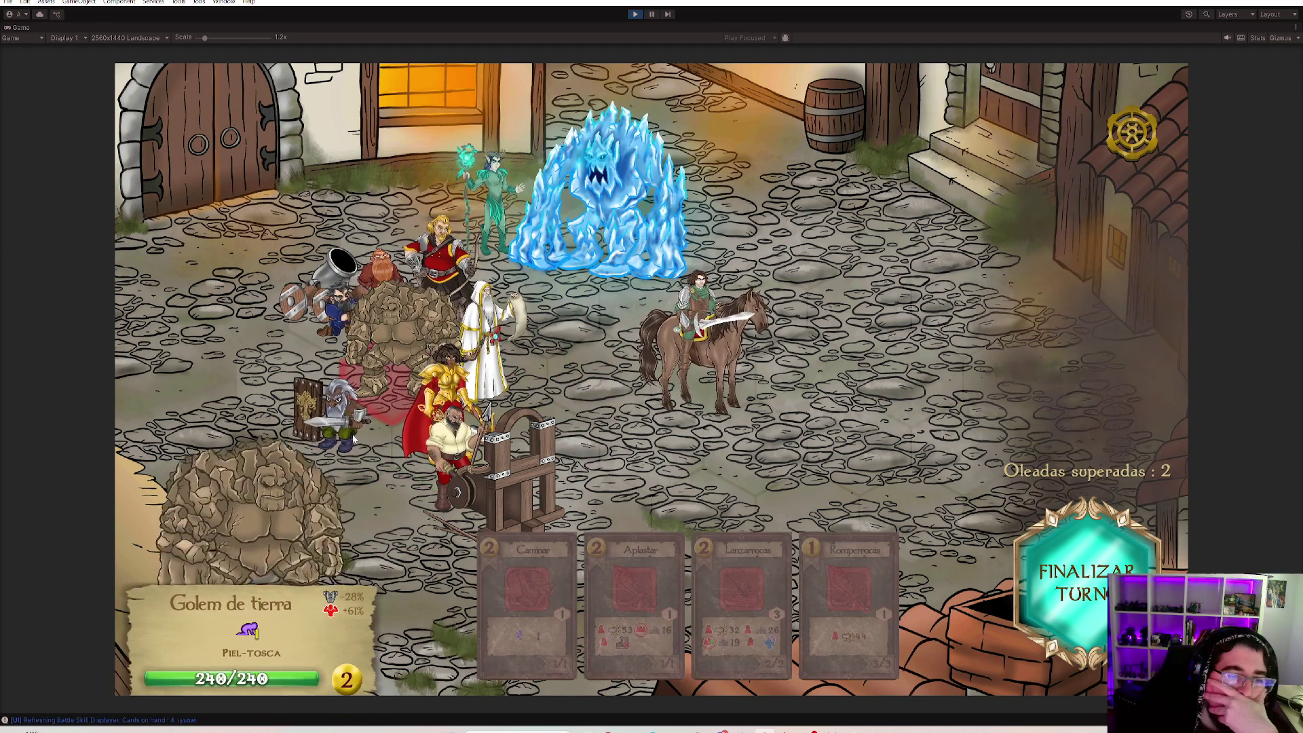
{"action": "left_click", "coordinate": [706, 604]}
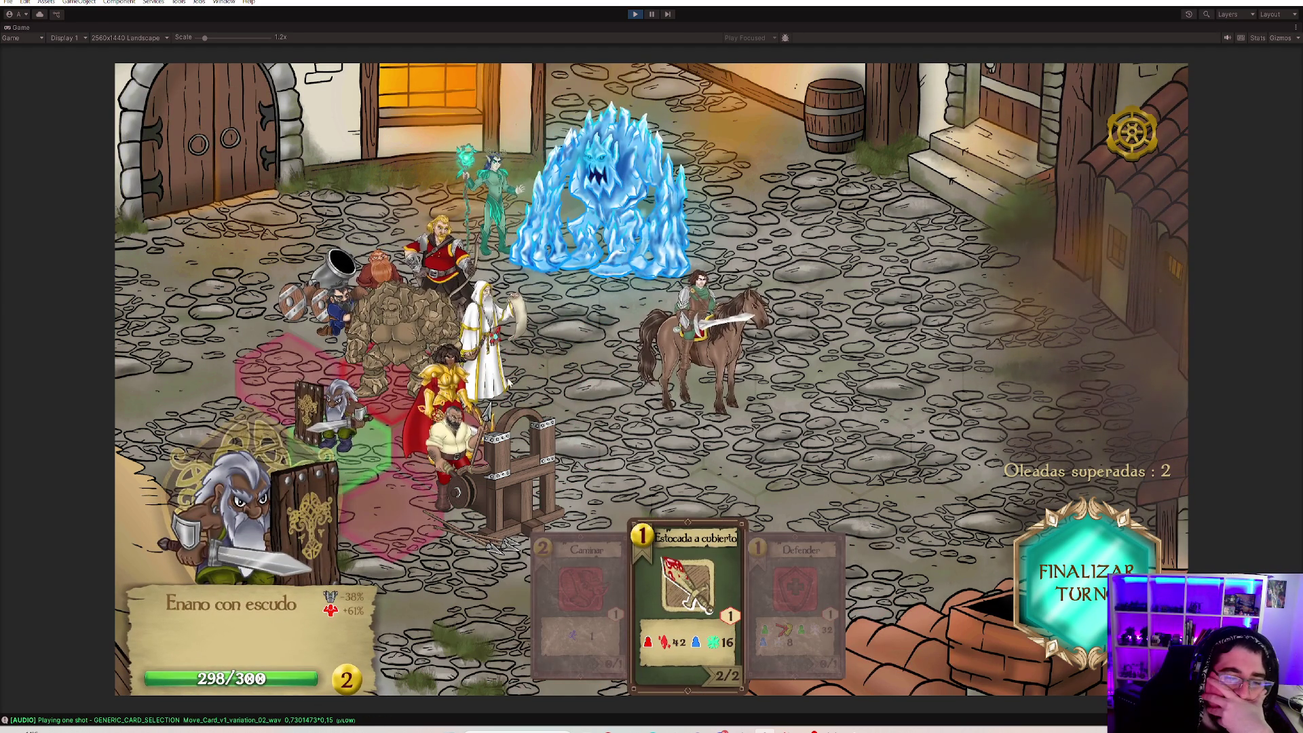
{"action": "left_click", "coordinate": [410, 347]}
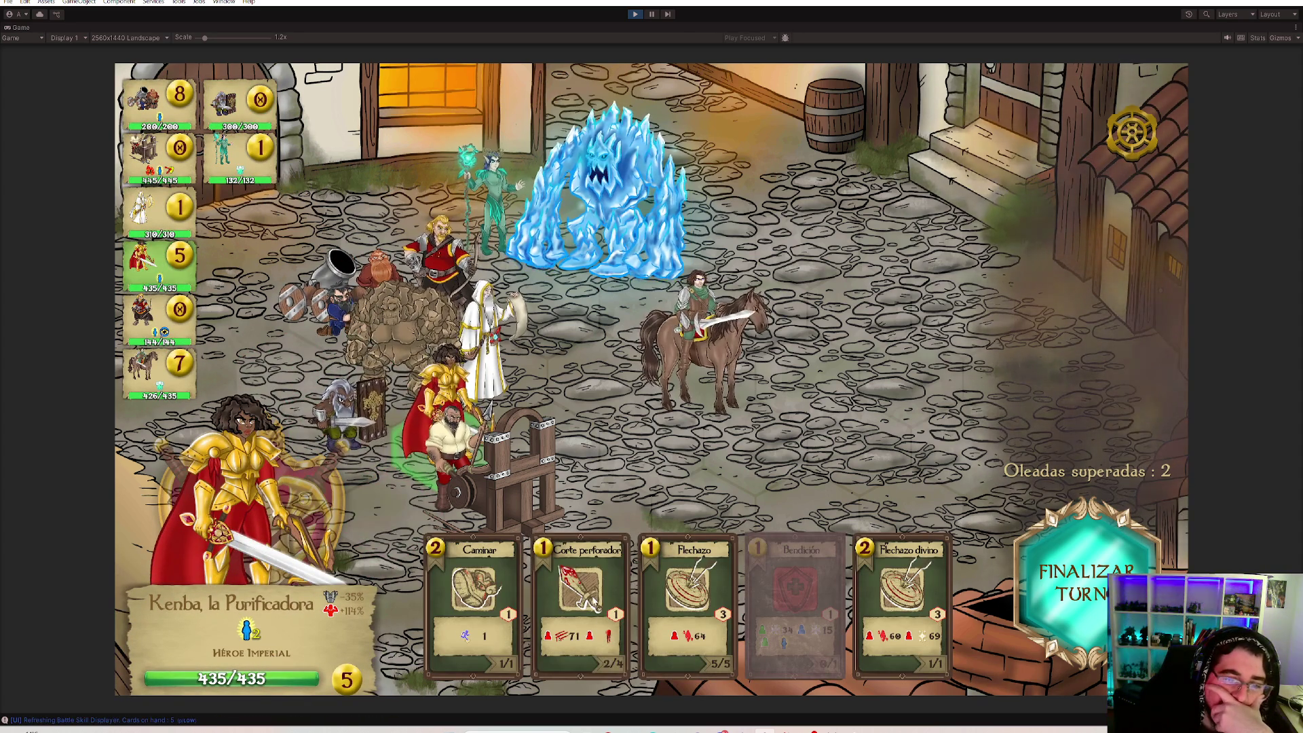
{"action": "left_click", "coordinate": [581, 597]}
{"action": "left_click", "coordinate": [388, 332]}
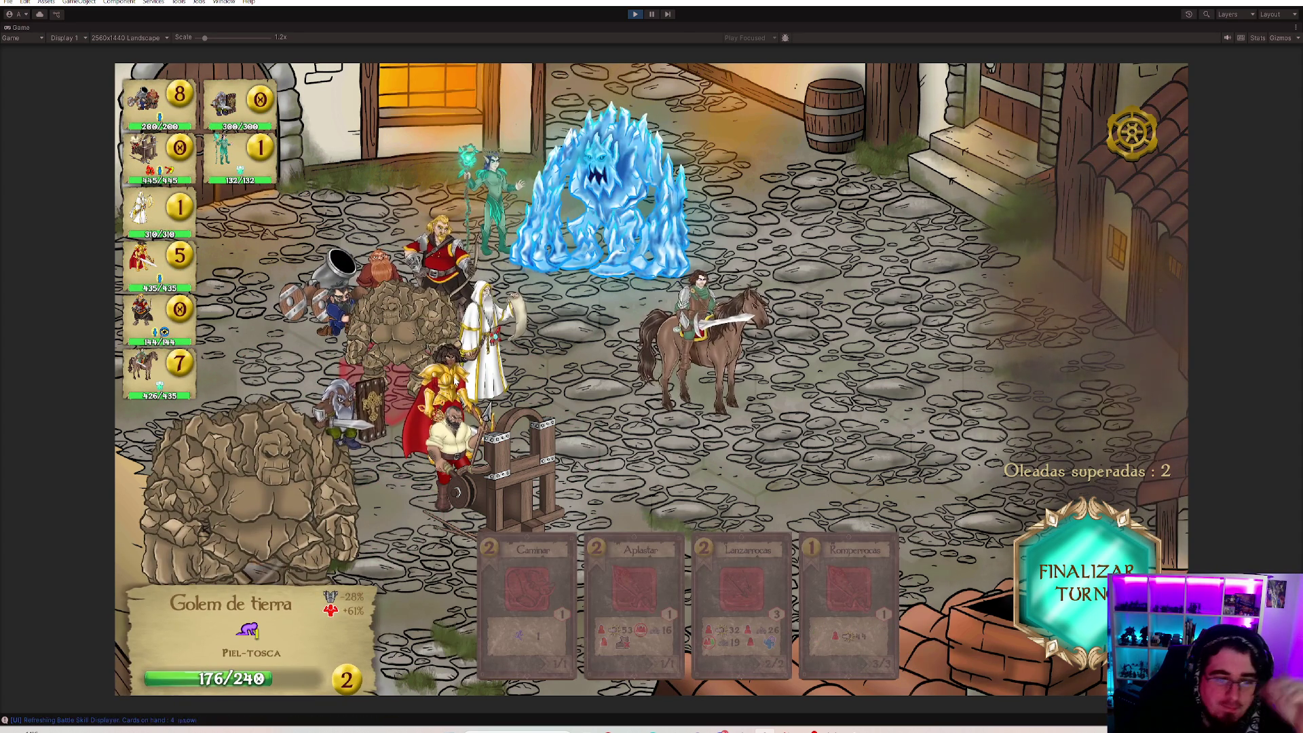
{"action": "mouse_move", "coordinate": [296, 642]}
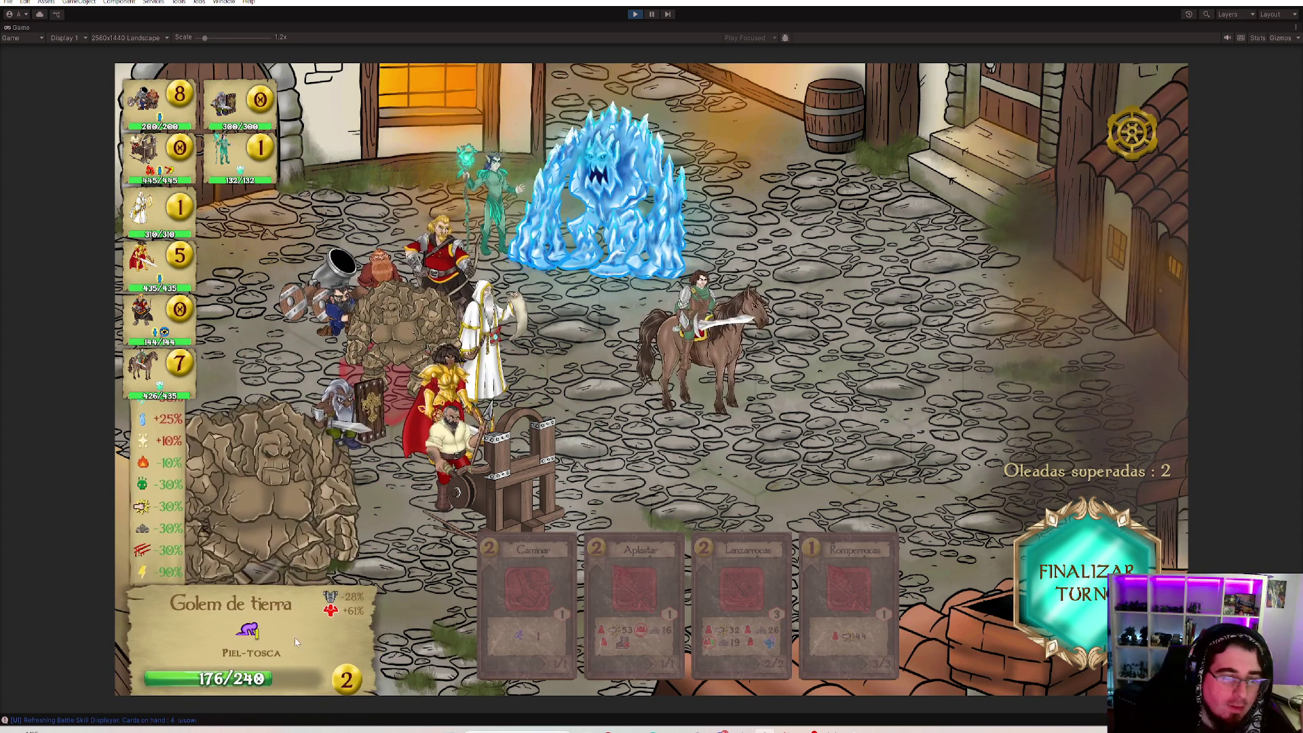
{"action": "mouse_move", "coordinate": [247, 633]}
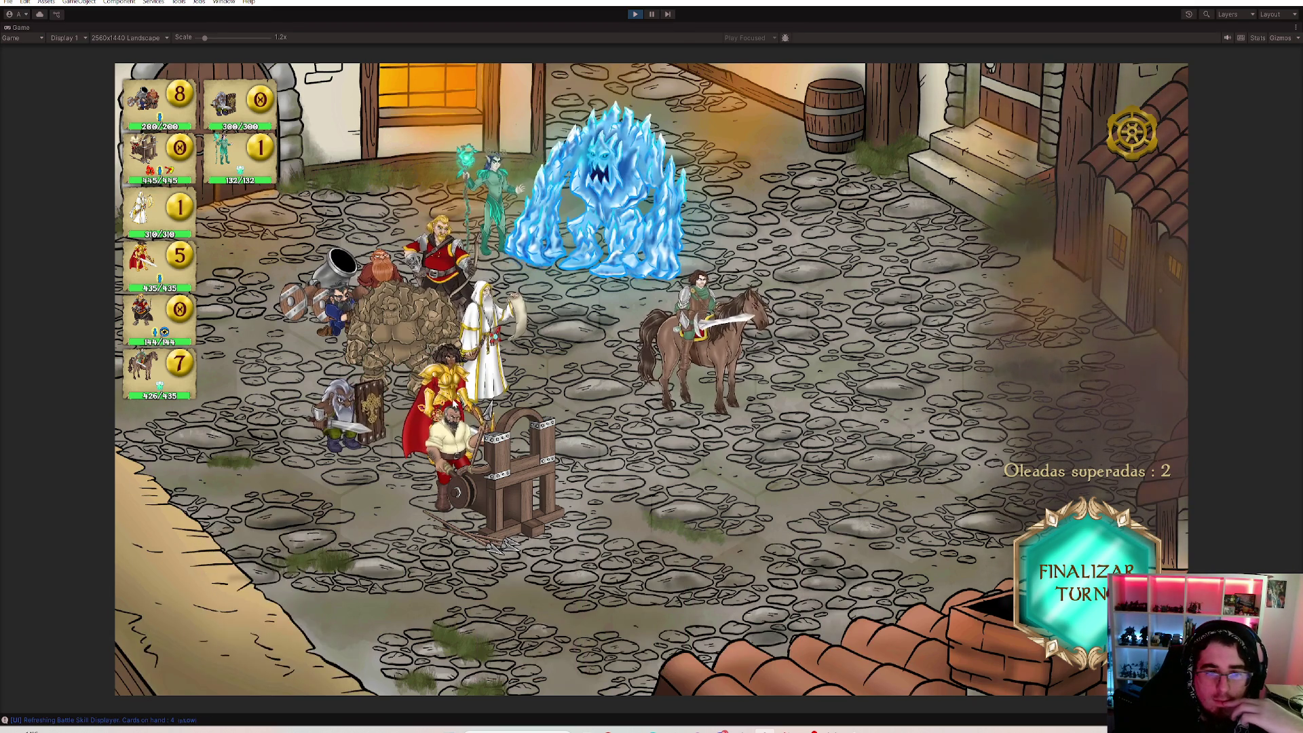
Hit the golem with Kenba's Corte perforador, walk her beside the priest, then shoot it with Flechazo.
{"action": "key", "text": "2"}
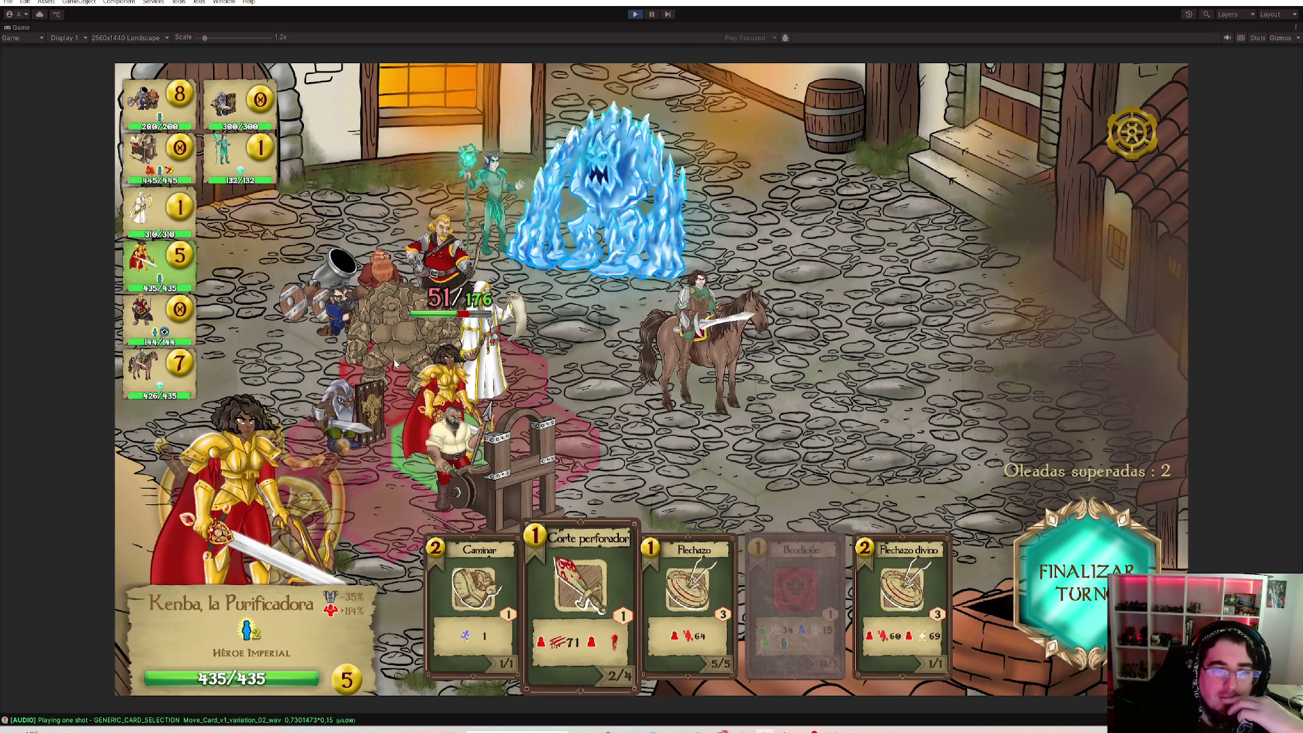
{"action": "left_click", "coordinate": [396, 364]}
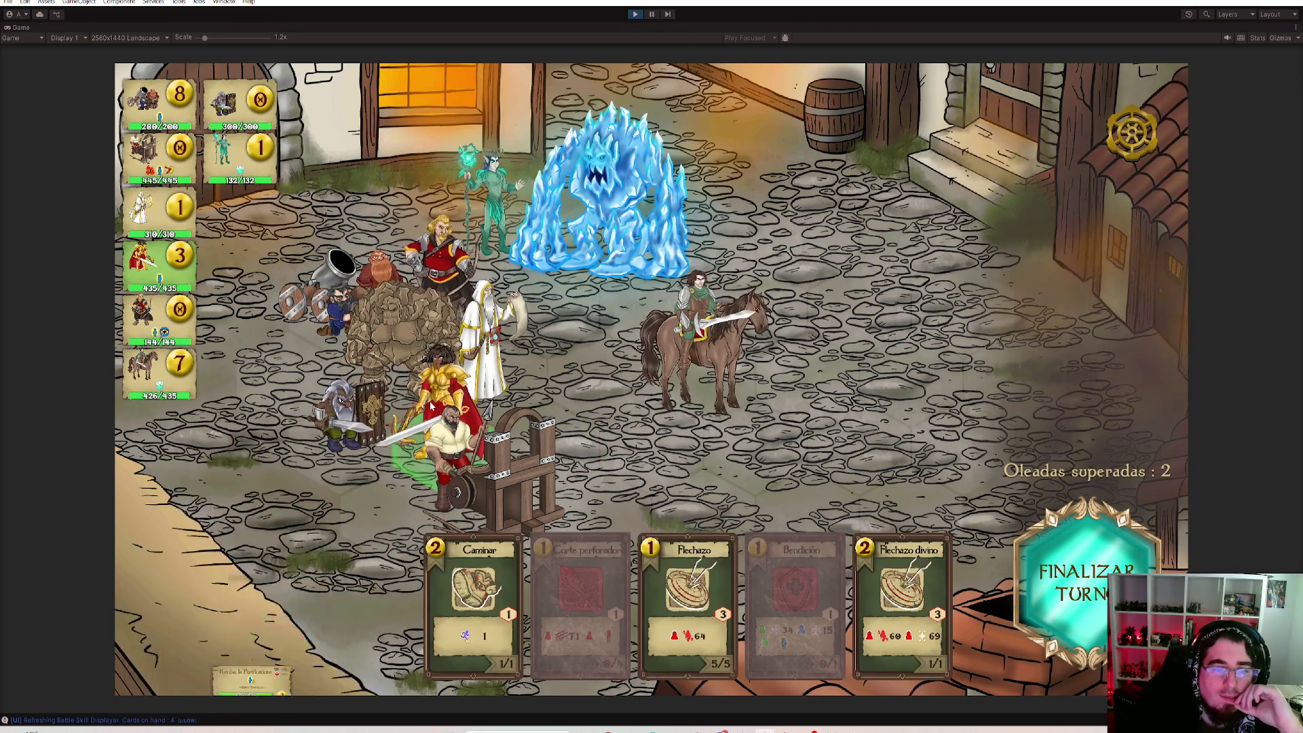
{"action": "key", "text": "3"}
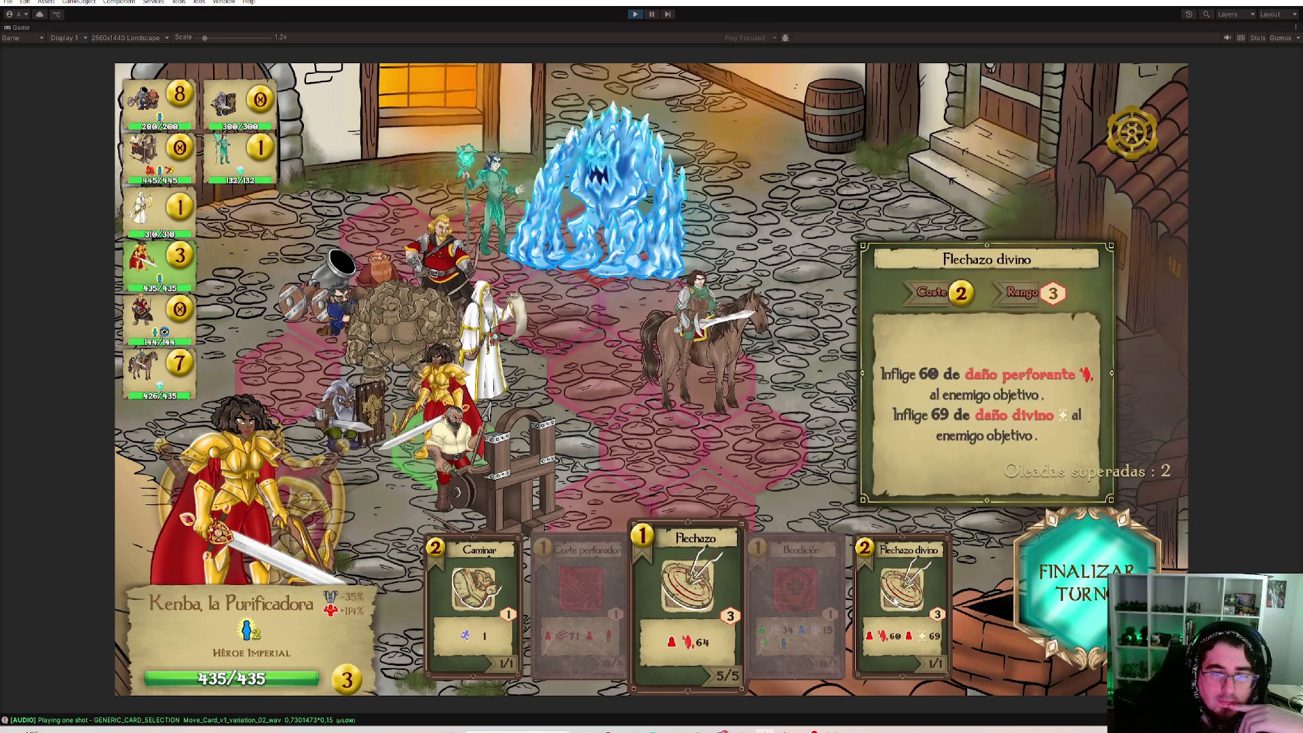
{"action": "left_click", "coordinate": [477, 572]}
{"action": "left_click", "coordinate": [577, 435]}
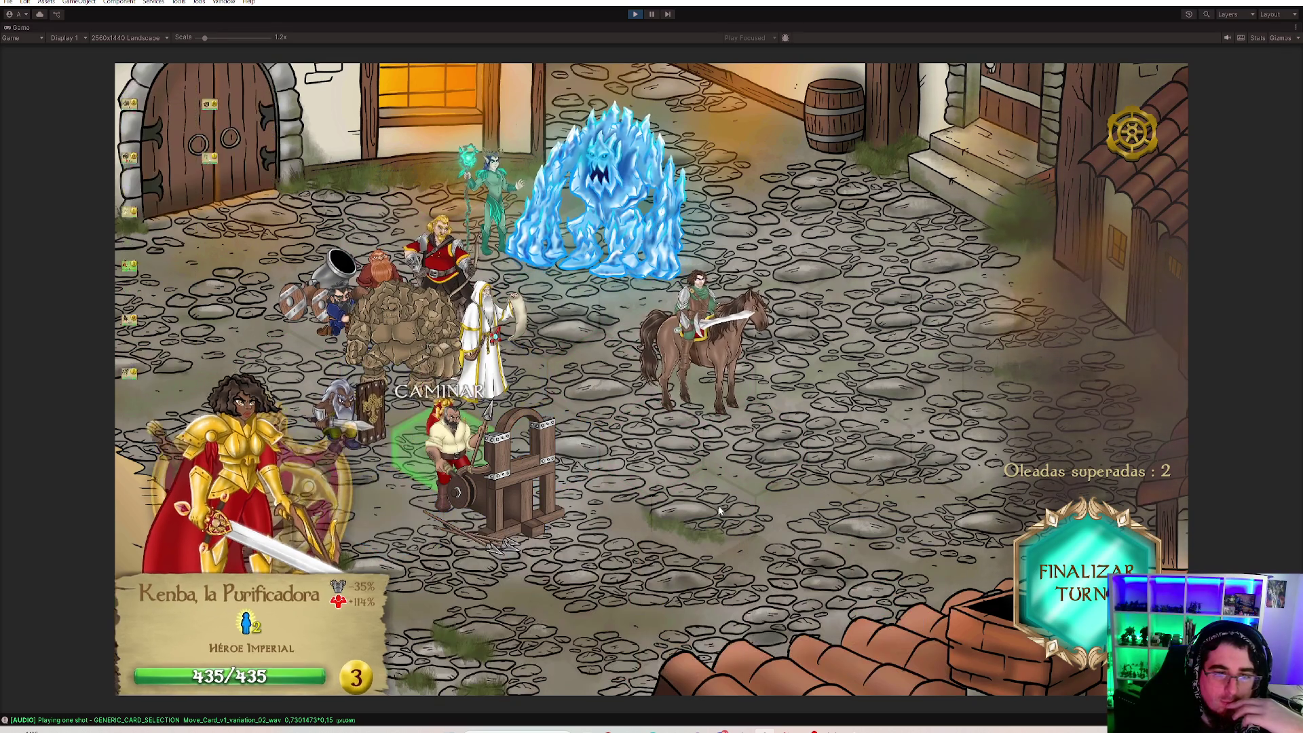
{"action": "key", "text": "3"}
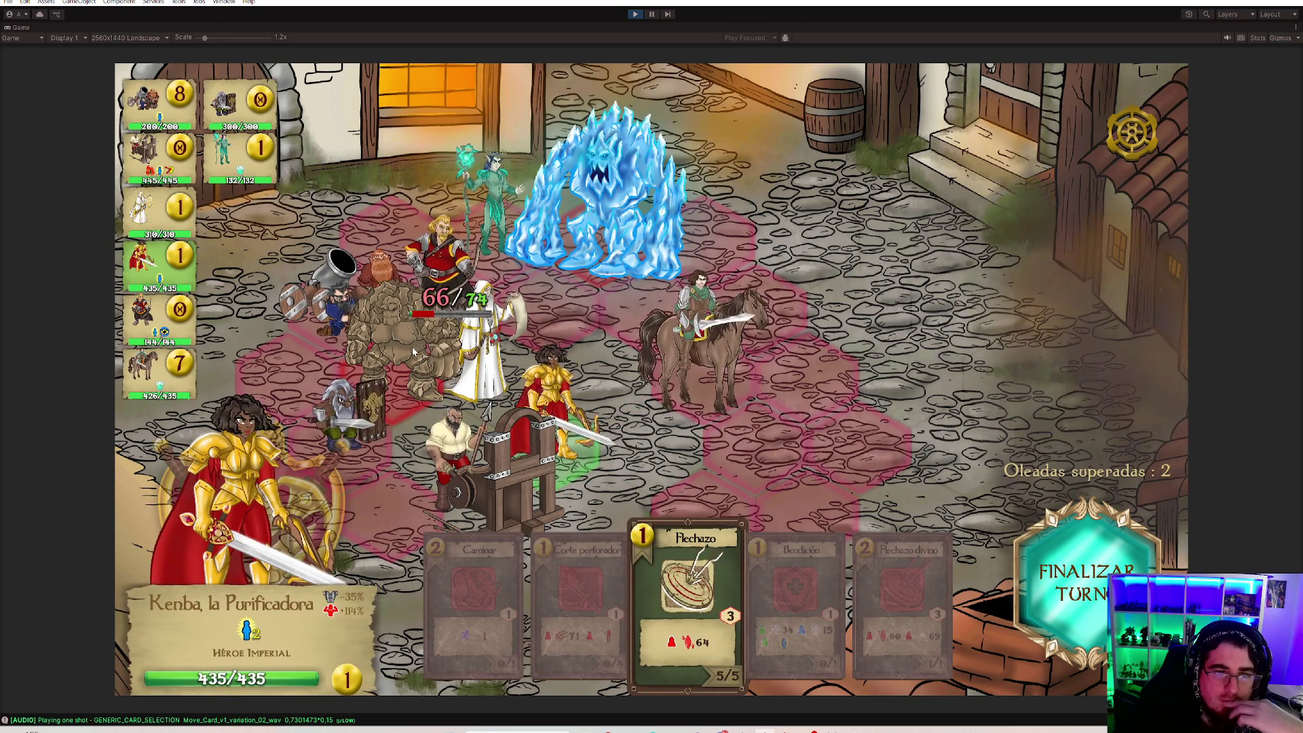
{"action": "left_click", "coordinate": [414, 350]}
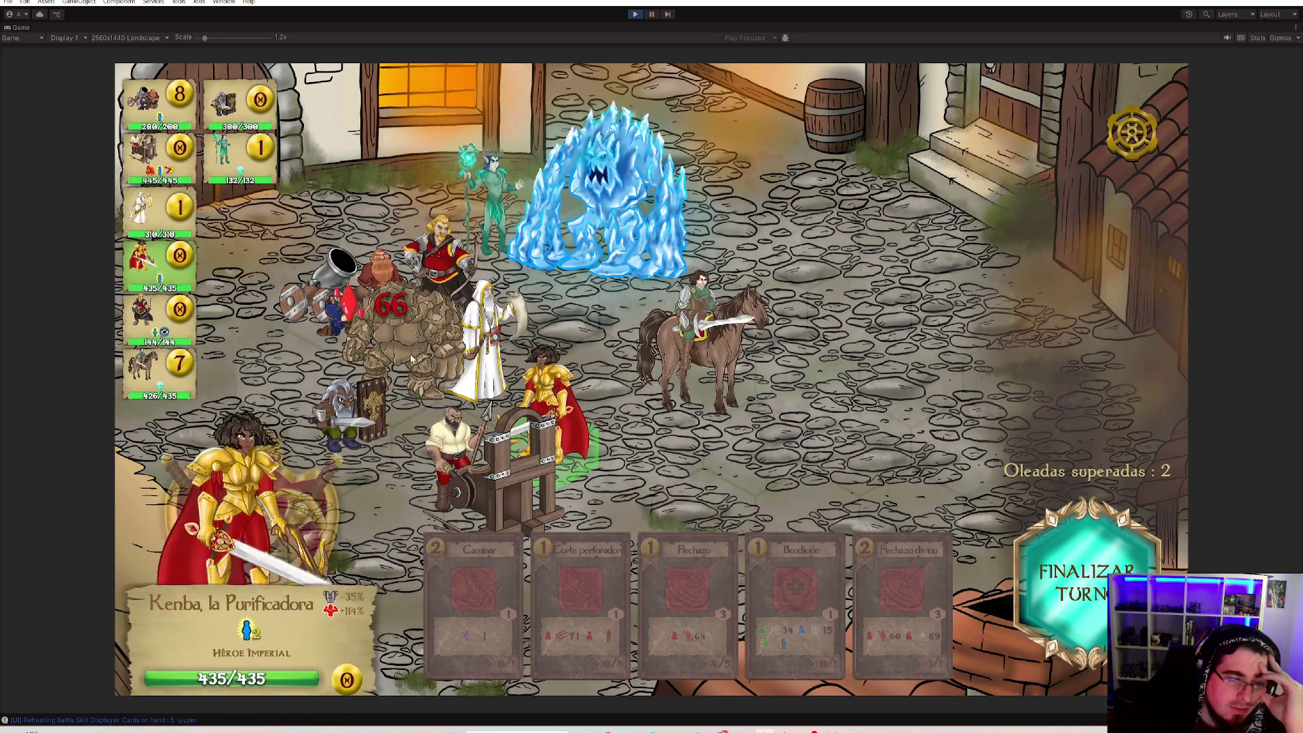
{"action": "mouse_move", "coordinate": [250, 631]}
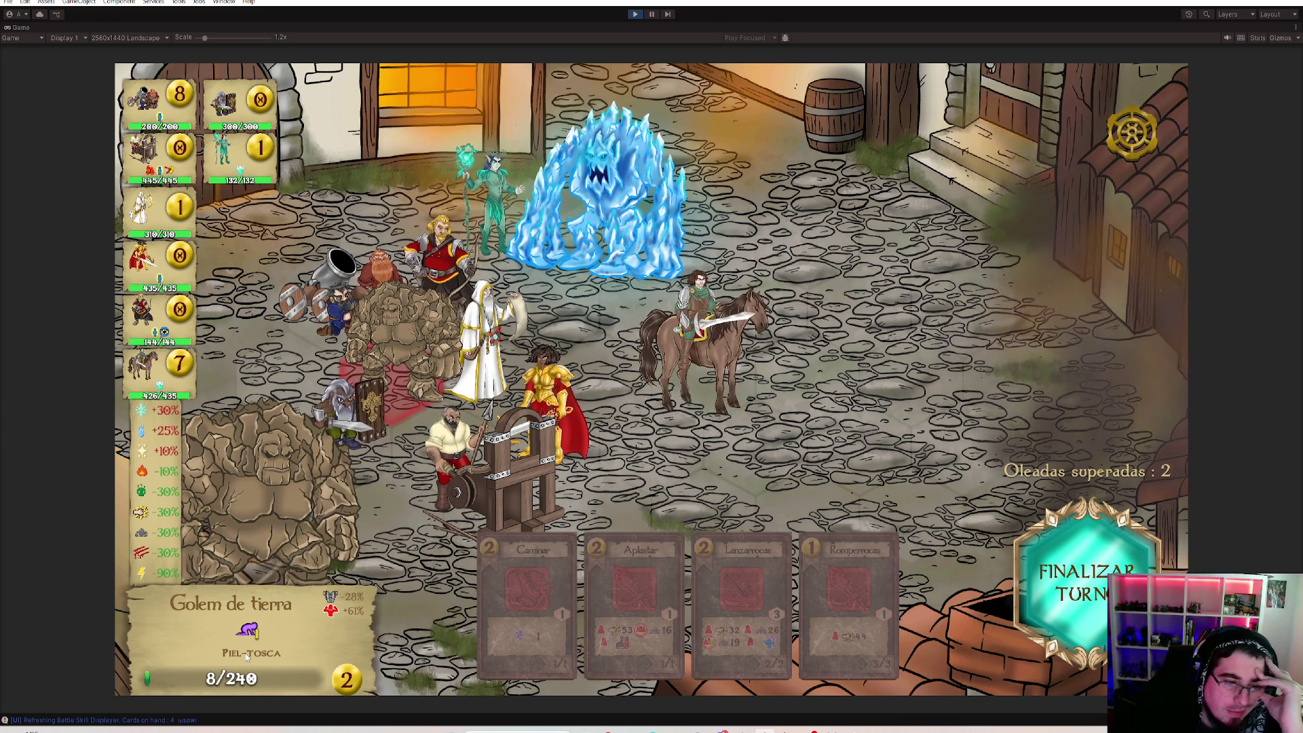
Cycle through the allied units until the Mortero enano is the acting unit.
{"action": "left_click", "coordinate": [430, 279]}
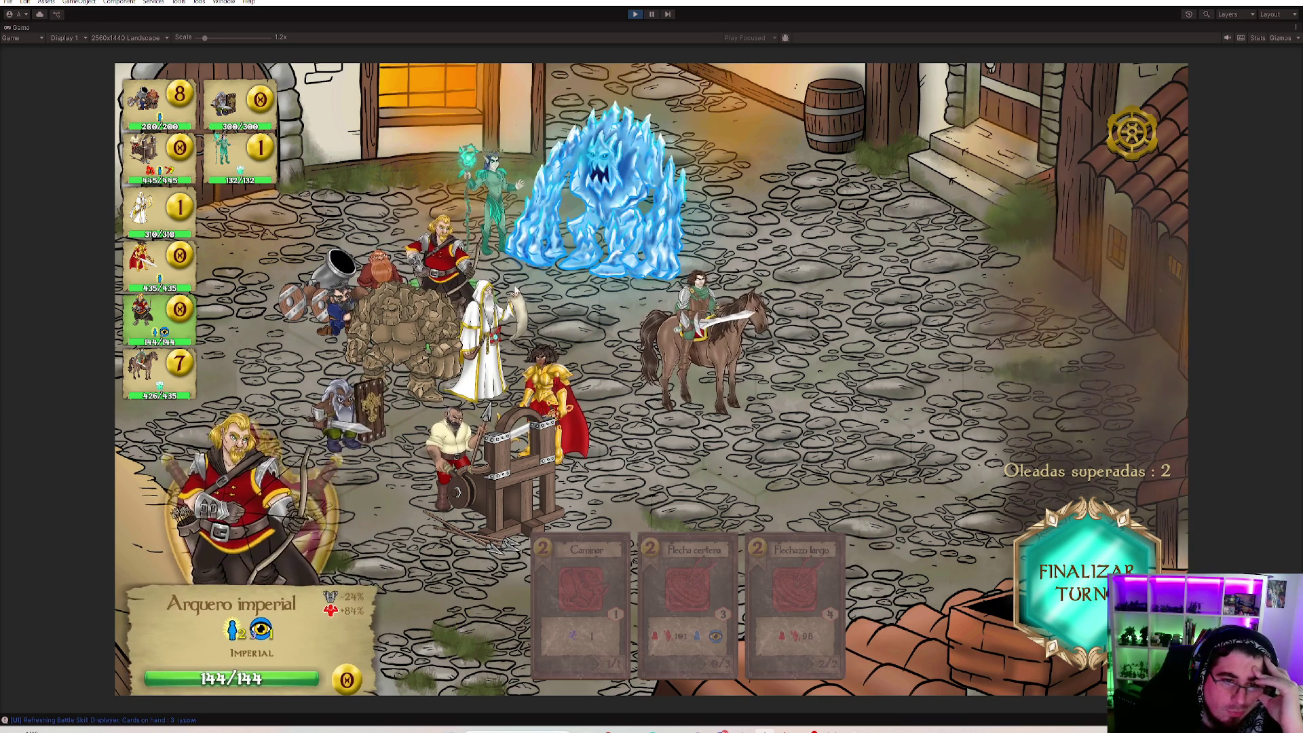
{"action": "left_click", "coordinate": [487, 407]}
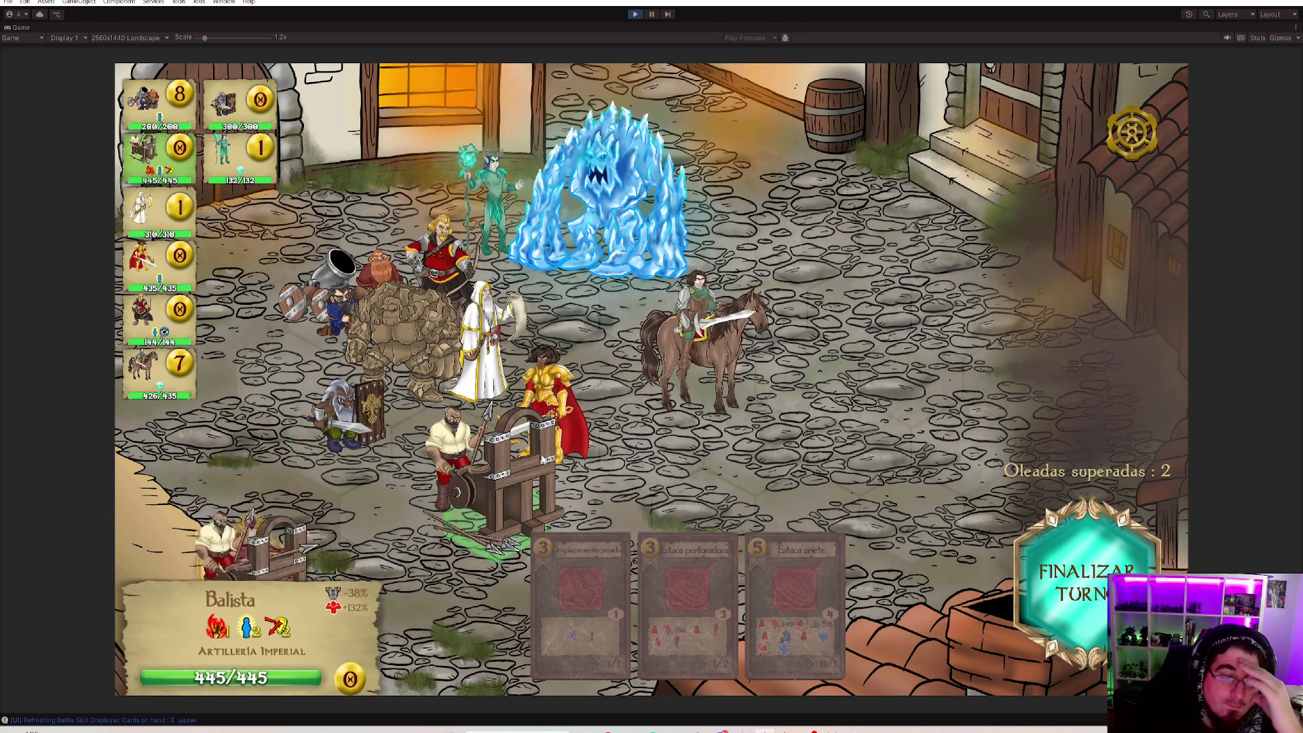
{"action": "left_click", "coordinate": [732, 372]}
{"action": "key", "text": "Tab"}
{"action": "key", "text": "Tab"}
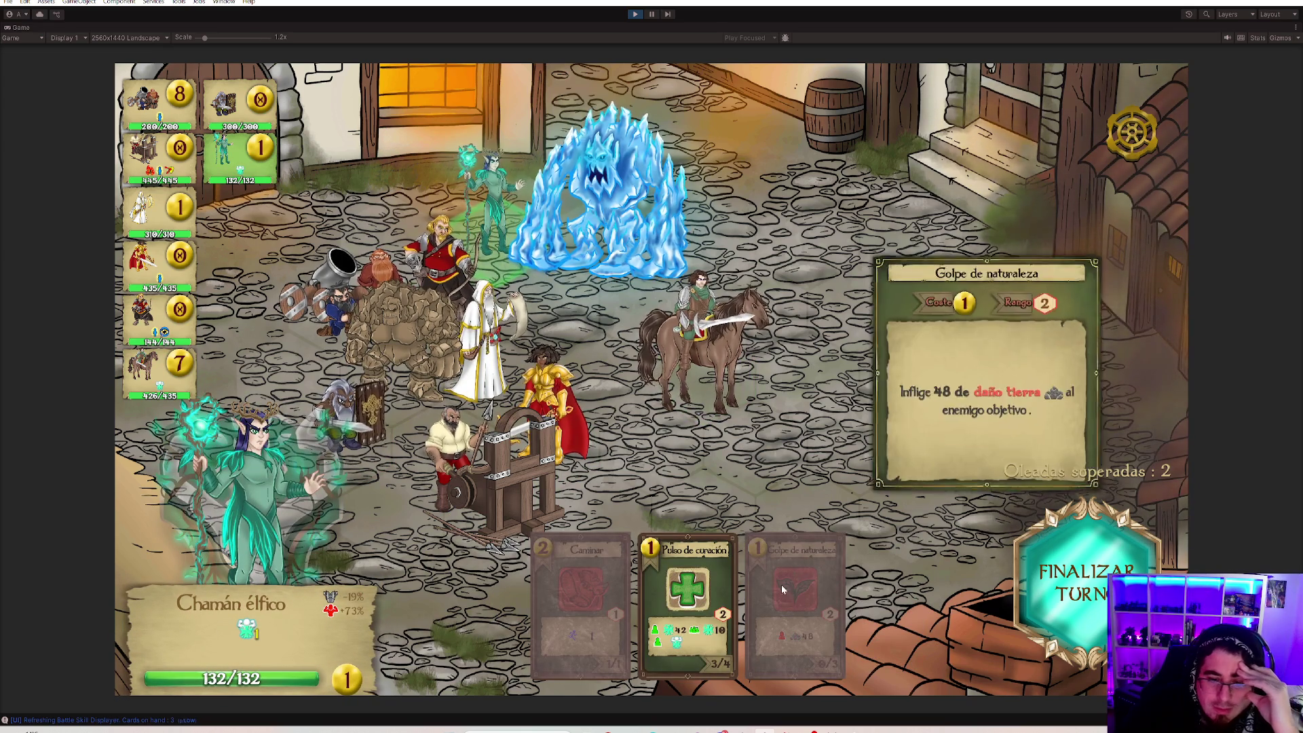
{"action": "left_click", "coordinate": [424, 345]}
{"action": "key", "text": "Tab"}
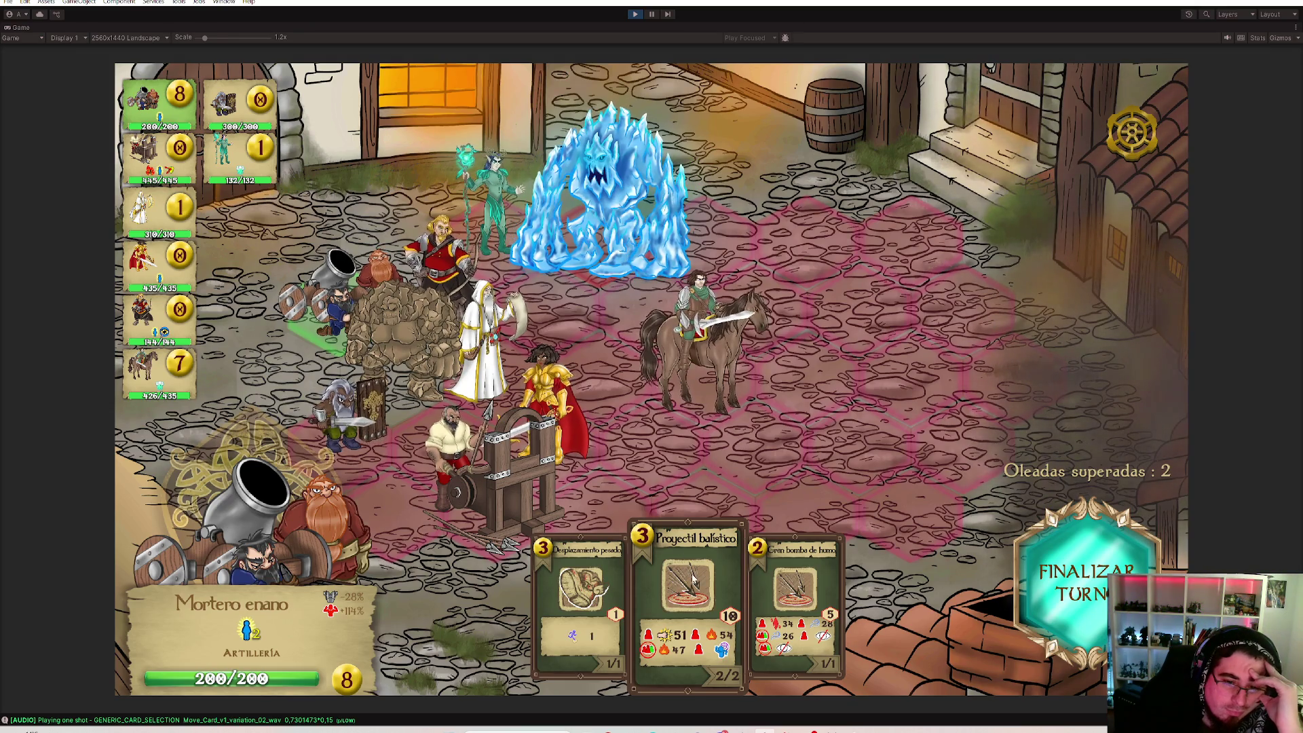
Have the dwarf mortar fire two Proyectil balístico shots and a Gran bomba de humo at the ice elemental.
{"action": "left_click", "coordinate": [499, 193]}
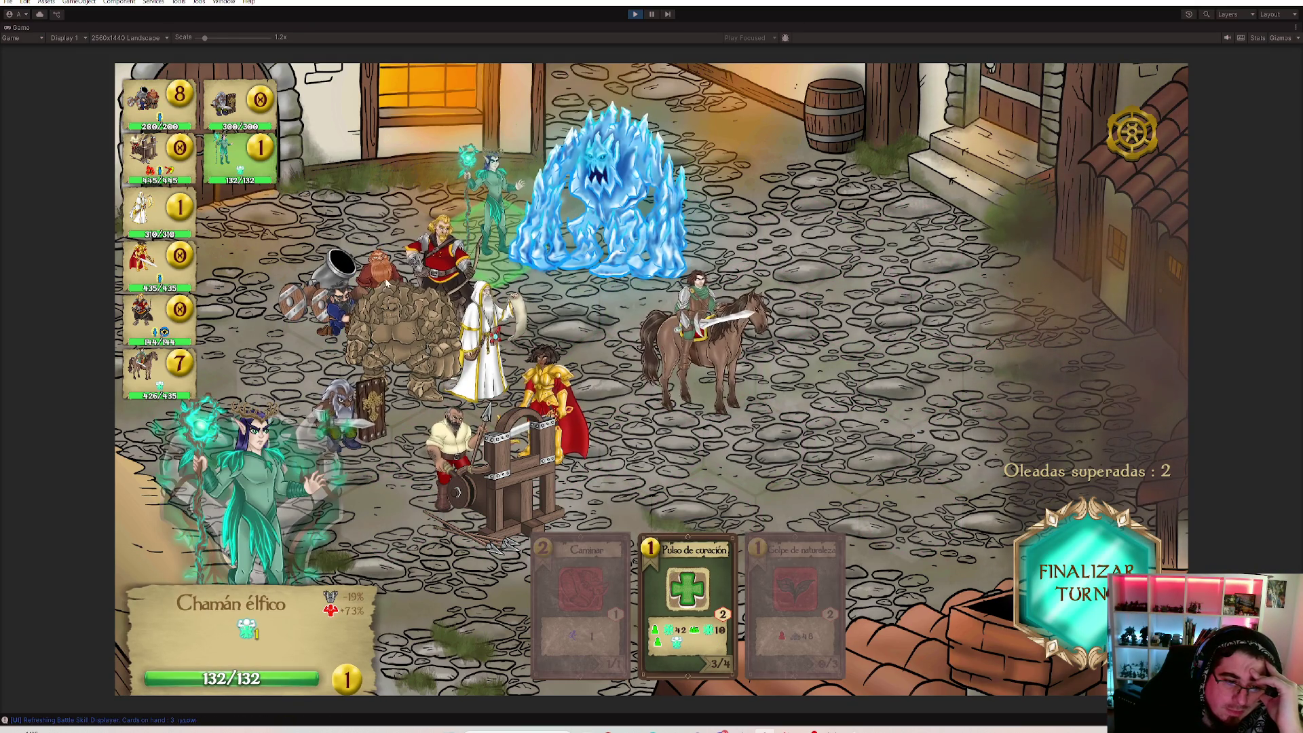
{"action": "left_click", "coordinate": [387, 284]}
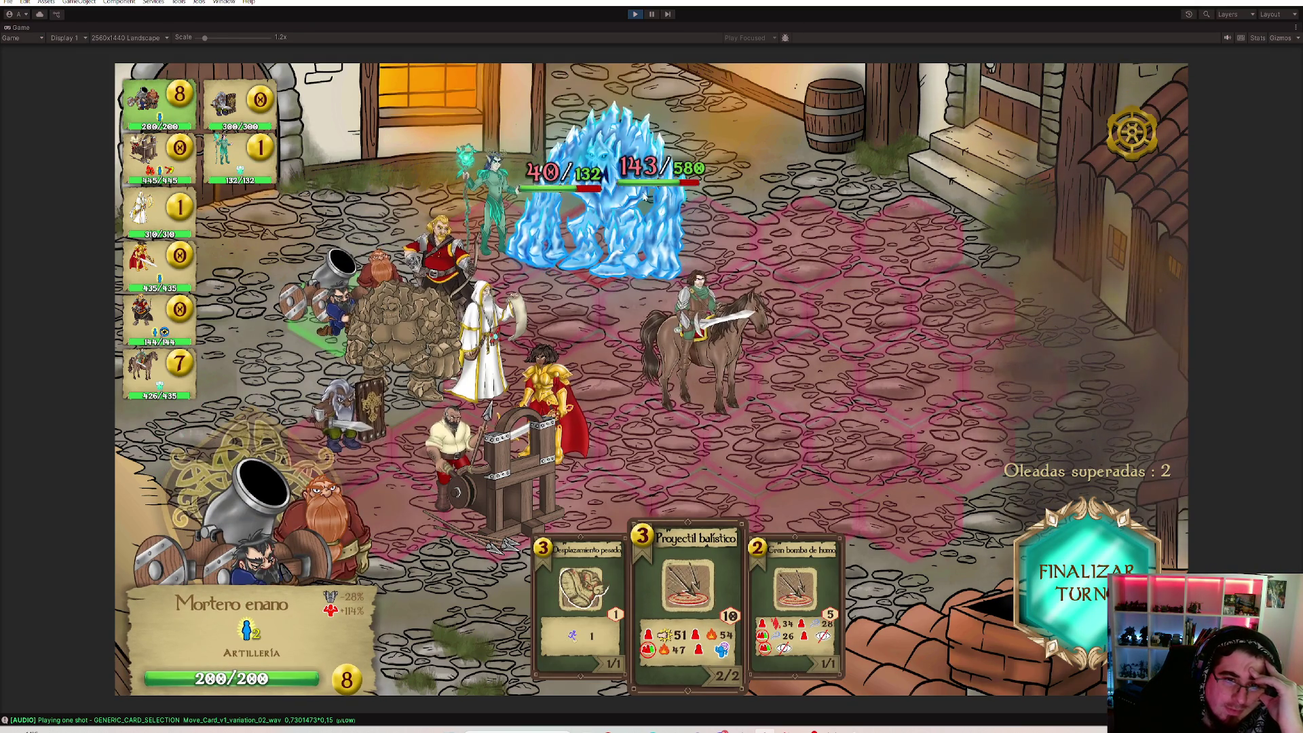
{"action": "left_click", "coordinate": [643, 196]}
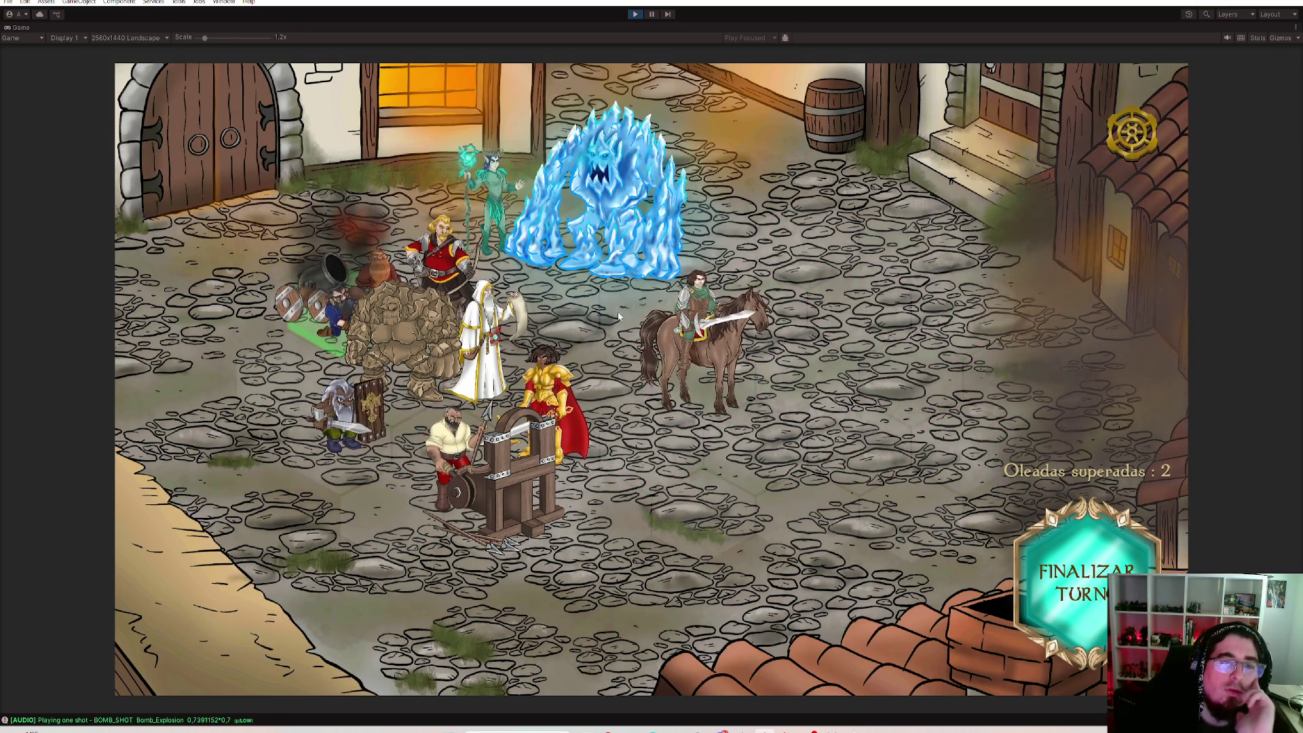
{"action": "left_click", "coordinate": [635, 226]}
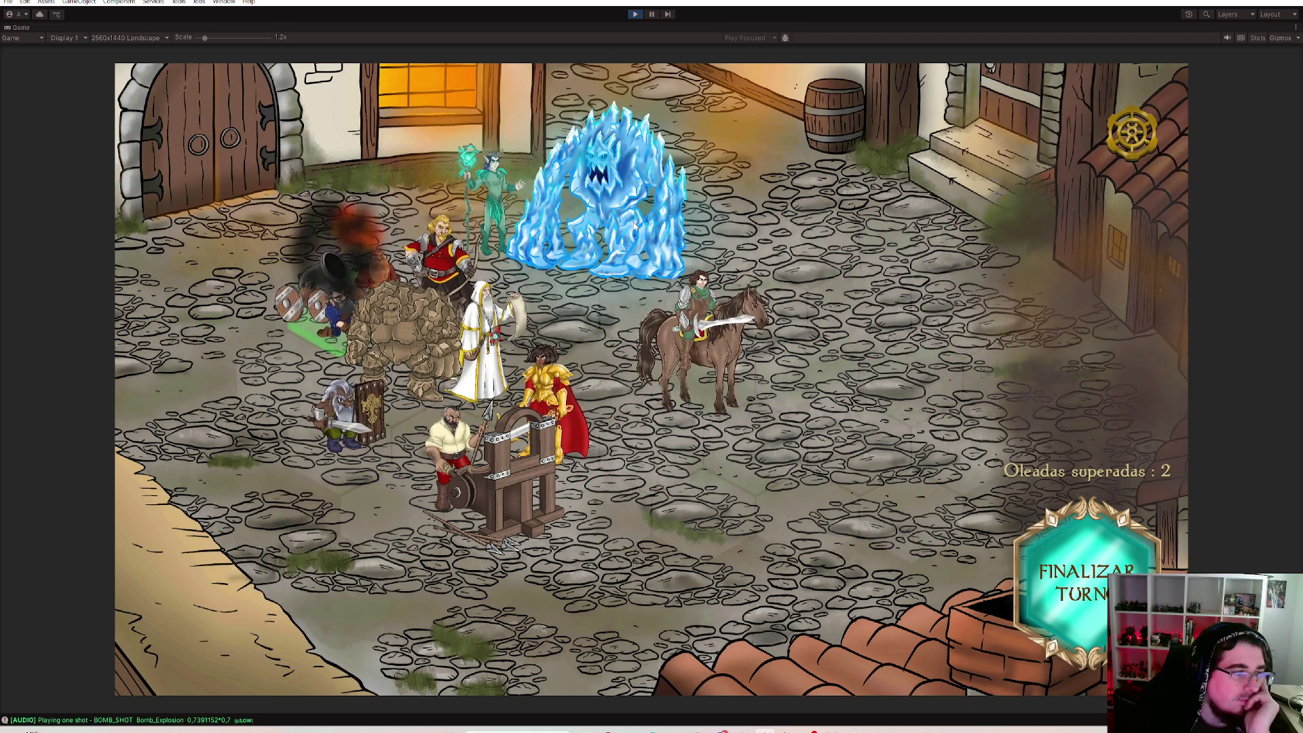
{"action": "left_click", "coordinate": [780, 590]}
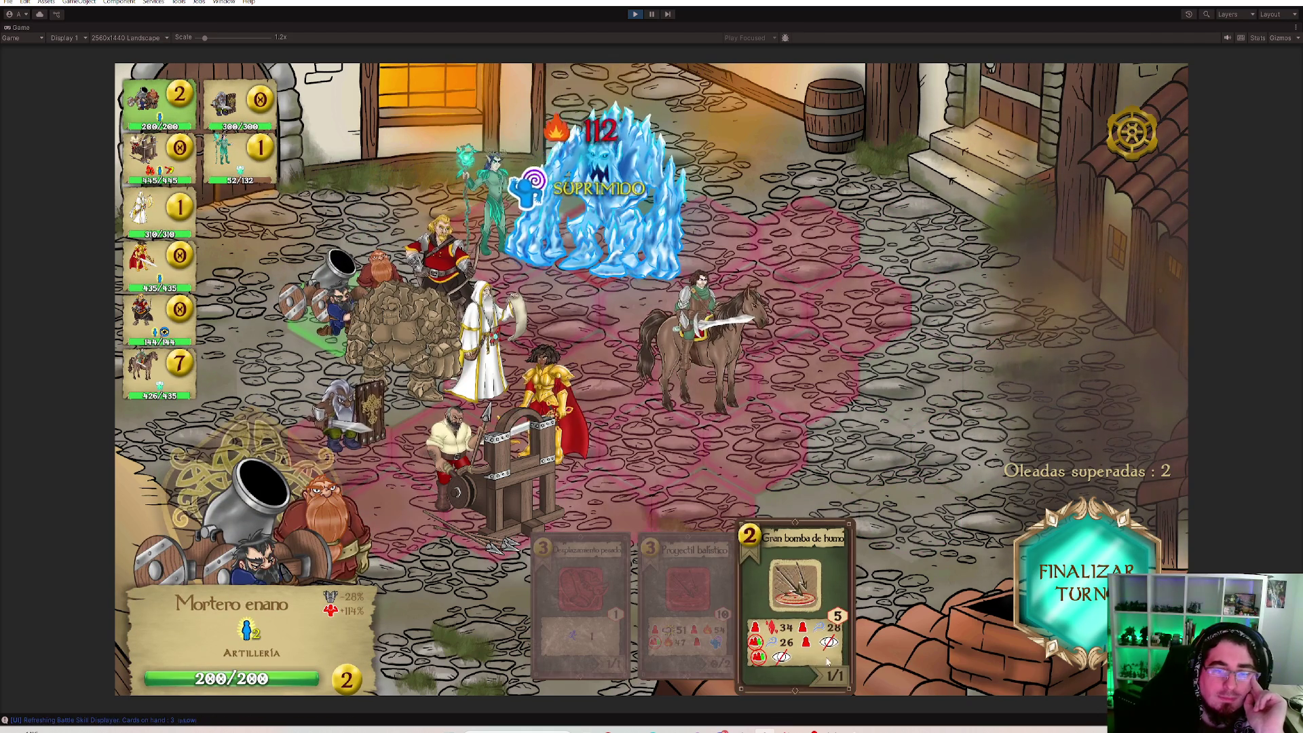
{"action": "left_click", "coordinate": [622, 246]}
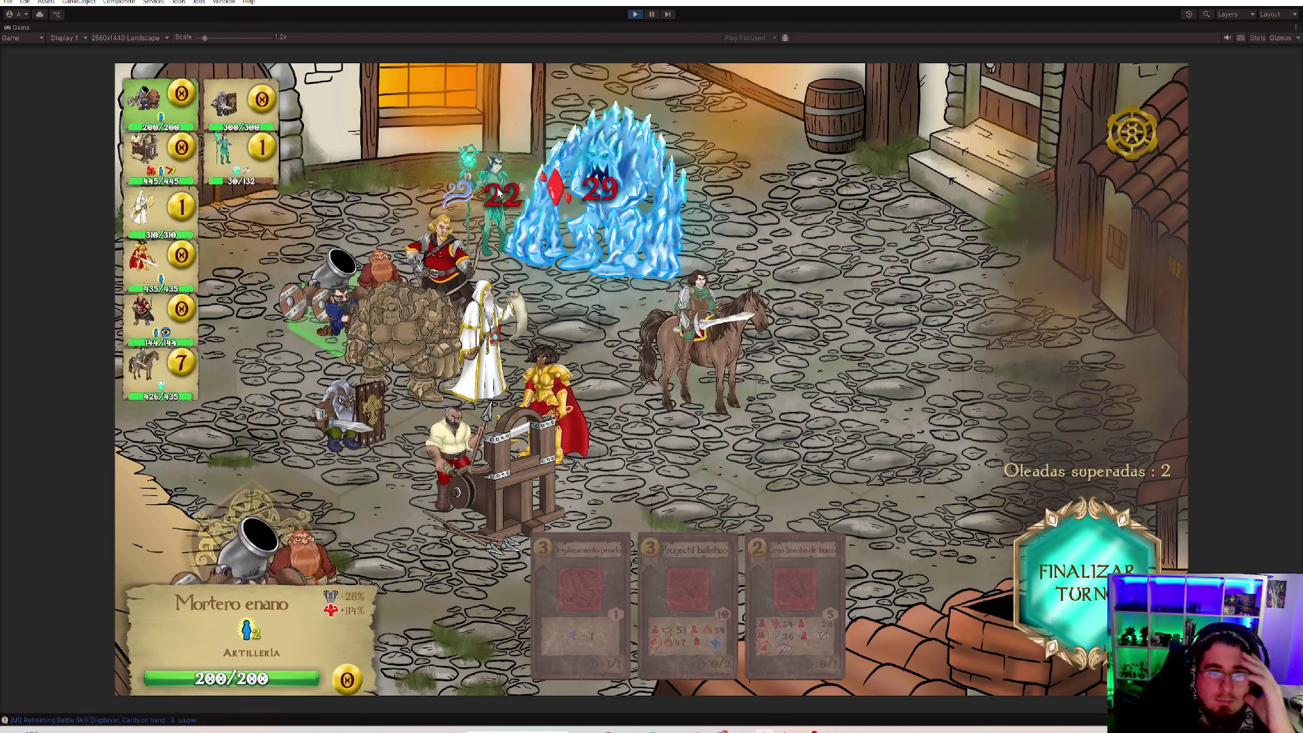
Heal the shaman and a nearby ally with Pulso de curación, then cast the priest's Sanación divina.
{"action": "left_click", "coordinate": [706, 610]}
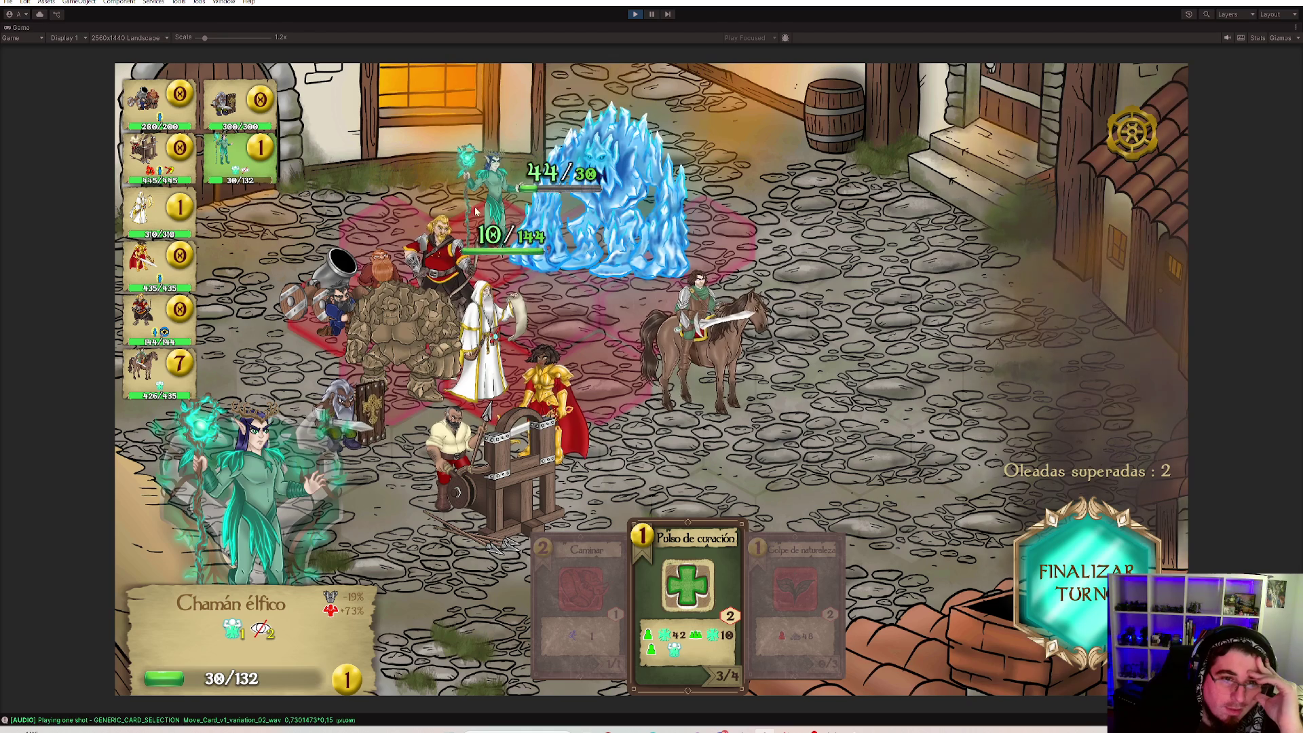
{"action": "left_click", "coordinate": [506, 214]}
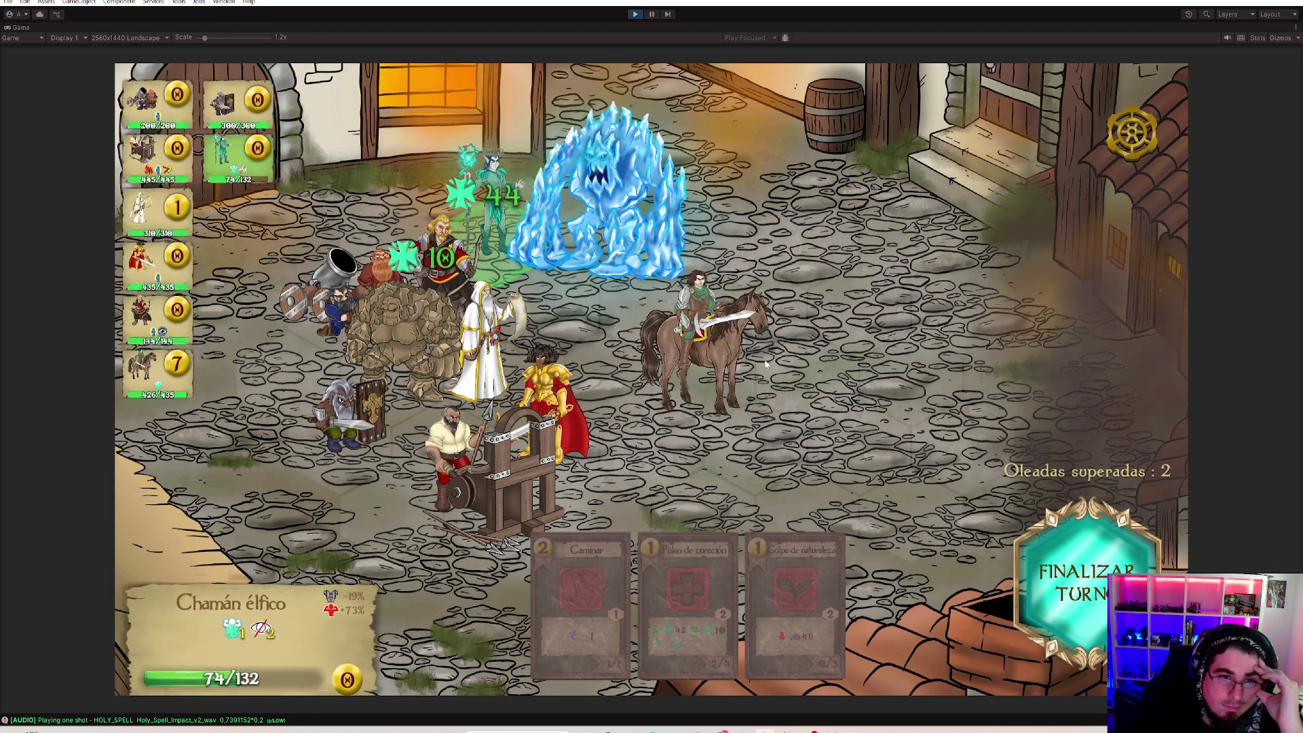
{"action": "left_click", "coordinate": [528, 324]}
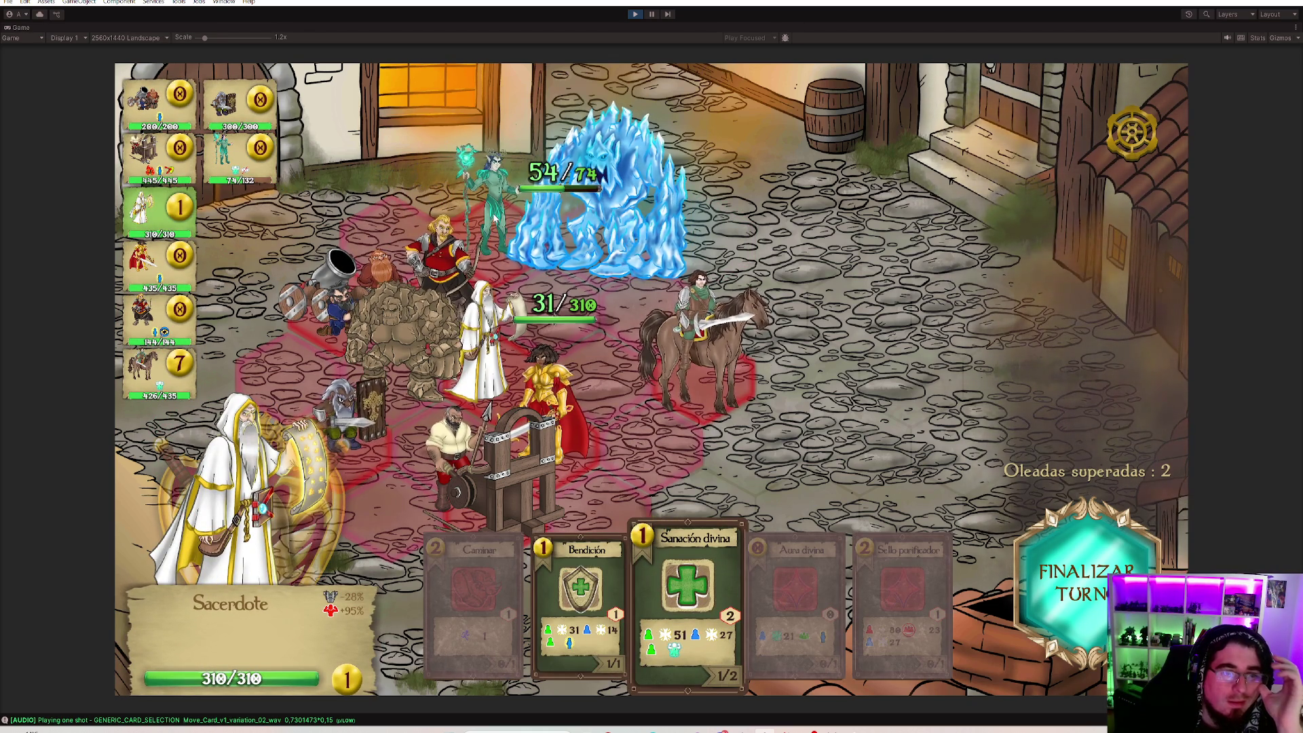
{"action": "left_click", "coordinate": [482, 353]}
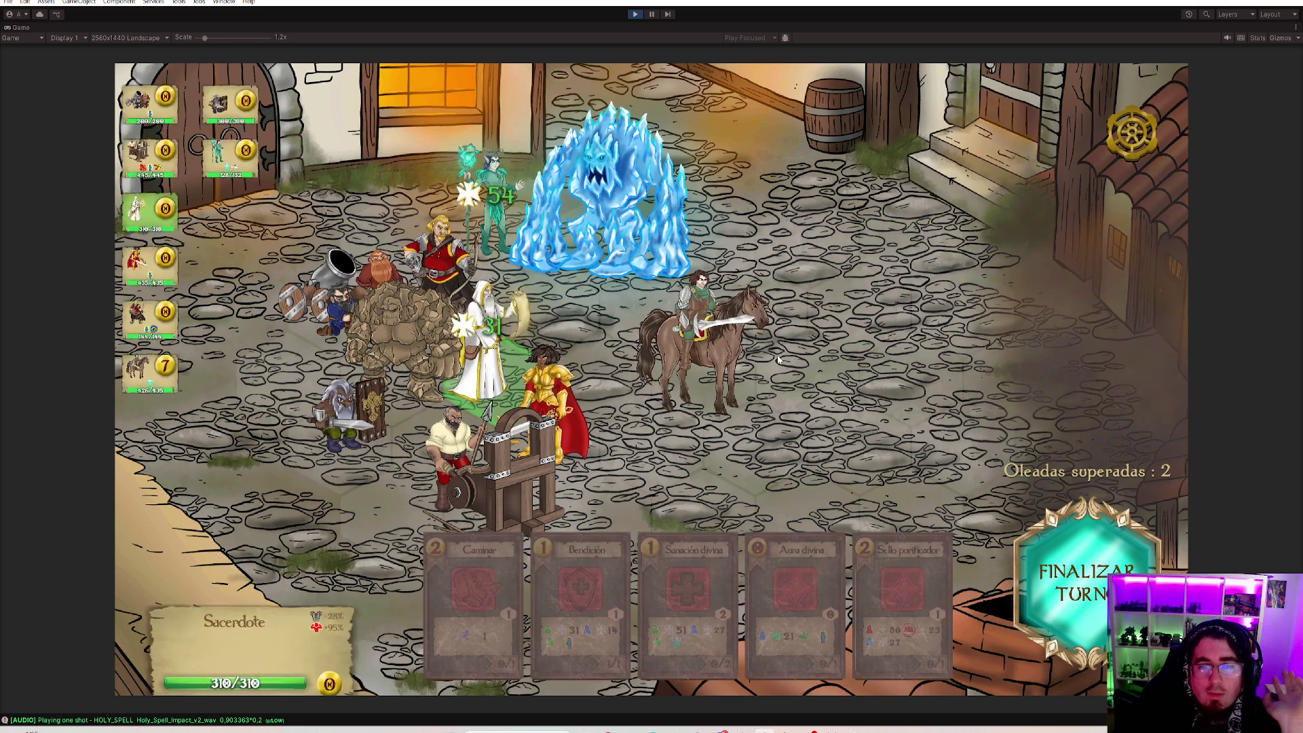